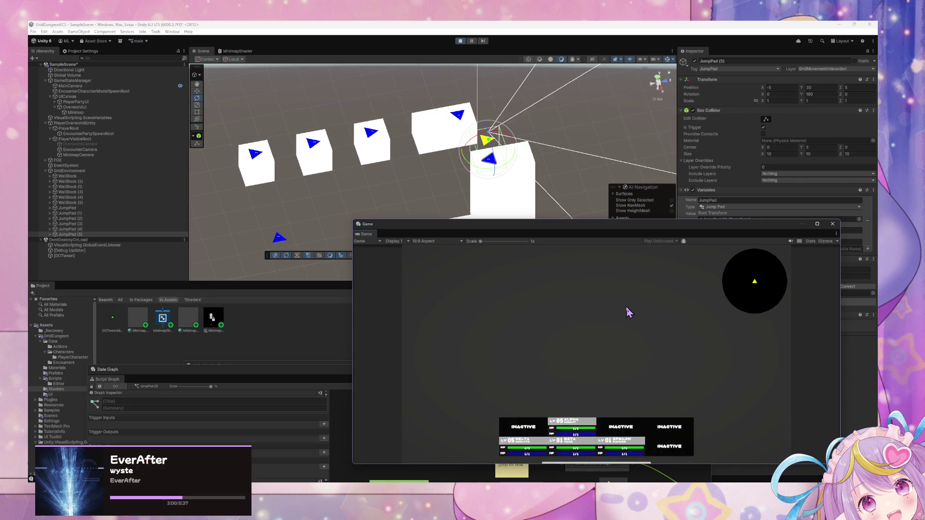
# Move the floating Game view down-left out of the way and stop Play mode
pyautogui.moveTo(542, 203)
pyautogui.mouseDown()
pyautogui.moveTo(539, 161)
pyautogui.moveTo(626, 113)
pyautogui.moveTo(619, 130)
pyautogui.mouseUp()
pyautogui.moveTo(584, 239); pyautogui.dragTo(447, 359)
pyautogui.moveTo(520, 236)
pyautogui.mouseDown()
pyautogui.moveTo(320, 219)
pyautogui.moveTo(378, 192)
pyautogui.mouseUp()
pyautogui.click(462, 42)
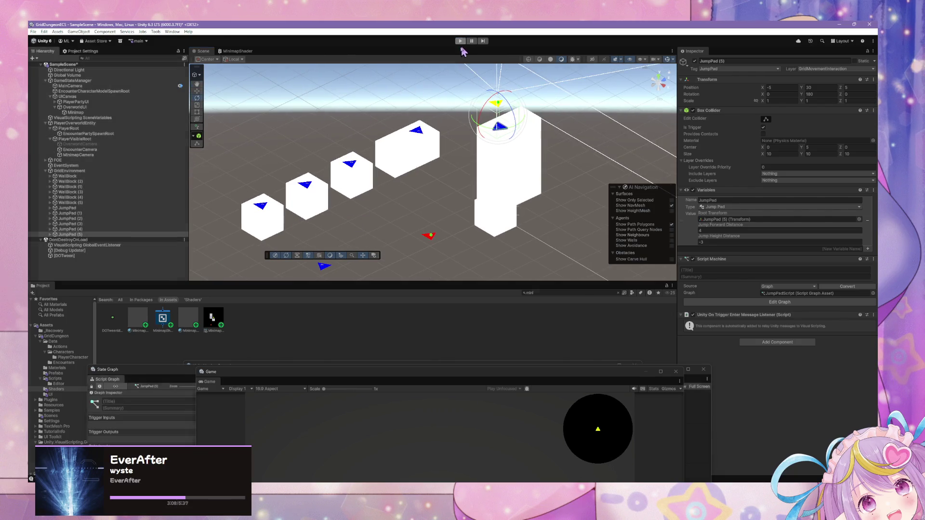
# Select JumpPad (4) and set its Jump Height Distance variable to 2
pyautogui.click(420, 139)
pyautogui.click(67, 234)
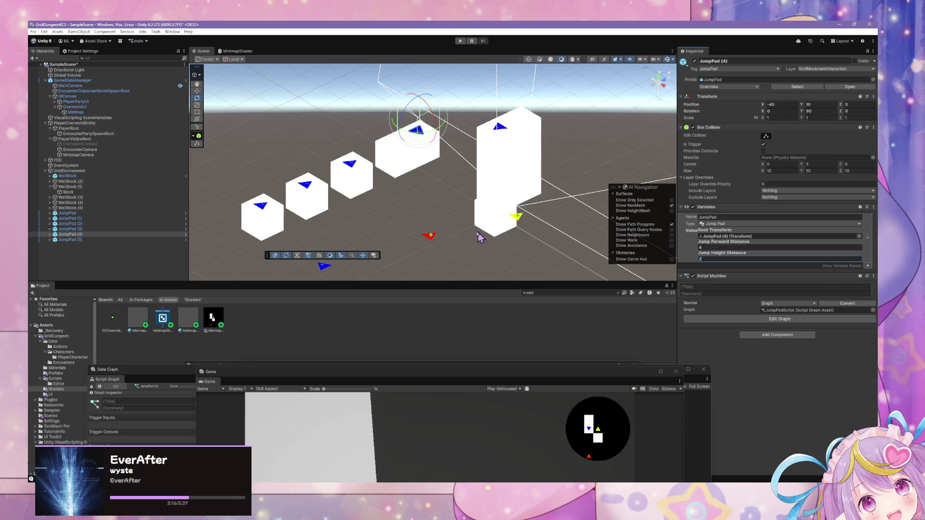
pyautogui.moveTo(479, 236)
pyautogui.mouseDown()
pyautogui.moveTo(514, 228)
pyautogui.moveTo(462, 241)
pyautogui.mouseUp()
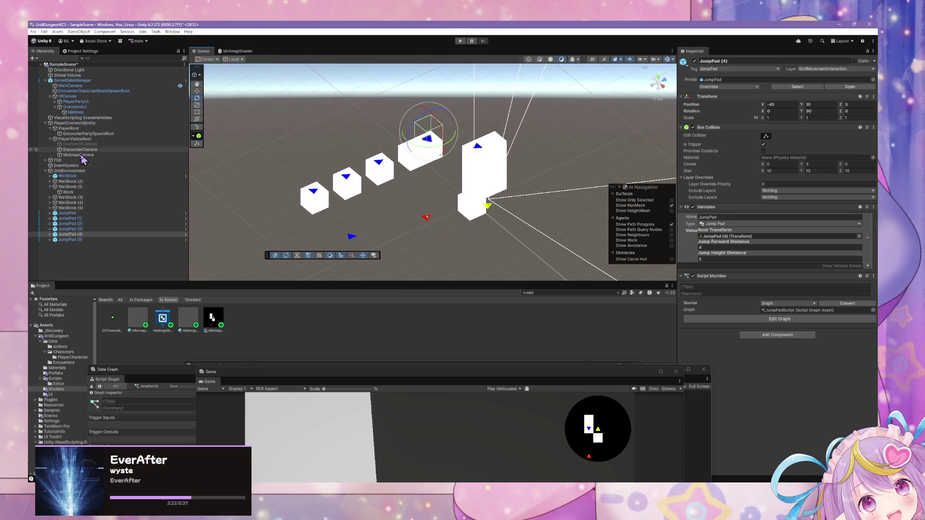
# Set the MinimapCamera's Far clipping plane to 90, then raise it to 150
pyautogui.click(77, 155)
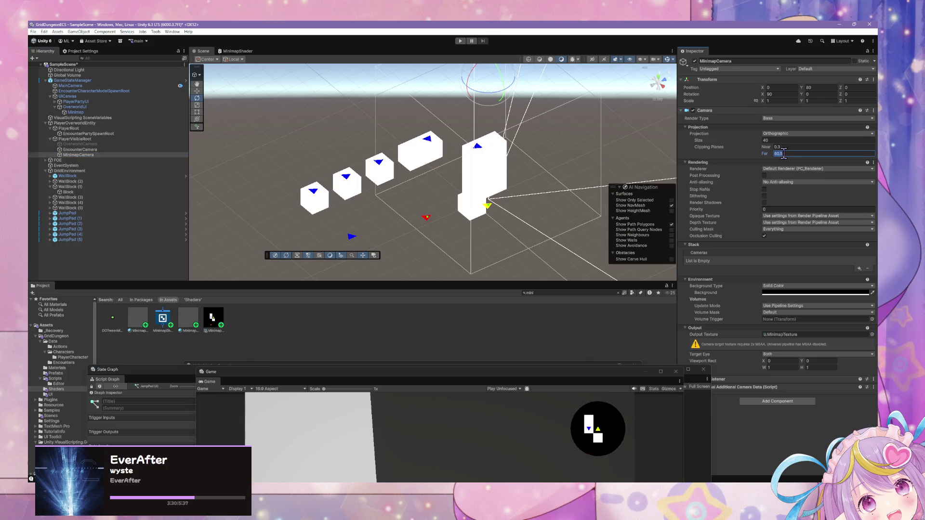
pyautogui.write('90')
pyautogui.press('Return')
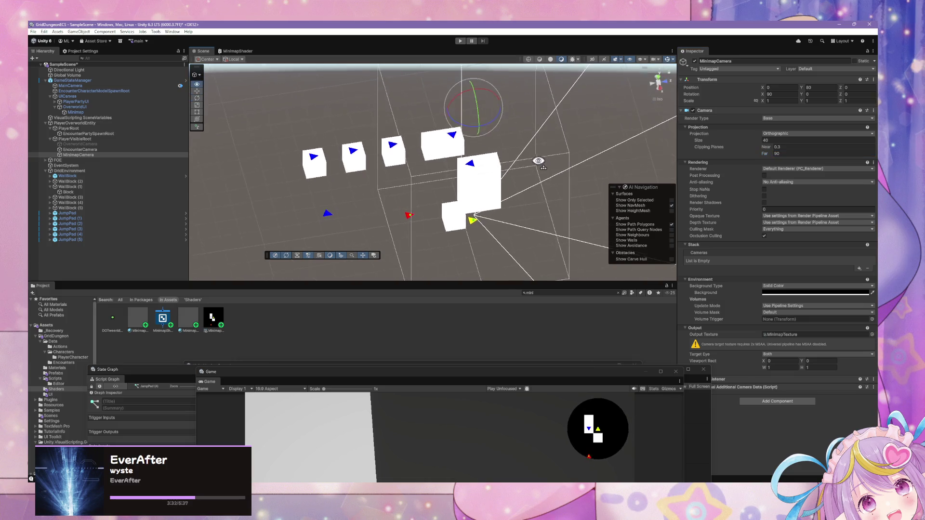
pyautogui.moveTo(560, 156)
pyautogui.mouseDown()
pyautogui.moveTo(543, 140)
pyautogui.moveTo(554, 126)
pyautogui.mouseUp()
pyautogui.click(794, 153)
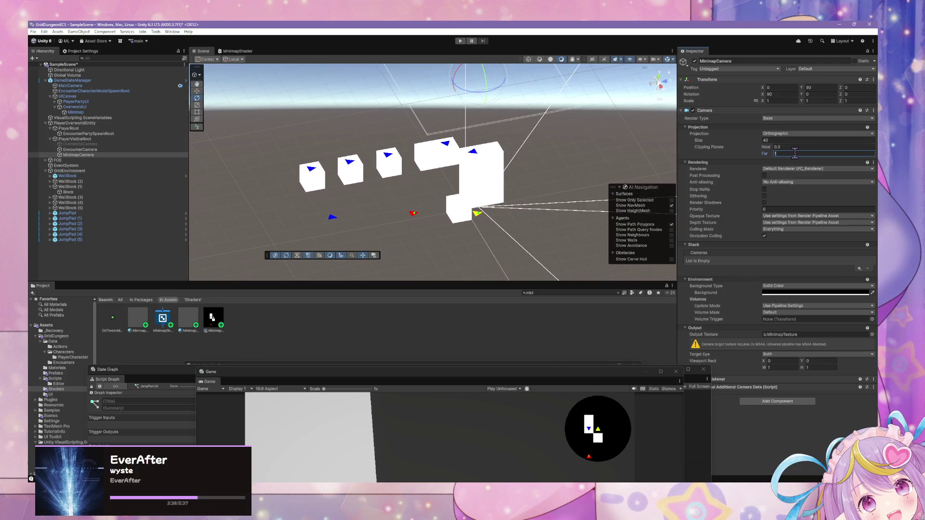
pyautogui.write('10')
pyautogui.press('BackSpace')
pyautogui.press('BackSpace')
pyautogui.write('50')
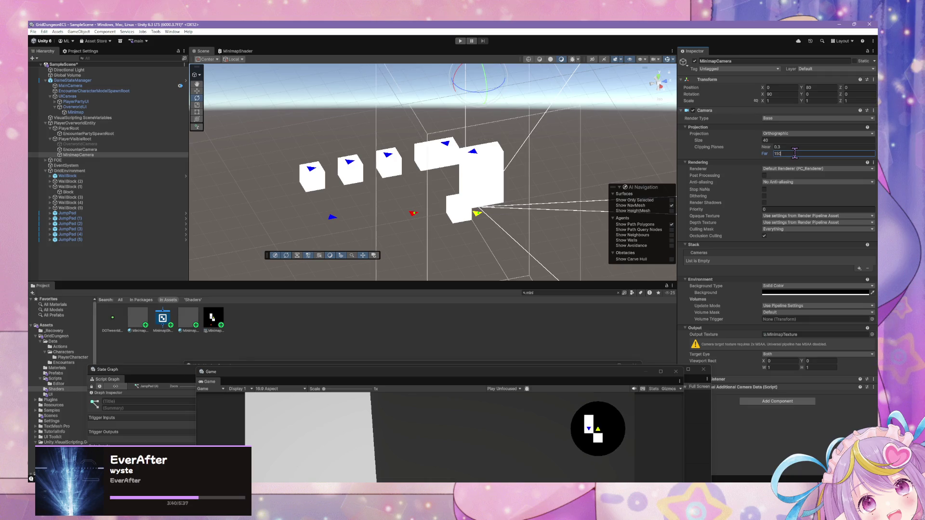
pyautogui.moveTo(613, 170)
pyautogui.mouseDown()
pyautogui.moveTo(578, 160)
pyautogui.moveTo(613, 146)
pyautogui.moveTo(608, 124)
pyautogui.moveTo(636, 107)
pyautogui.moveTo(562, 148)
pyautogui.moveTo(569, 142)
pyautogui.moveTo(558, 137)
pyautogui.moveTo(626, 188)
pyautogui.mouseUp()
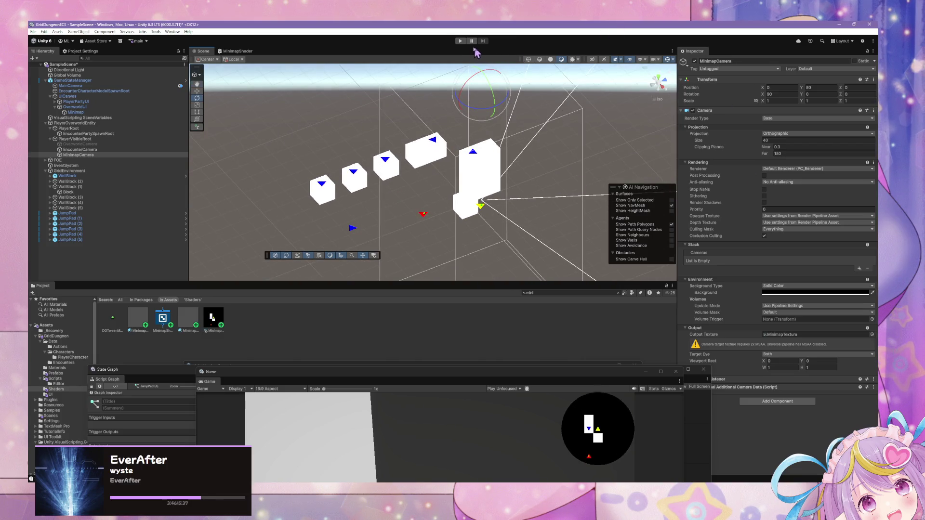
# Enter Play mode and drag the floating Game view up and right to enlarge it
pyautogui.click(460, 41)
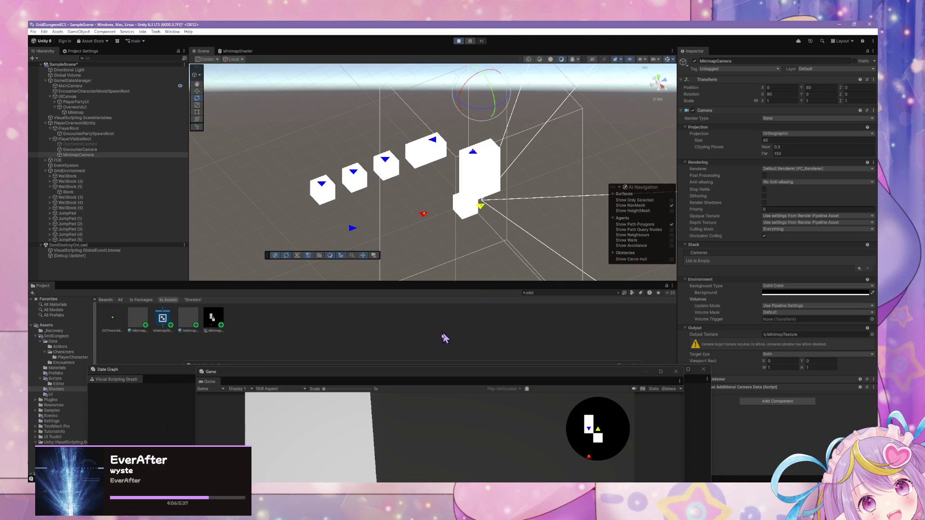
pyautogui.moveTo(446, 382); pyautogui.dragTo(506, 267)
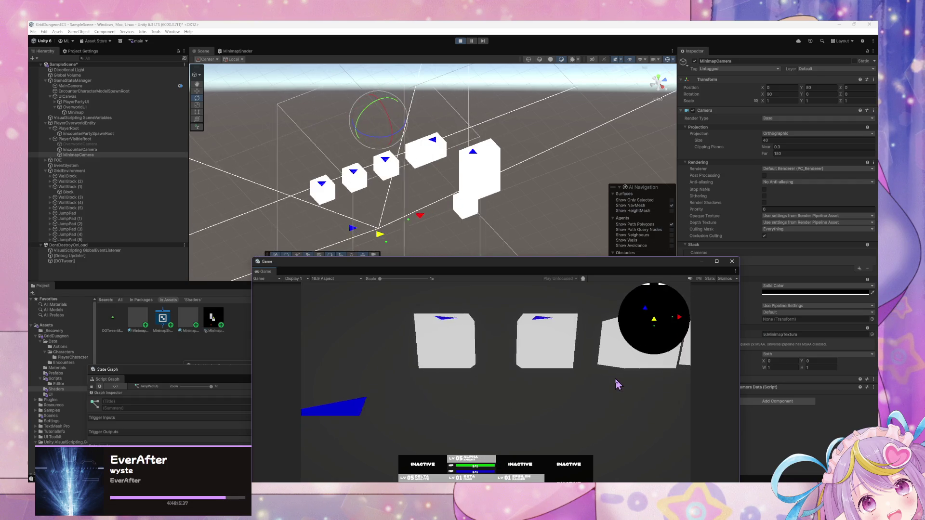
# Move the Game window up-left and place the Script Graph window at the lower right
pyautogui.moveTo(547, 253)
pyautogui.mouseDown()
pyautogui.moveTo(526, 227)
pyautogui.moveTo(508, 150)
pyautogui.mouseUp()
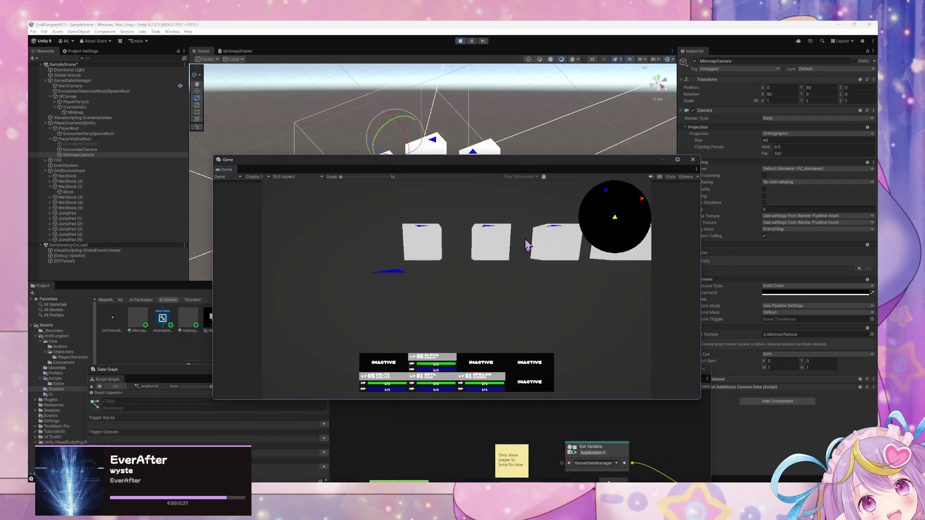
pyautogui.click(511, 383)
pyautogui.moveTo(510, 383); pyautogui.dragTo(392, 257)
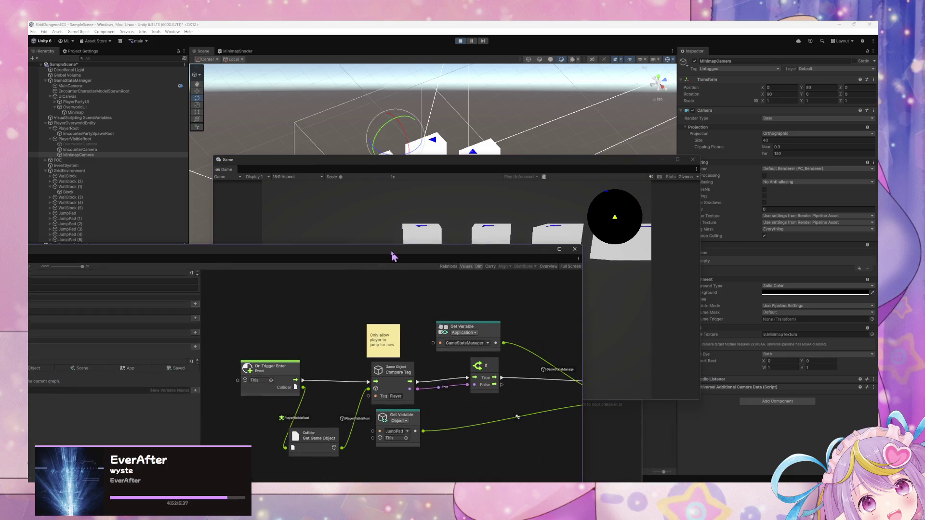
pyautogui.moveTo(520, 255)
pyautogui.mouseDown()
pyautogui.moveTo(418, 231)
pyautogui.moveTo(434, 178)
pyautogui.moveTo(557, 252)
pyautogui.moveTo(656, 357)
pyautogui.mouseUp()
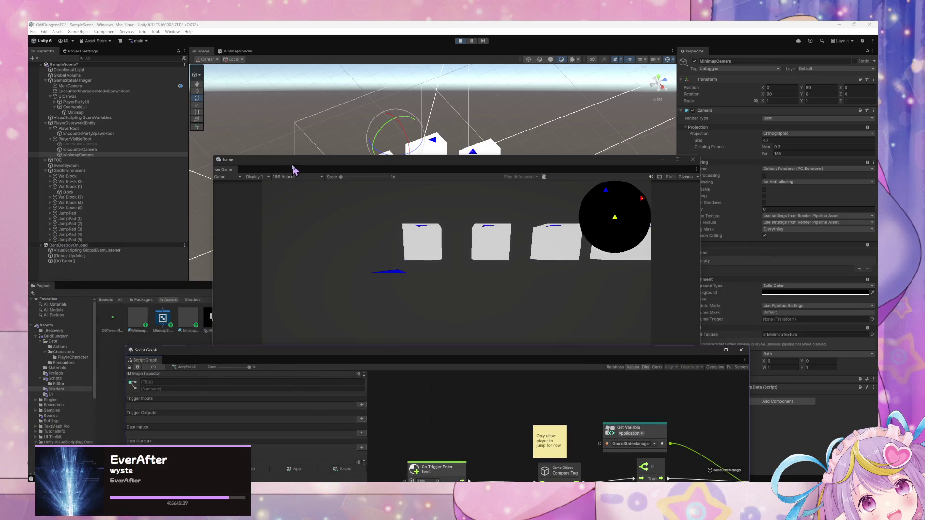
# Select GameStateManager and force-enter its Test Load/Clear Encounter state to spawn slimes
pyautogui.click(95, 82)
pyautogui.moveTo(305, 355)
pyautogui.mouseDown()
pyautogui.moveTo(124, 258)
pyautogui.moveTo(123, 218)
pyautogui.mouseUp()
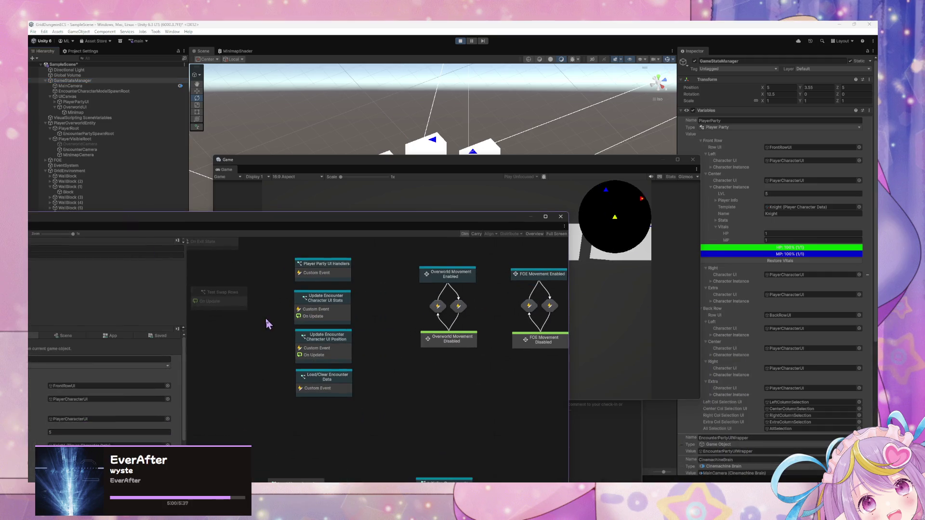
pyautogui.moveTo(258, 348); pyautogui.dragTo(431, 378)
pyautogui.rightClick(343, 357)
pyautogui.click(369, 370)
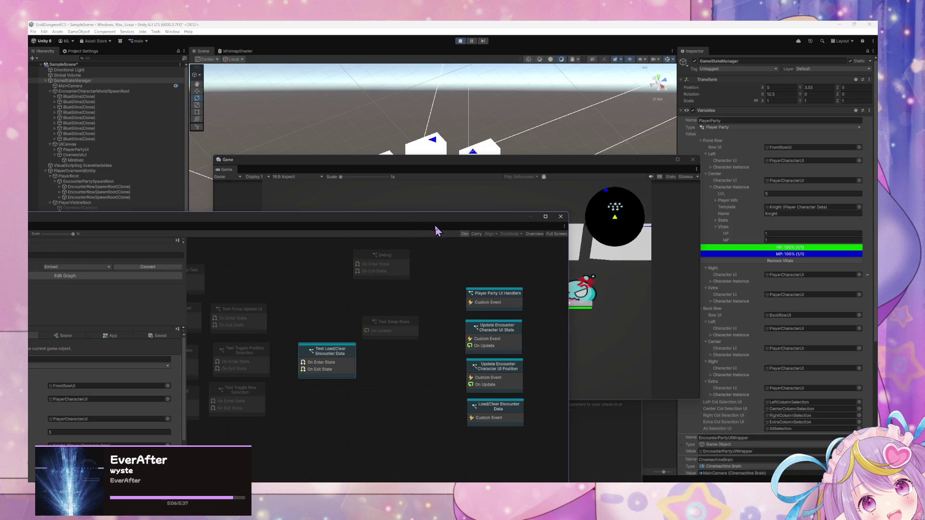
# Force-enter the Test Swap Rows state to rearrange the slimes
pyautogui.moveTo(440, 226)
pyautogui.mouseDown()
pyautogui.moveTo(399, 244)
pyautogui.moveTo(323, 336)
pyautogui.moveTo(337, 161)
pyautogui.mouseUp()
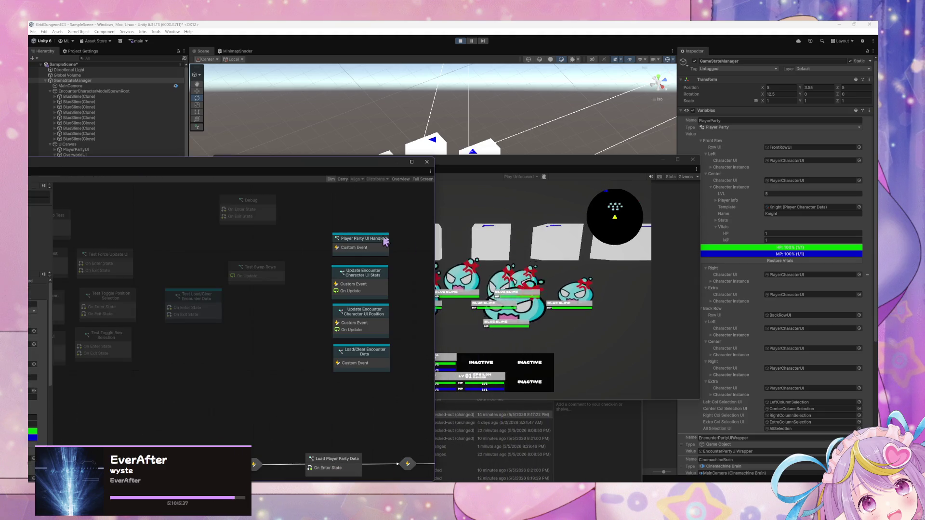
pyautogui.rightClick(244, 273)
pyautogui.click(269, 292)
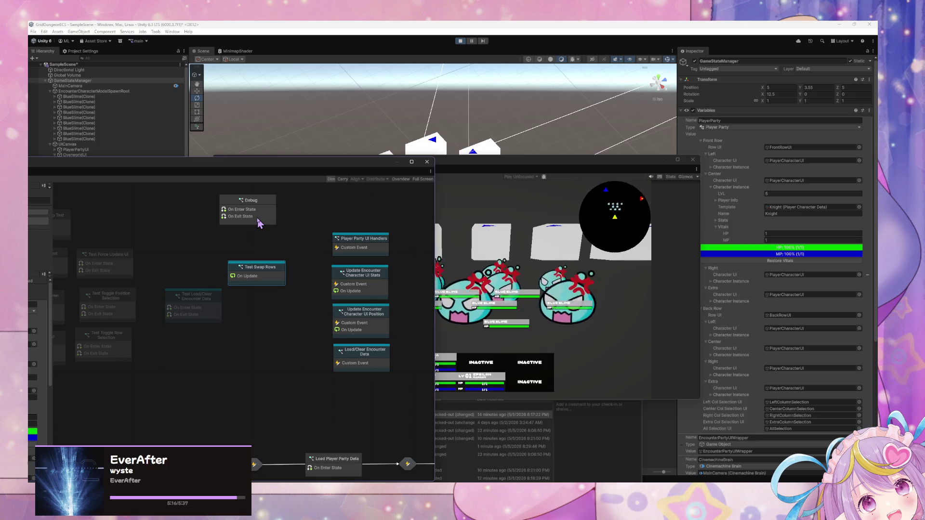
# In the Debug state's graph, connect On Enter State and On Exit State to the Custom Event Triggers
pyautogui.doubleClick(258, 222)
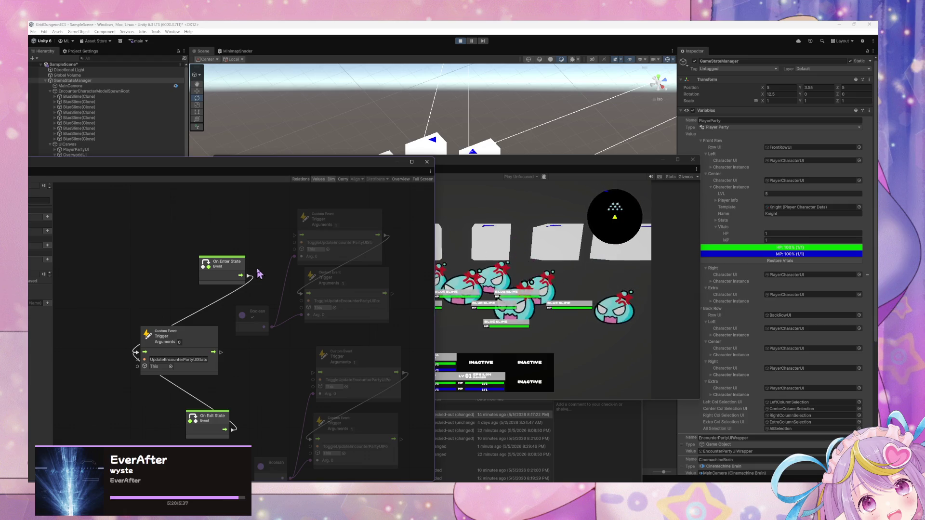
pyautogui.moveTo(226, 264); pyautogui.dragTo(174, 268)
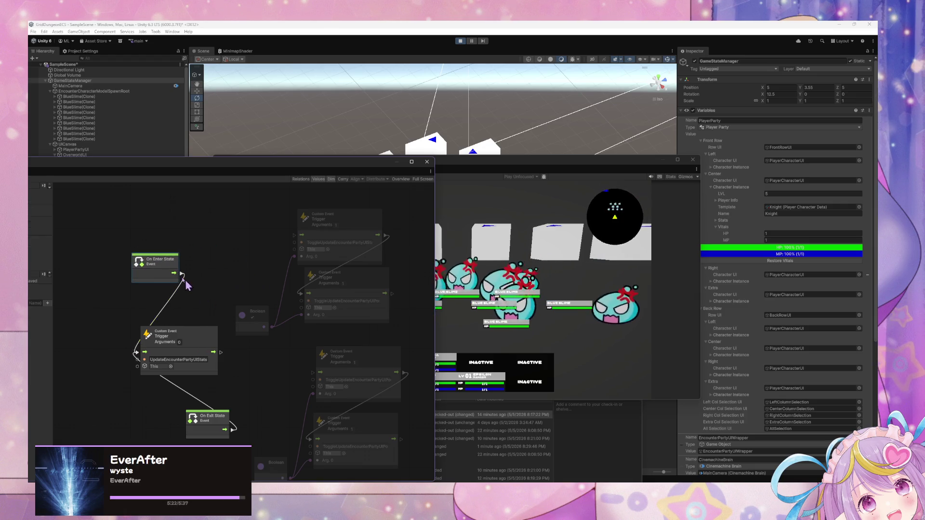
pyautogui.moveTo(208, 330); pyautogui.dragTo(207, 337)
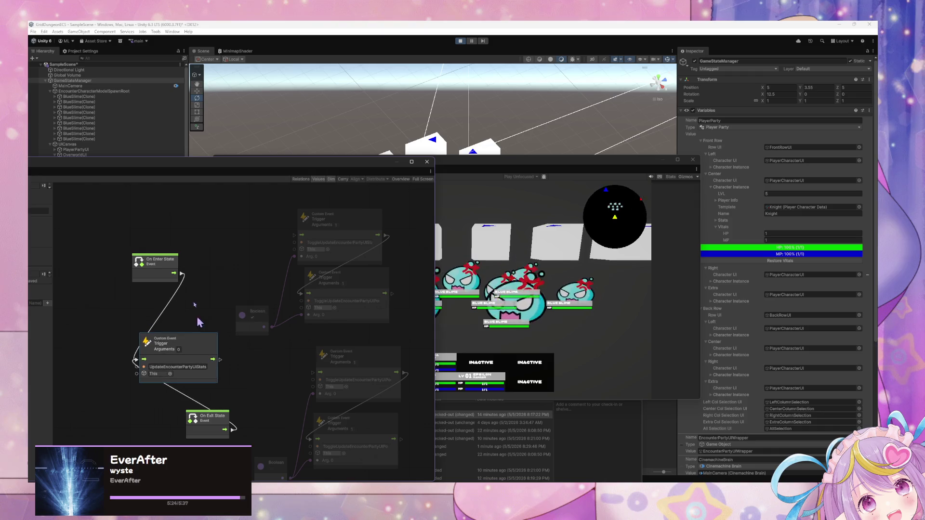
pyautogui.moveTo(184, 273); pyautogui.dragTo(210, 271)
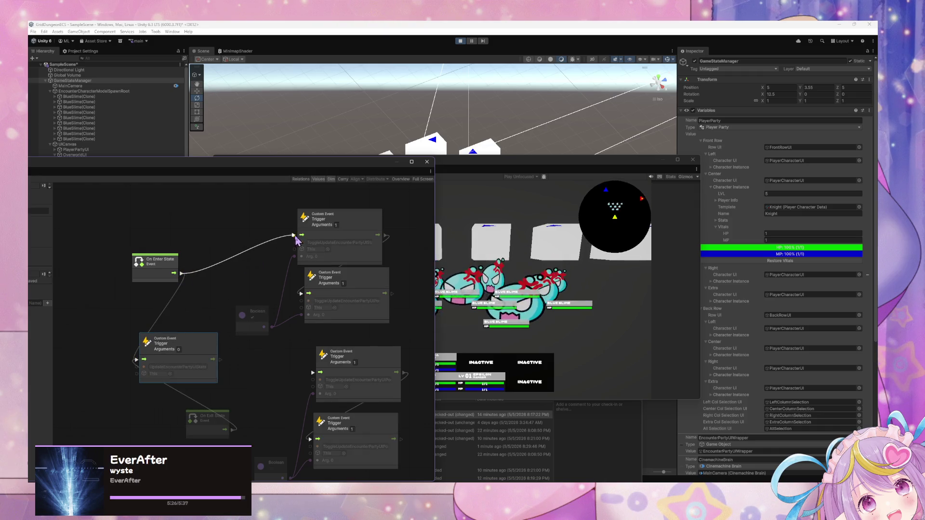
pyautogui.moveTo(294, 236); pyautogui.dragTo(294, 235)
pyautogui.moveTo(232, 435); pyautogui.dragTo(312, 373)
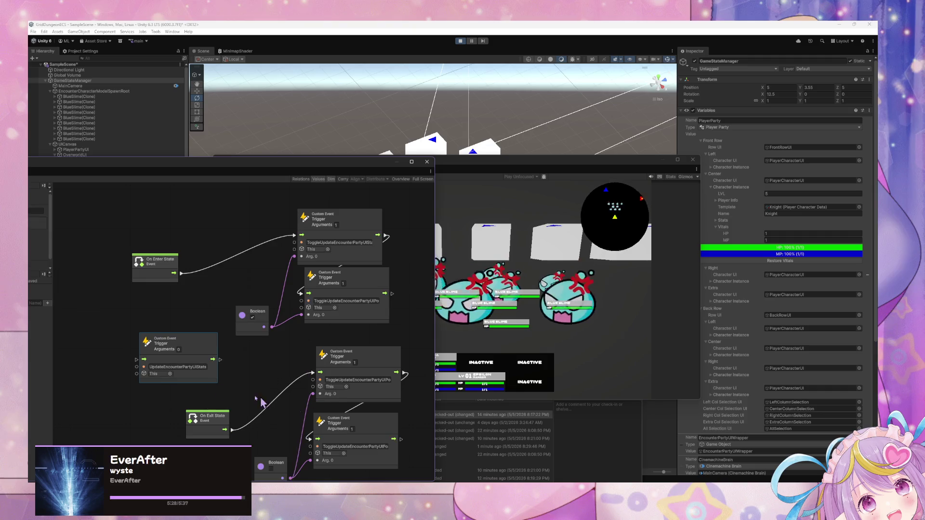
pyautogui.moveTo(186, 160); pyautogui.dragTo(305, 250)
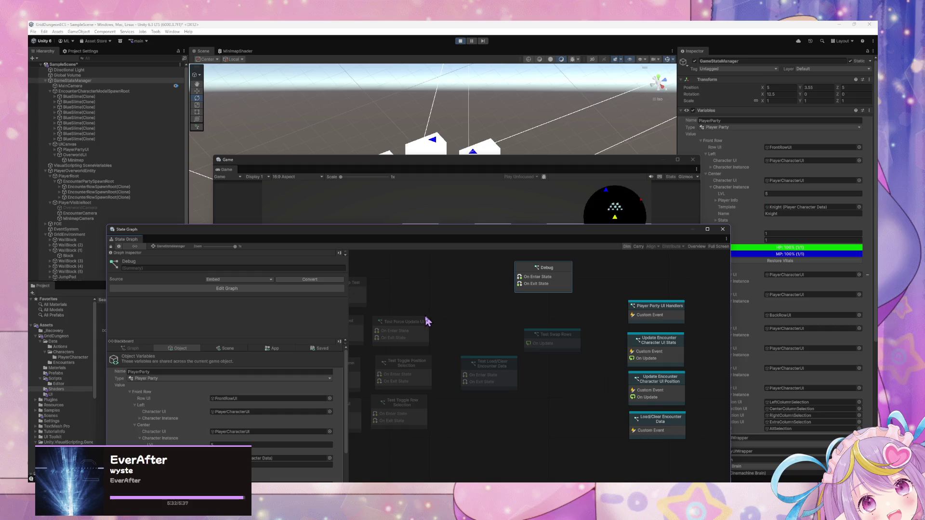
# Force-enter the Debug state, then shrink the State Graph and bring the Game view forward
pyautogui.rightClick(546, 287)
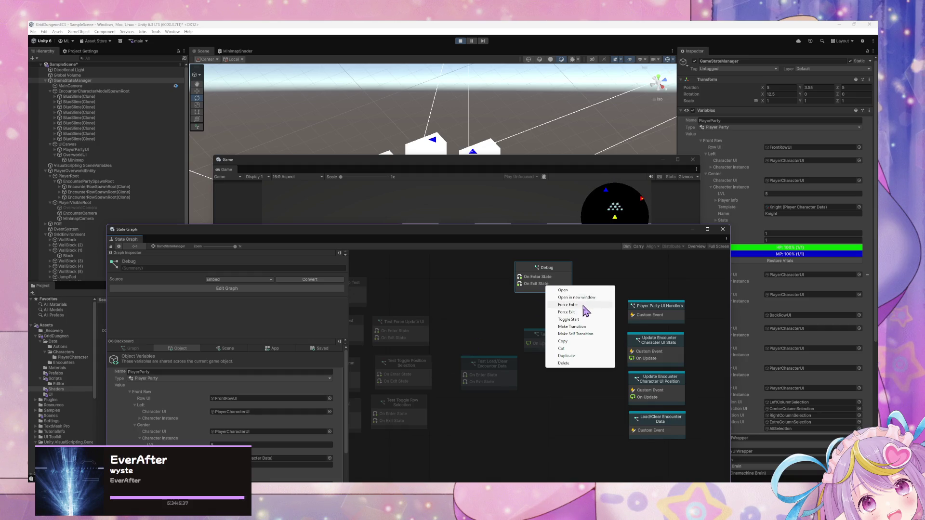
pyautogui.click(567, 305)
pyautogui.moveTo(605, 236); pyautogui.dragTo(269, 268)
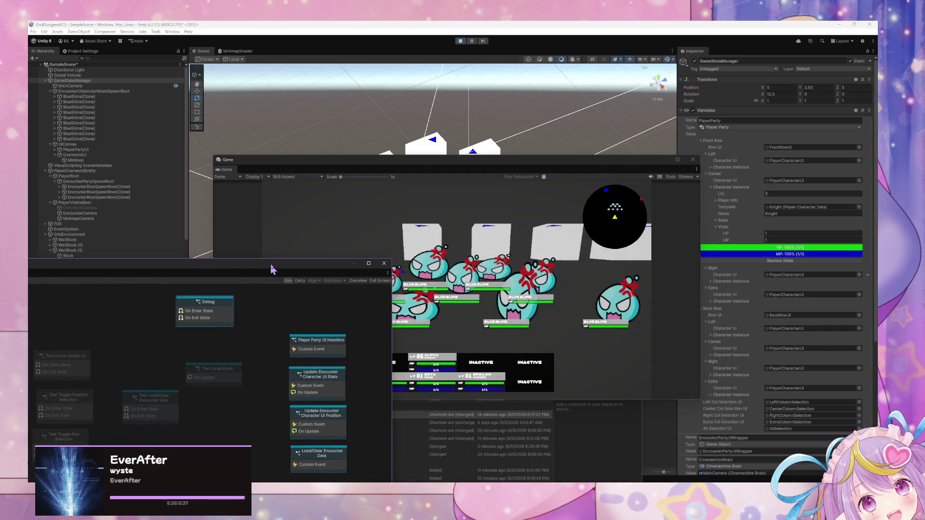
pyautogui.click(460, 224)
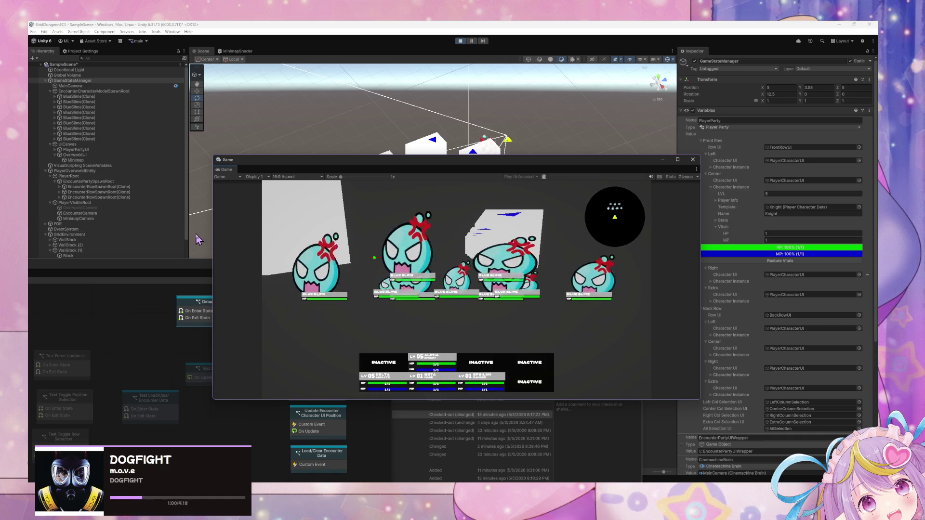
# Bring the State Graph window above the Game view and reposition it up and right
pyautogui.moveTo(135, 271)
pyautogui.mouseDown()
pyautogui.moveTo(221, 235)
pyautogui.moveTo(425, 235)
pyautogui.moveTo(447, 344)
pyautogui.mouseUp()
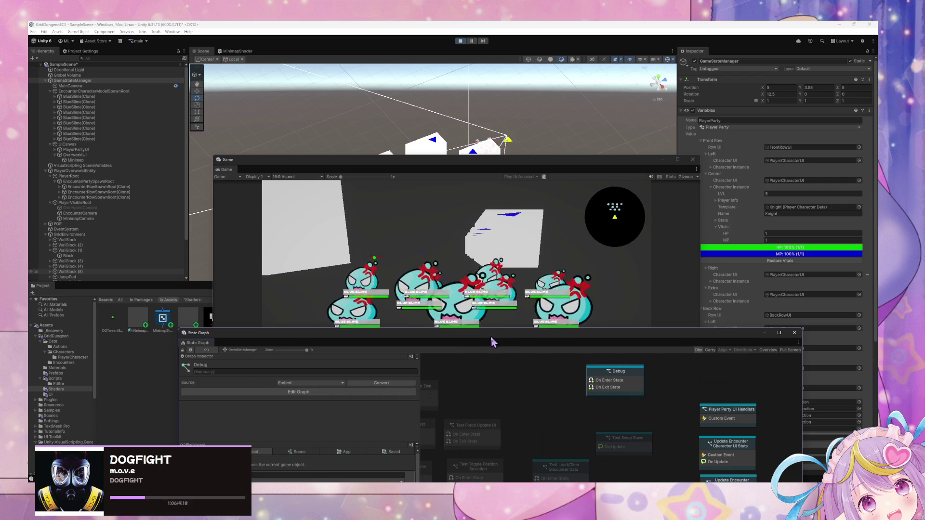
pyautogui.moveTo(496, 344)
pyautogui.mouseDown()
pyautogui.moveTo(391, 228)
pyautogui.moveTo(481, 424)
pyautogui.moveTo(392, 179)
pyautogui.moveTo(366, 260)
pyautogui.mouseUp()
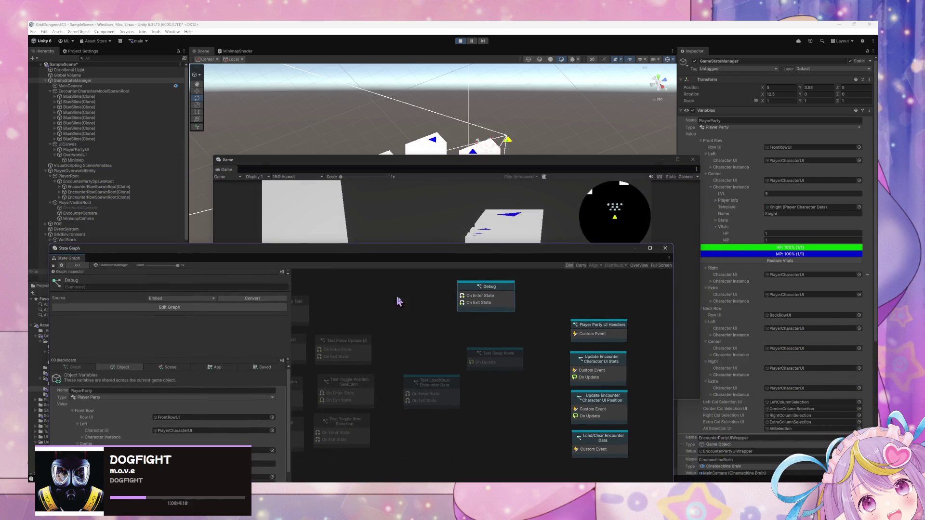
pyautogui.moveTo(484, 250)
pyautogui.mouseDown()
pyautogui.moveTo(488, 356)
pyautogui.moveTo(350, 169)
pyautogui.mouseUp()
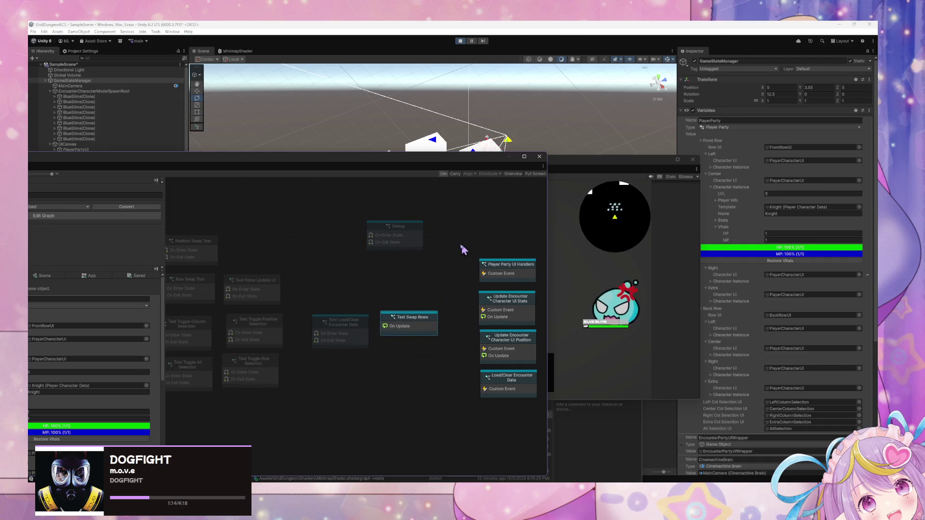
pyautogui.moveTo(374, 155)
pyautogui.mouseDown()
pyautogui.moveTo(586, 151)
pyautogui.moveTo(534, 128)
pyautogui.mouseUp()
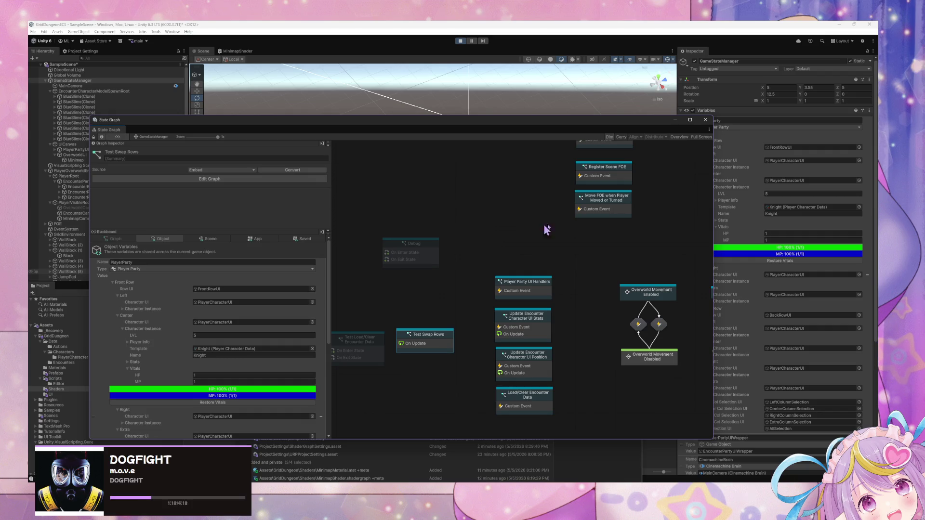
# Show the scene variables in the blackboard, then drag the State Graph down to reveal the game
pyautogui.click(210, 239)
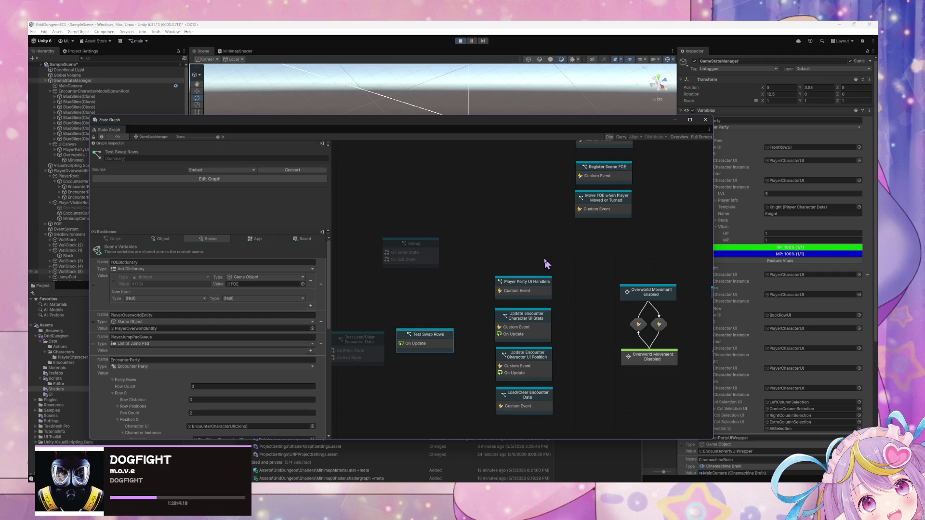
pyautogui.scroll(-8, 260, 285)
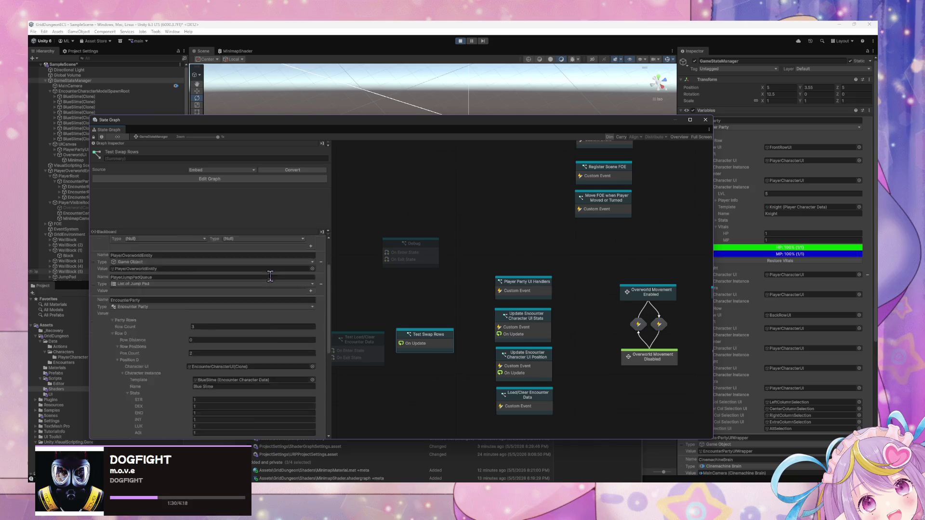
pyautogui.scroll(-3, 275, 269)
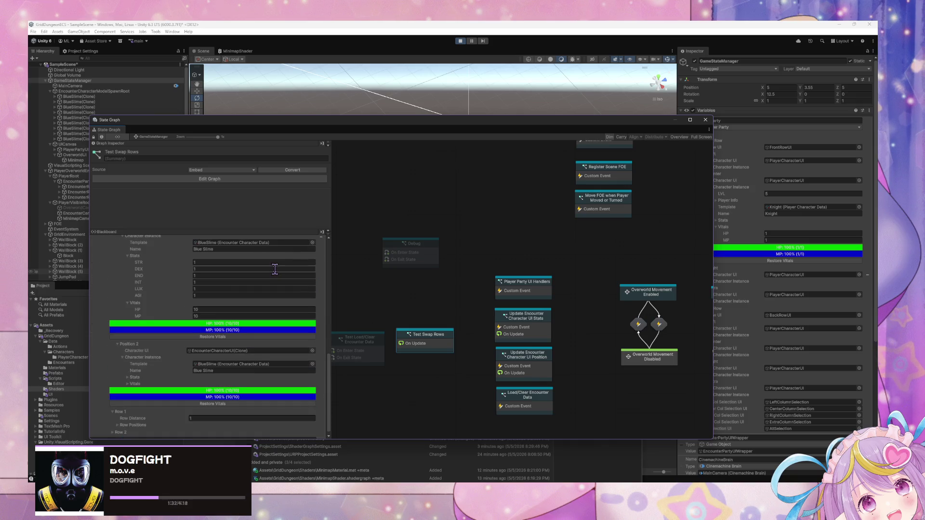
pyautogui.moveTo(378, 132); pyautogui.dragTo(377, 308)
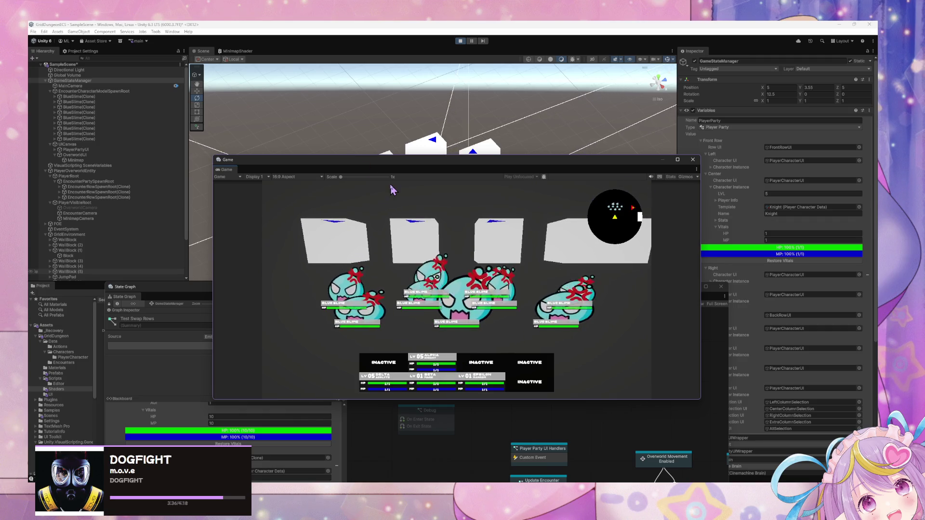
# Stop play mode and move the Game view aside to bring the State Graph forward
pyautogui.click(460, 42)
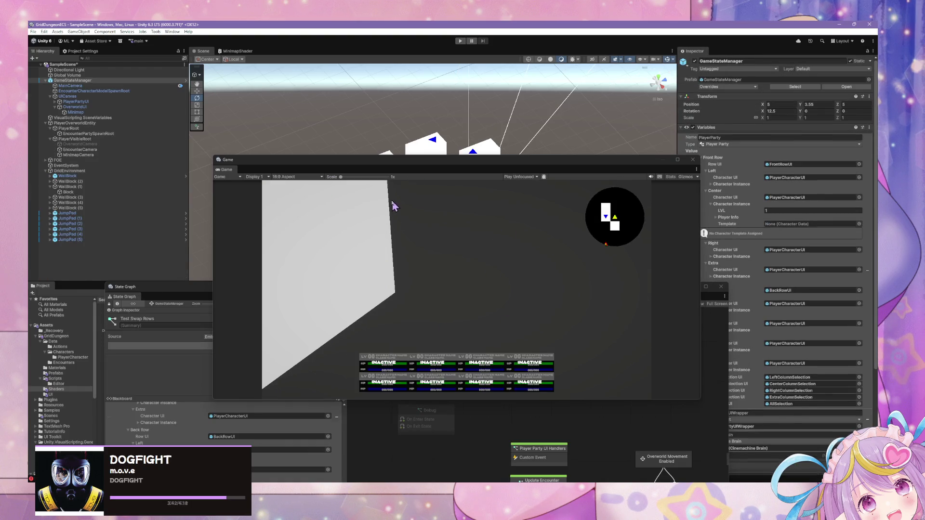
pyautogui.moveTo(389, 168); pyautogui.dragTo(573, 154)
pyautogui.moveTo(378, 293); pyautogui.dragTo(373, 163)
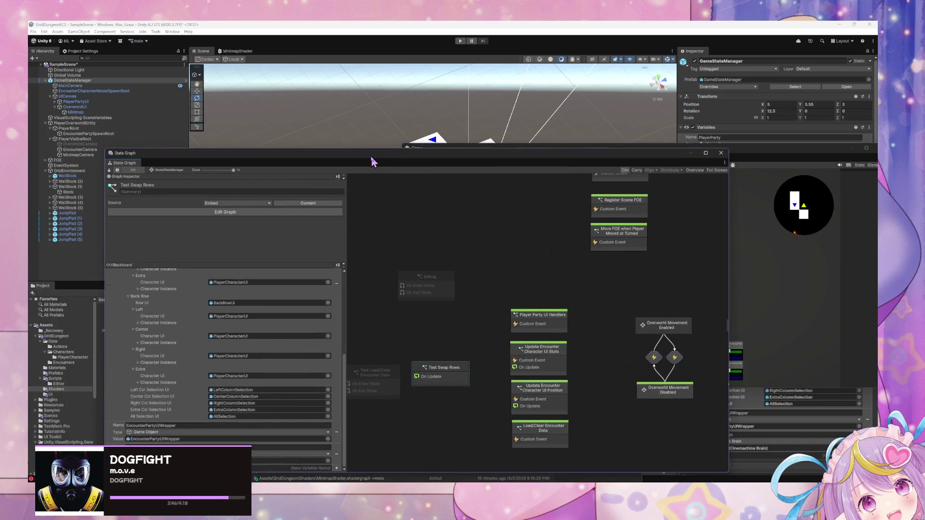
# Open the Overworld Movement Enabled state to view its Player Movement Input node, then return to GameStateManager
pyautogui.moveTo(641, 298); pyautogui.dragTo(572, 291)
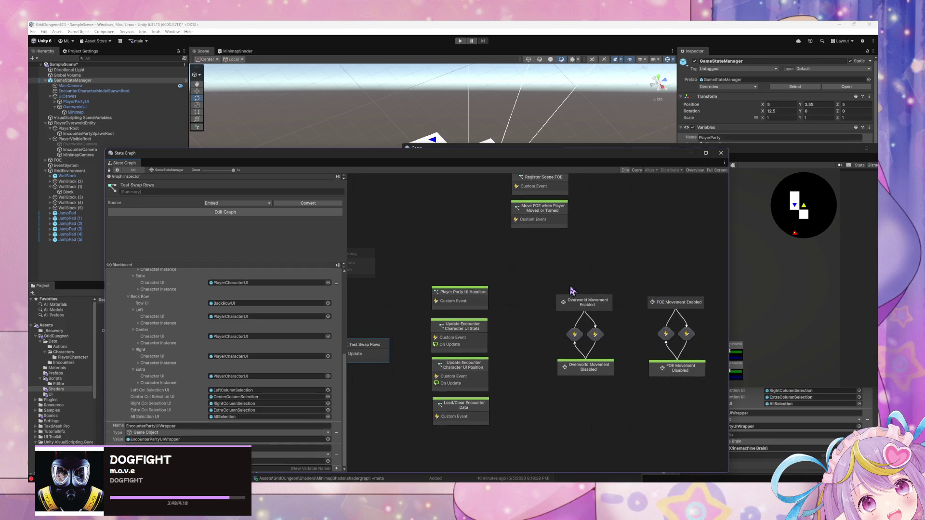
pyautogui.doubleClick(584, 303)
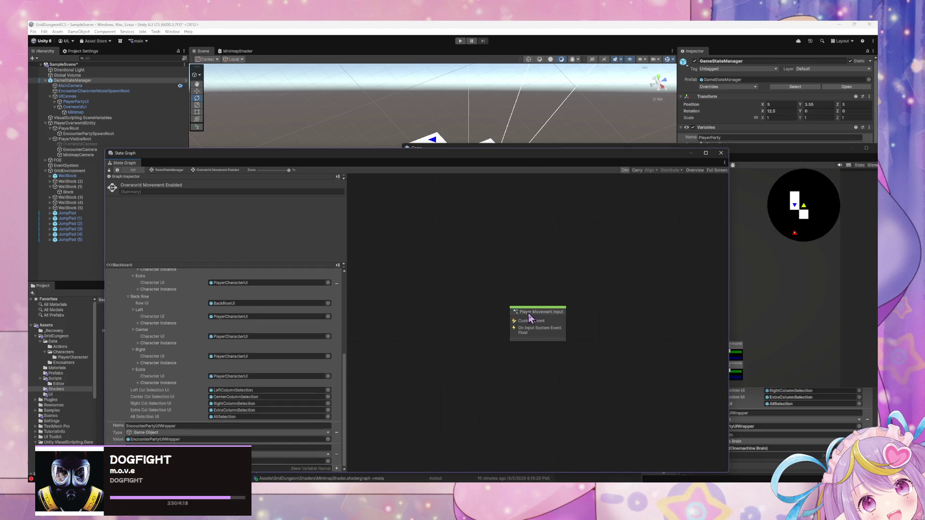
pyautogui.click(541, 321)
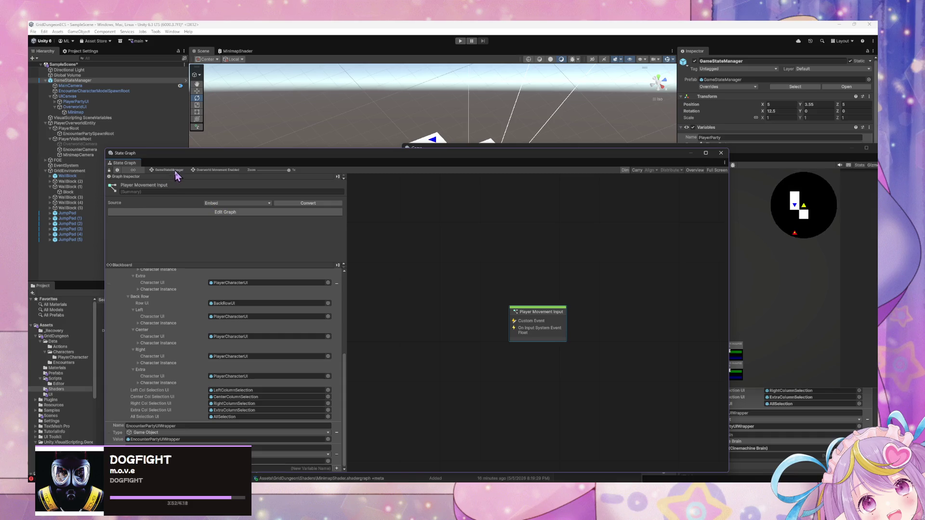
pyautogui.click(174, 170)
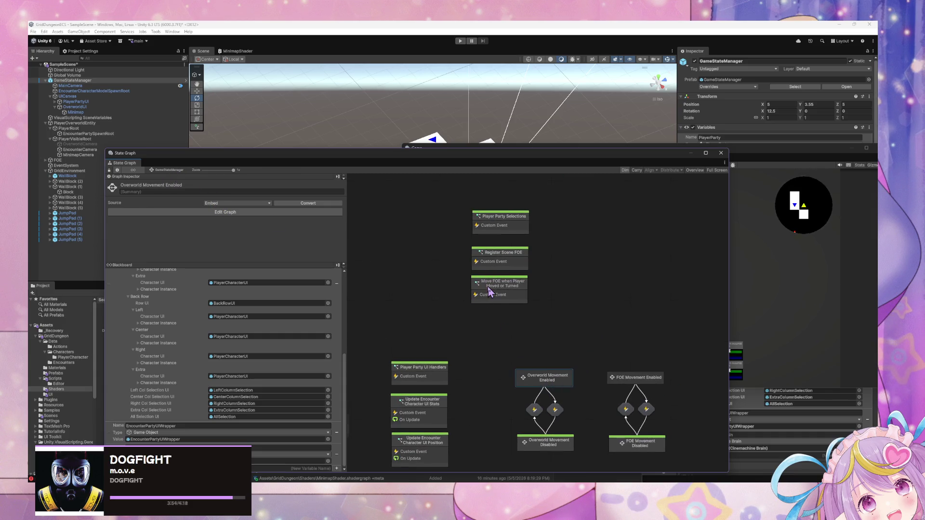
pyautogui.moveTo(477, 323); pyautogui.dragTo(492, 254)
# Open the Player Movement Input script graph from the Overworld Movement Enabled state
pyautogui.doubleClick(555, 296)
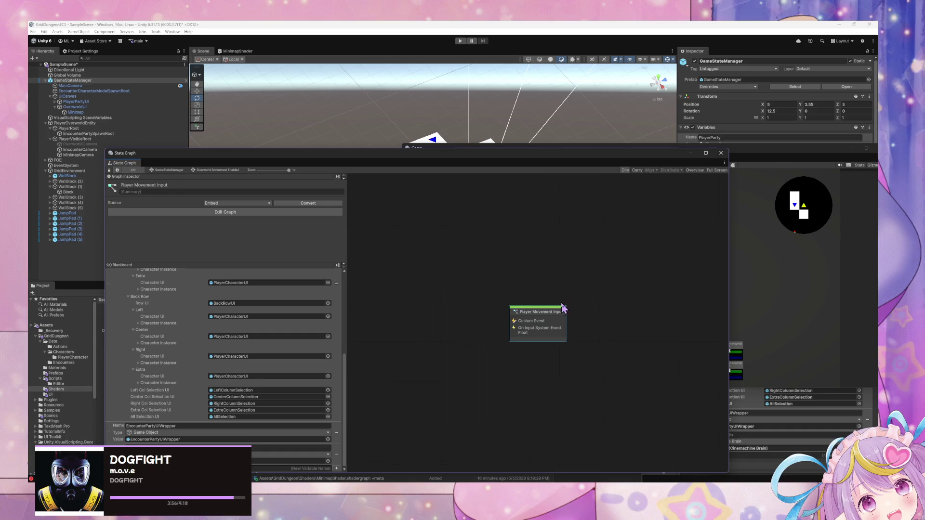
pyautogui.doubleClick(539, 315)
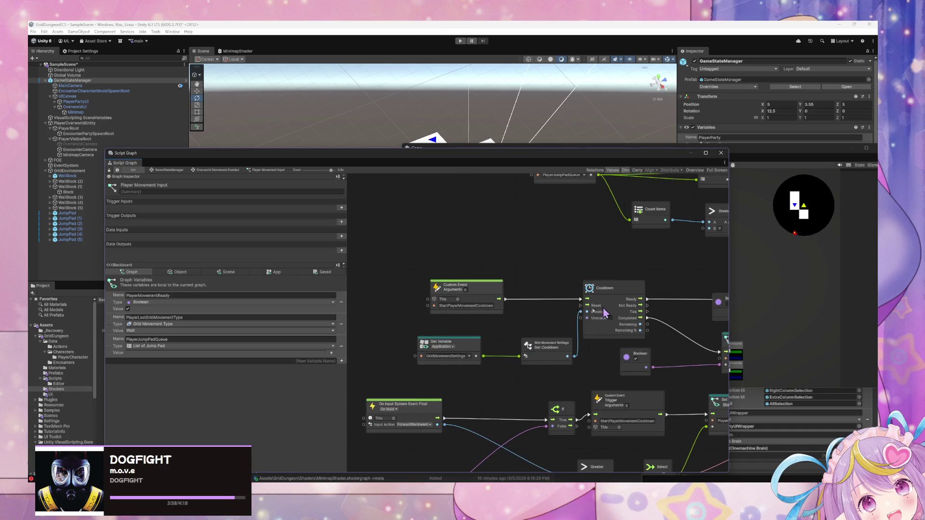
pyautogui.moveTo(574, 270)
pyautogui.mouseDown()
pyautogui.moveTo(423, 269)
pyautogui.moveTo(526, 334)
pyautogui.moveTo(523, 358)
pyautogui.mouseUp()
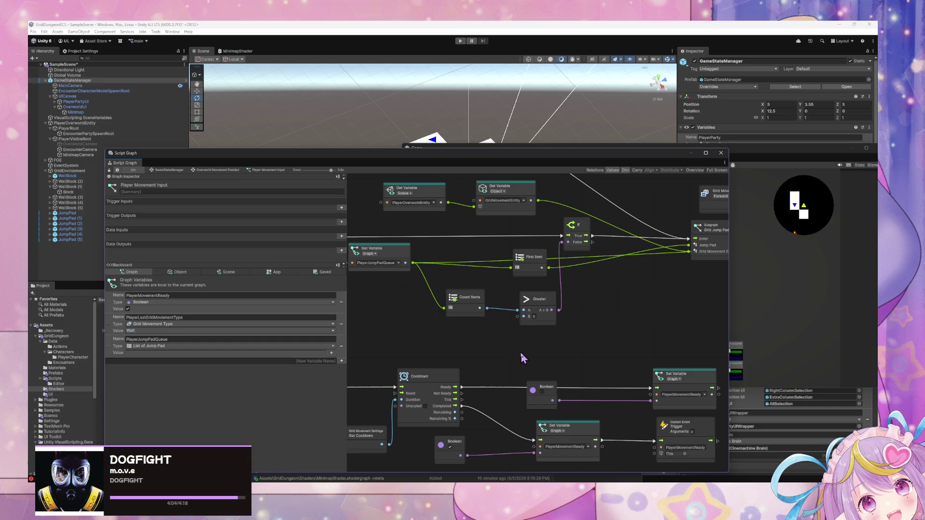
# Browse the Blackboard's App variables like GameStateManager and PlayerParty, briefly checking Scene variables
pyautogui.click(273, 273)
pyautogui.scroll(-10, 262, 332)
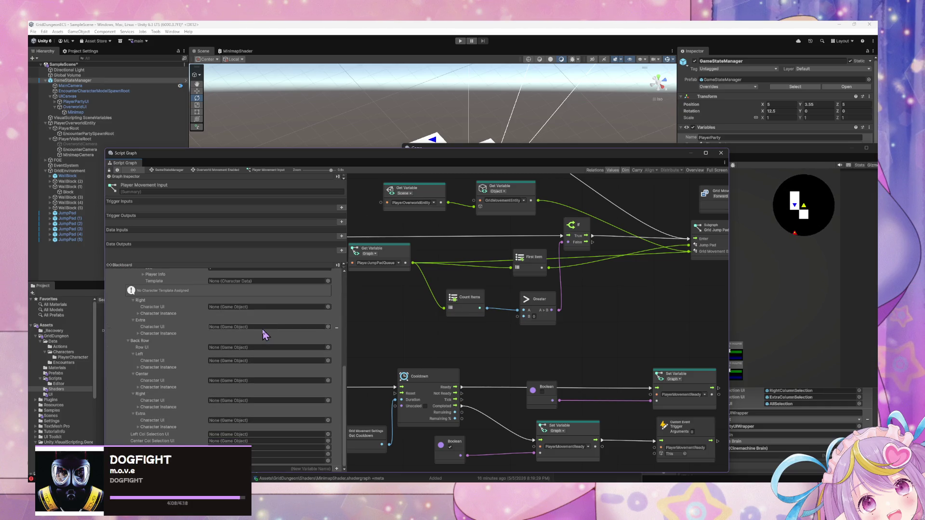
pyautogui.scroll(10, 264, 334)
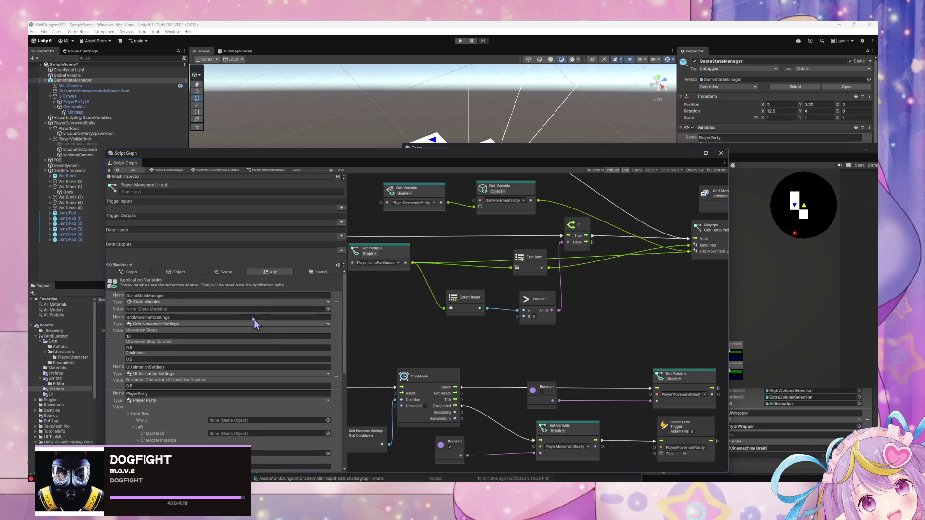
pyautogui.scroll(-3, 241, 300)
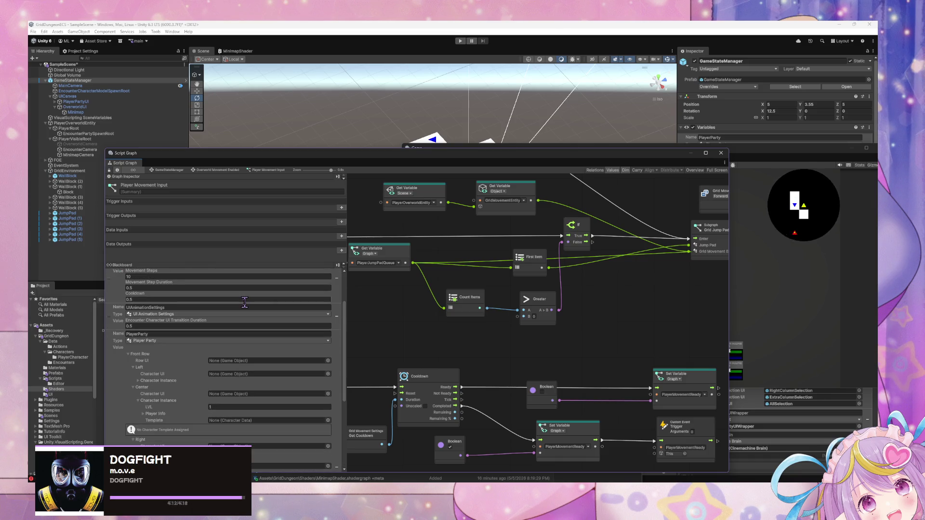
pyautogui.scroll(3, 145, 359)
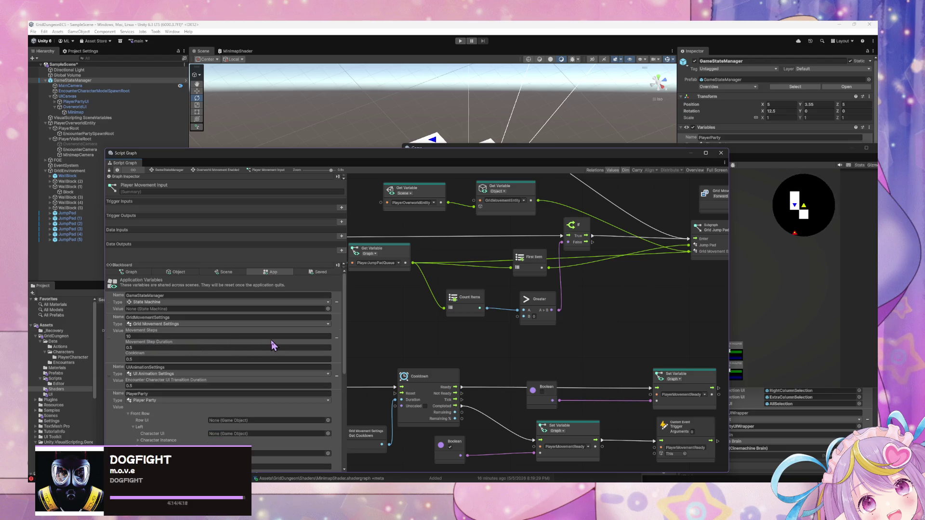
pyautogui.scroll(-7, 271, 339)
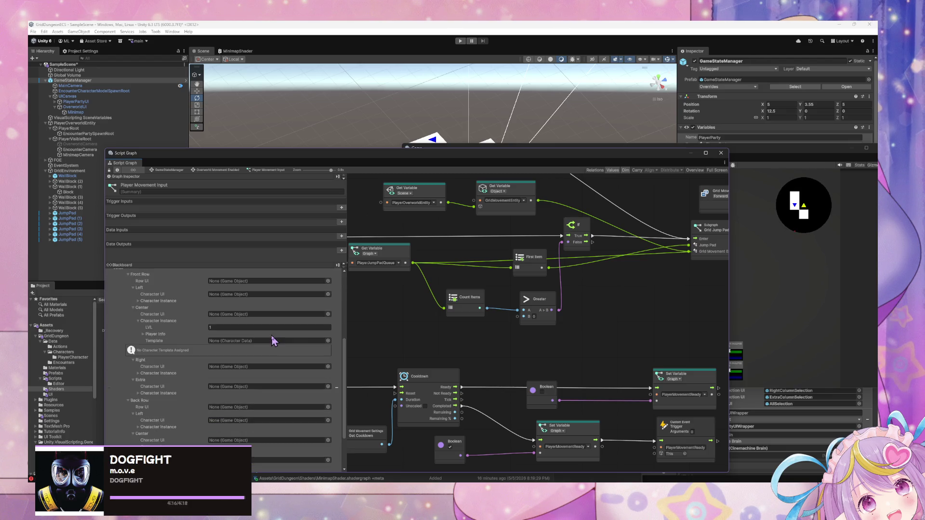
pyautogui.scroll(2, 272, 336)
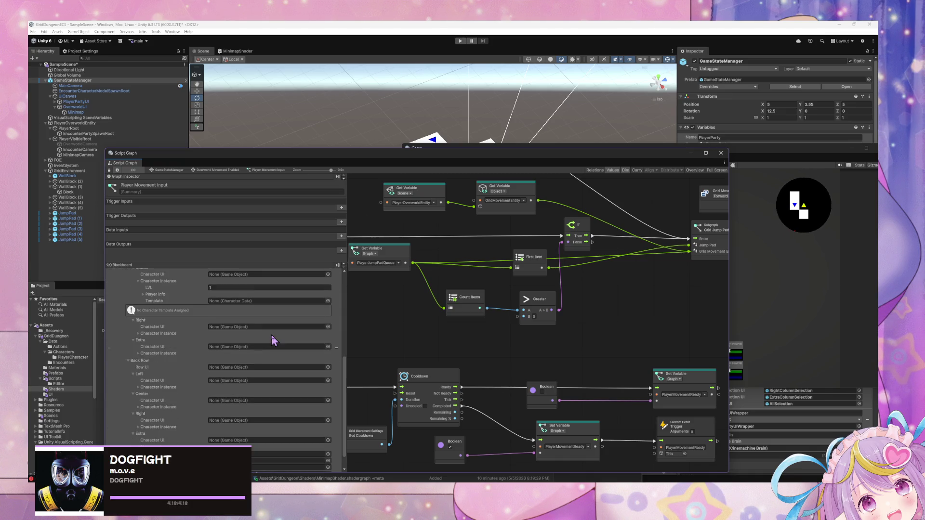
pyautogui.scroll(5, 272, 337)
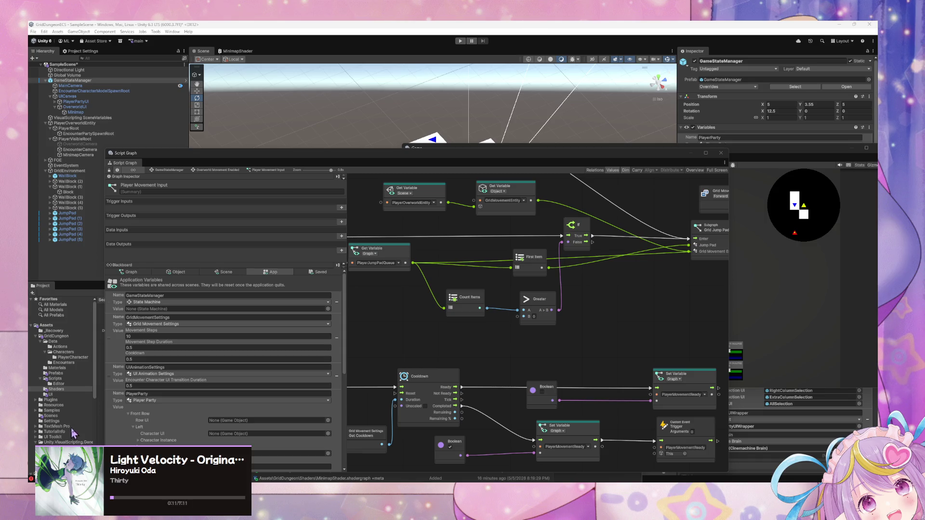
pyautogui.click(226, 273)
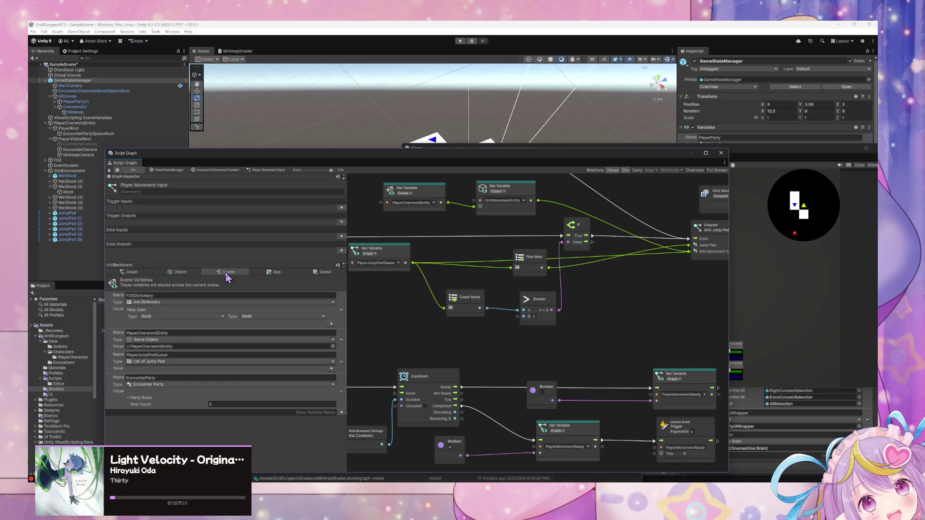
pyautogui.click(286, 273)
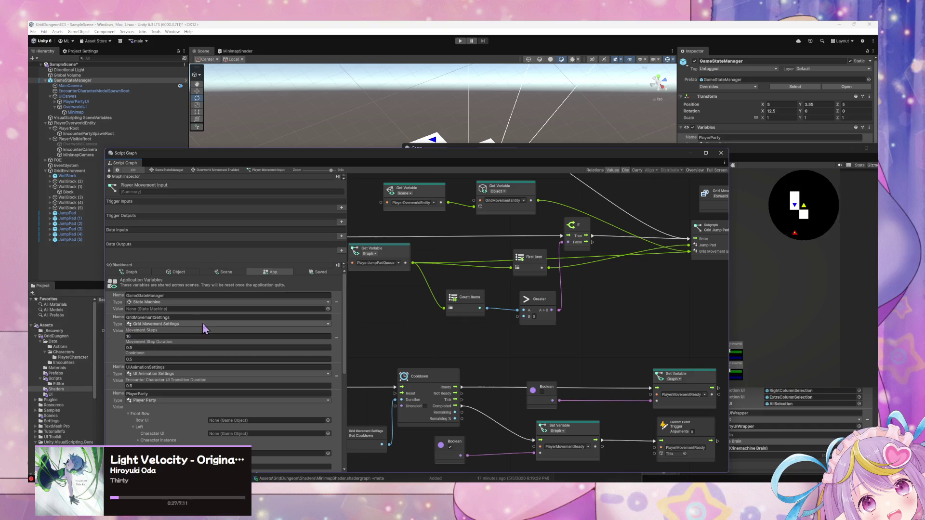
pyautogui.scroll(-5, 204, 328)
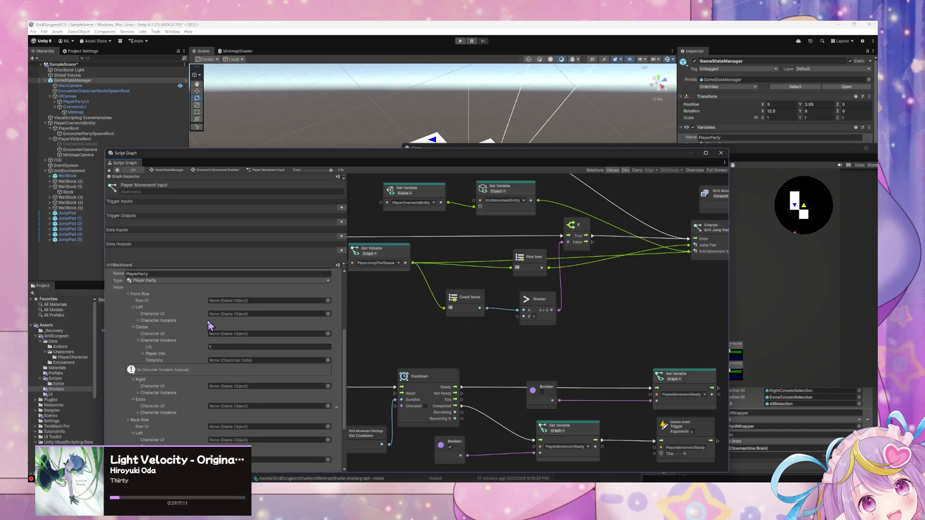
pyautogui.scroll(5, 208, 320)
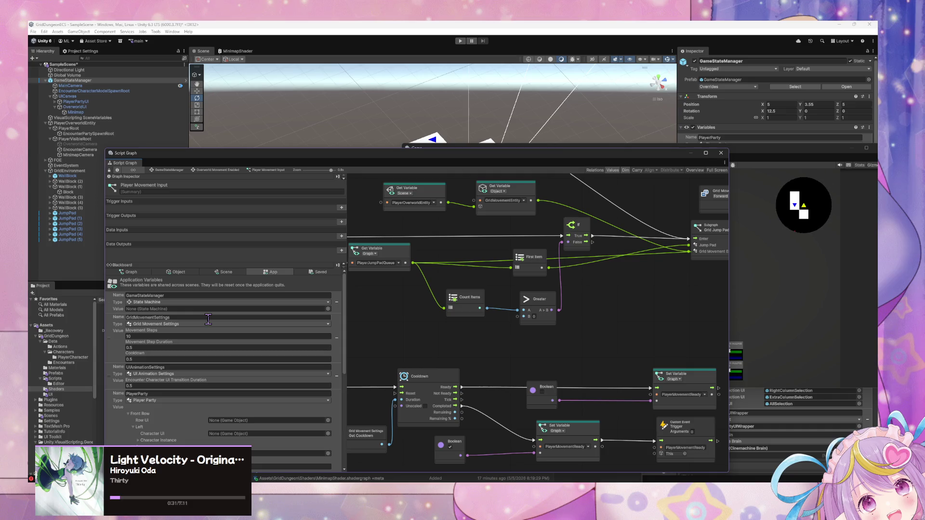
pyautogui.scroll(-2, 247, 313)
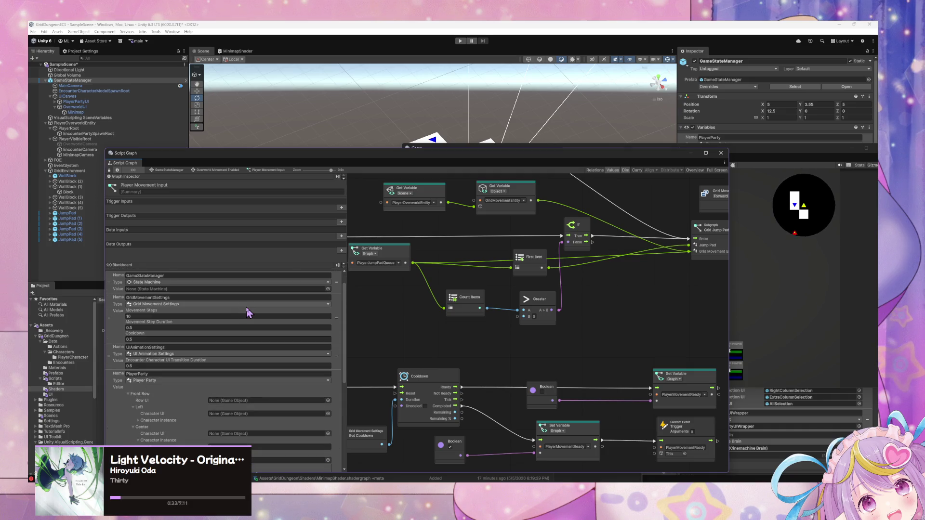
pyautogui.scroll(2, 275, 320)
# Bring VS Code forward and reposition it, then return to Unity's script graph
pyautogui.hotkey('alt', 'Tab')
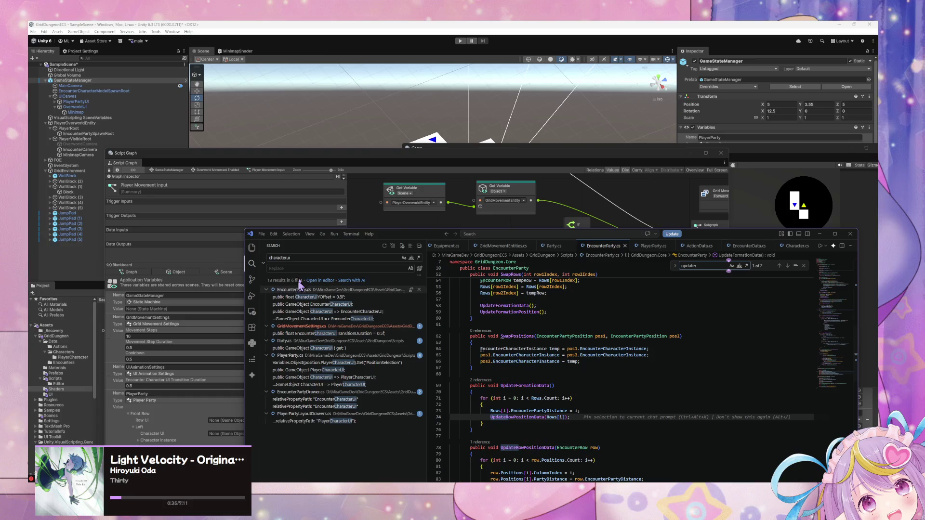
pyautogui.moveTo(390, 239)
pyautogui.mouseDown()
pyautogui.moveTo(477, 301)
pyautogui.moveTo(330, 184)
pyautogui.moveTo(466, 139)
pyautogui.moveTo(342, 256)
pyautogui.moveTo(465, 256)
pyautogui.moveTo(398, 160)
pyautogui.moveTo(277, 159)
pyautogui.mouseUp()
pyautogui.click(363, 159)
pyautogui.click(671, 268)
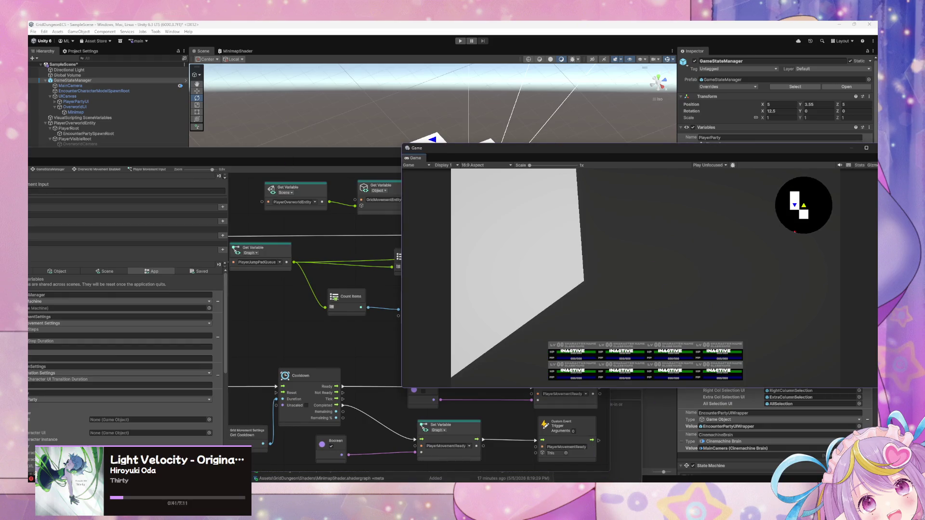
# Scroll EncounterParty.cs up to the start of the EncounterParty class, then return to Unity
pyautogui.hotkey('alt', 'Tab')
pyautogui.scroll(3, 538, 282)
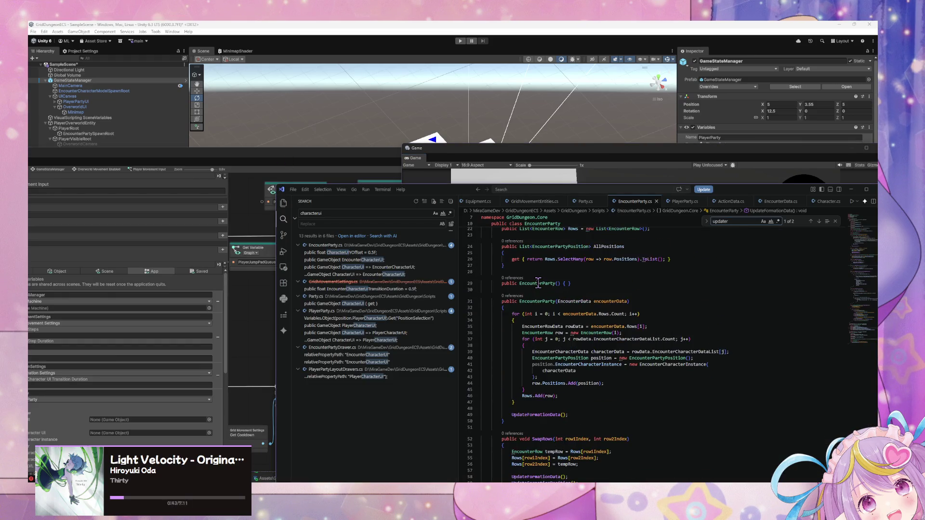
pyautogui.scroll(7, 538, 283)
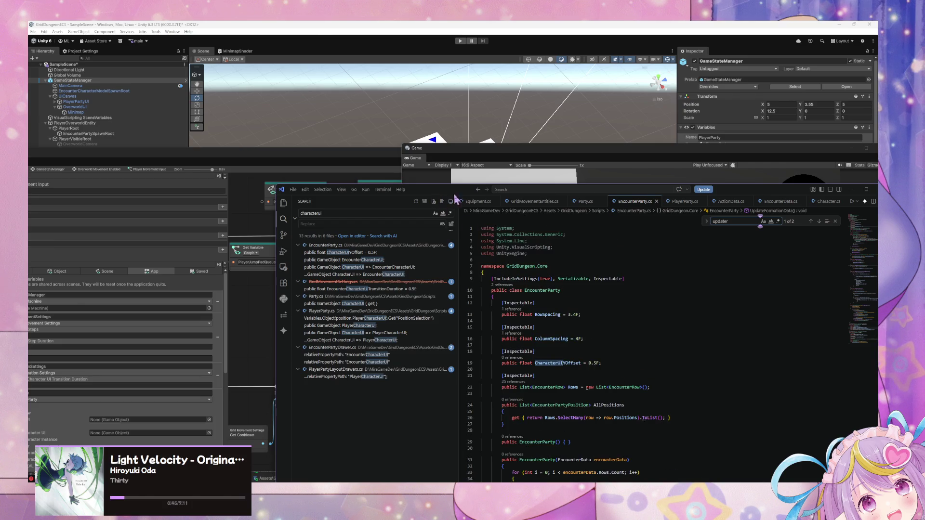
pyautogui.moveTo(455, 199)
pyautogui.mouseDown()
pyautogui.moveTo(371, 206)
pyautogui.moveTo(381, 202)
pyautogui.moveTo(359, 151)
pyautogui.mouseUp()
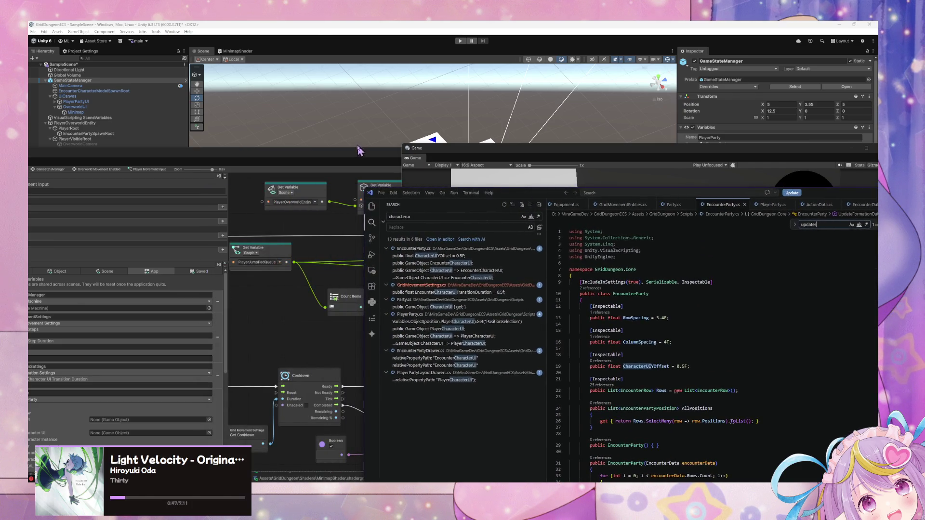
pyautogui.click(485, 331)
pyautogui.click(341, 172)
# Navigate the Project window to the GridDungeon Scripts folder
pyautogui.click(579, 361)
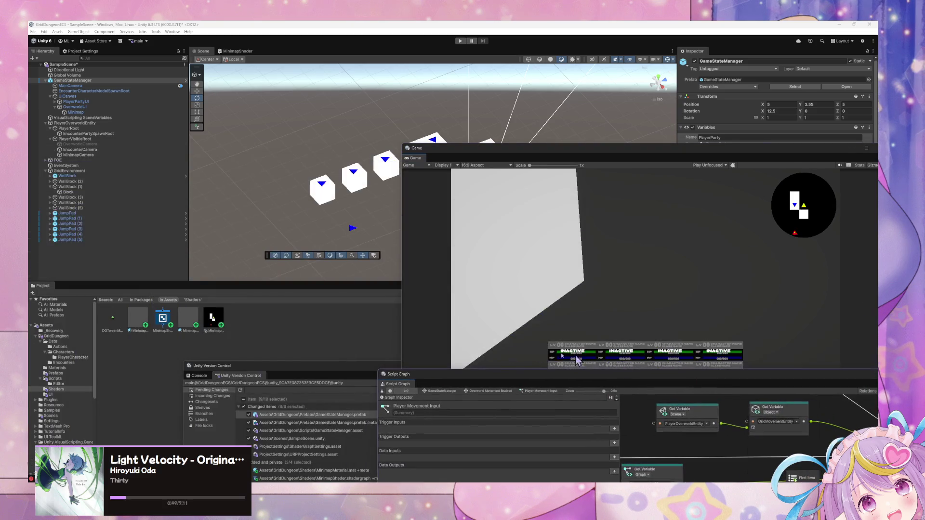
pyautogui.click(68, 341)
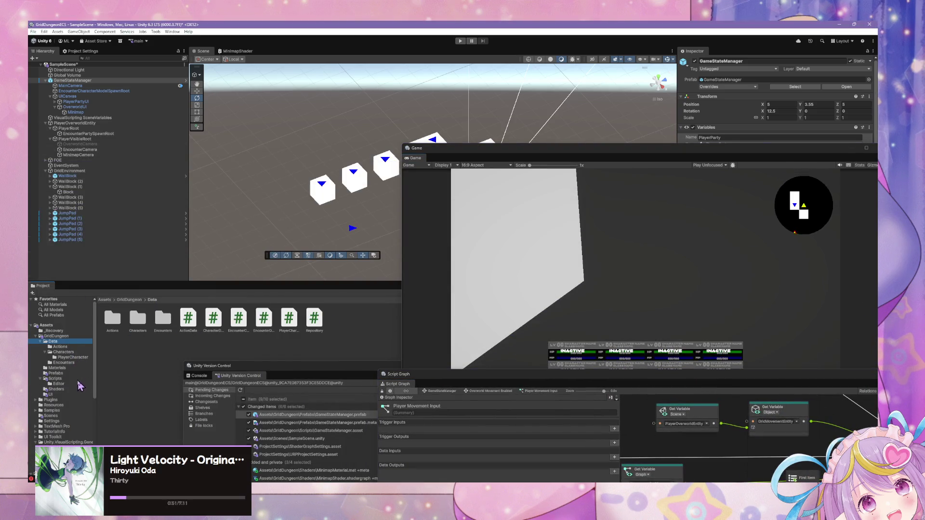
pyautogui.press('Down')
pyautogui.press('Down')
pyautogui.press('Up')
pyautogui.press('Up')
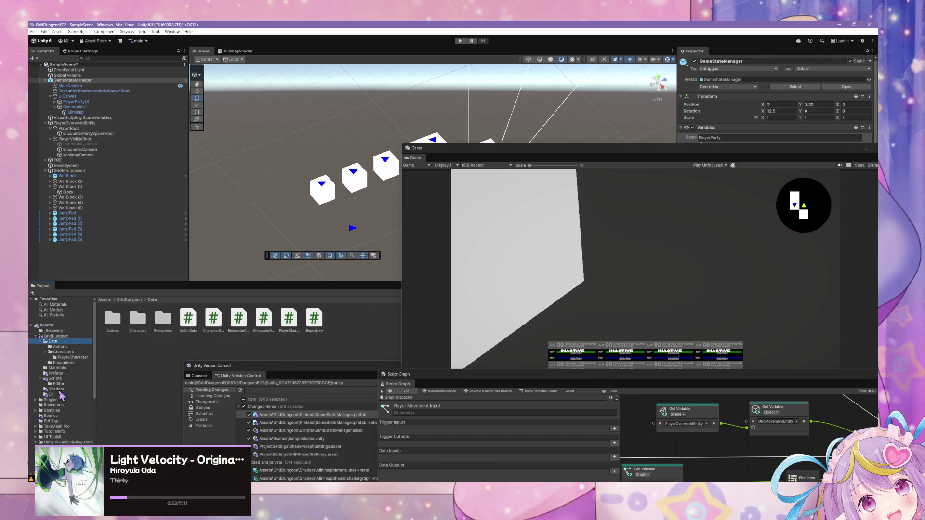
pyautogui.click(60, 379)
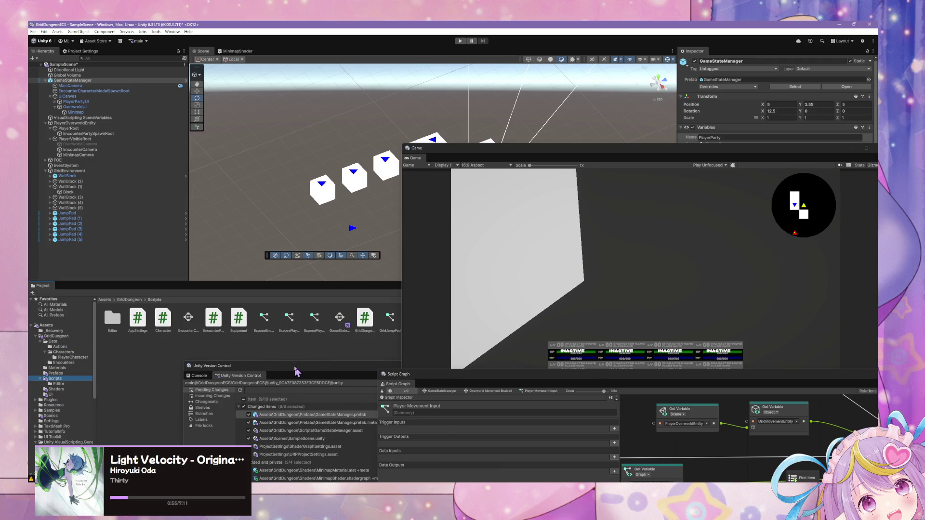
pyautogui.moveTo(295, 370); pyautogui.dragTo(323, 378)
# Create an Empty C# Script via Create > Scripting and start typing its name
pyautogui.rightClick(192, 343)
pyautogui.moveTo(276, 146)
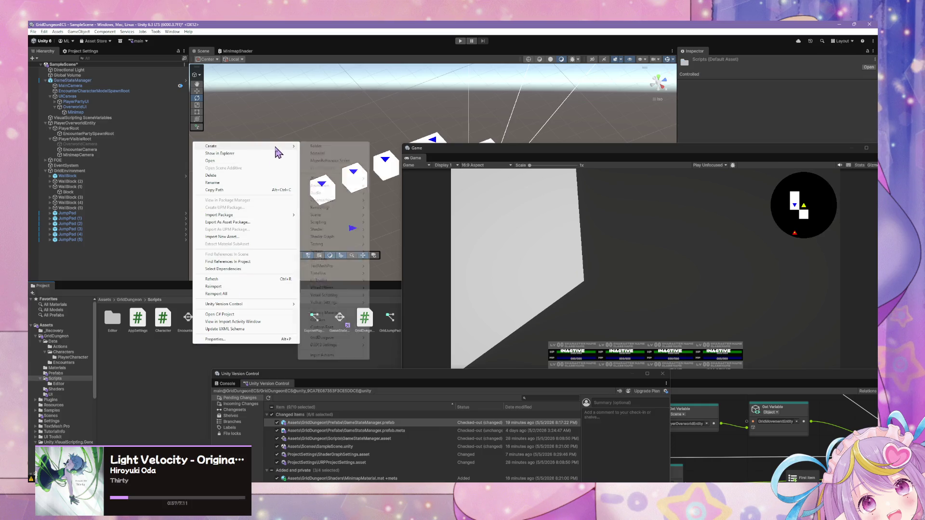
pyautogui.moveTo(349, 230)
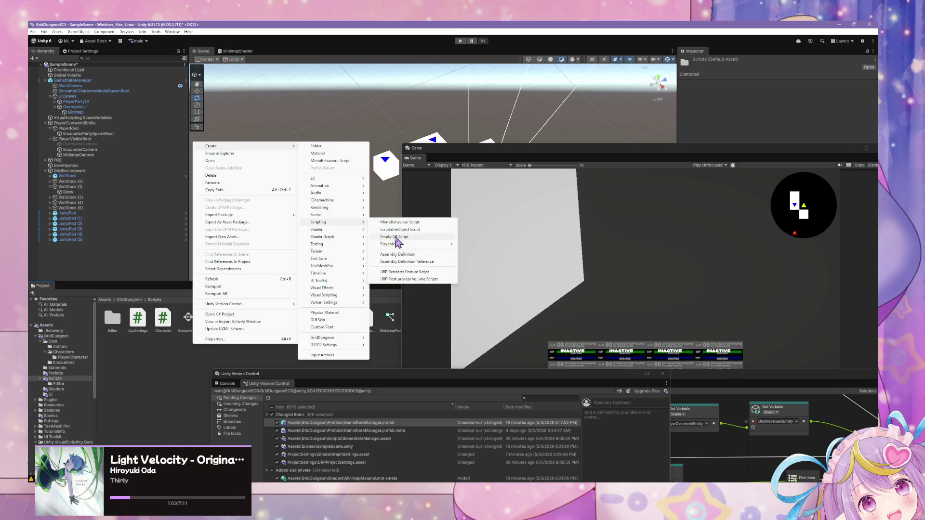
pyautogui.click(398, 238)
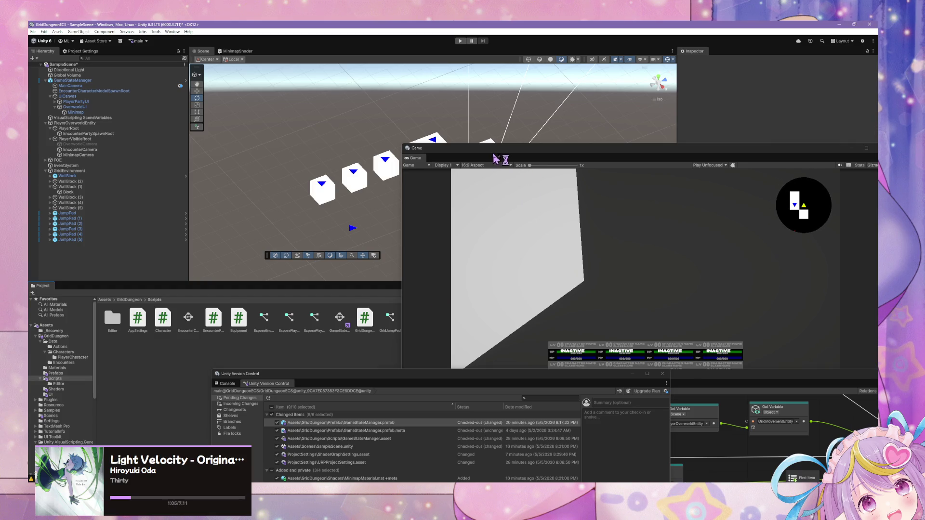
pyautogui.moveTo(505, 150); pyautogui.dragTo(630, 266)
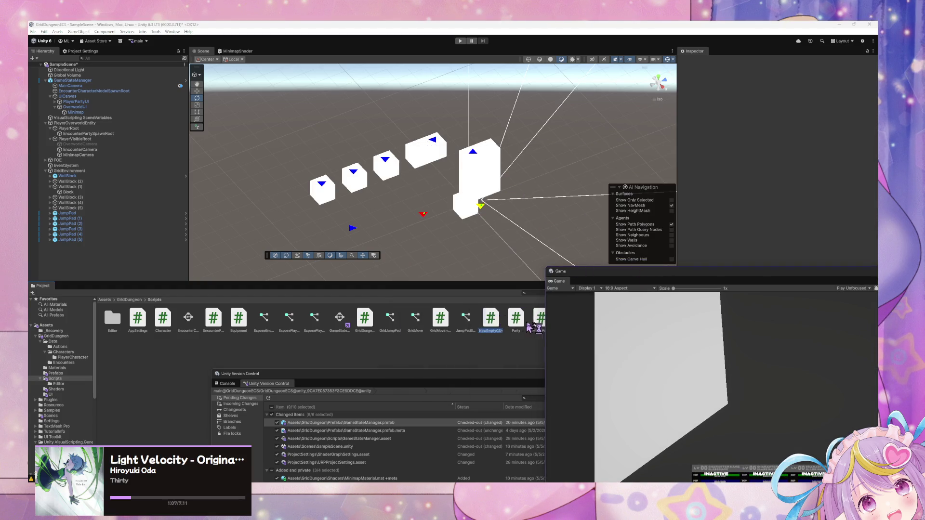
pyautogui.click(489, 325)
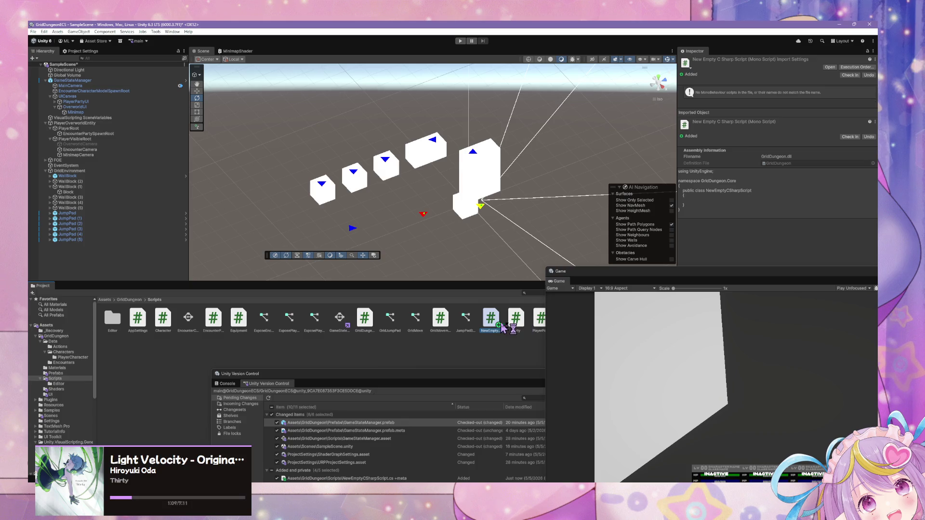
pyautogui.write('GamePla')
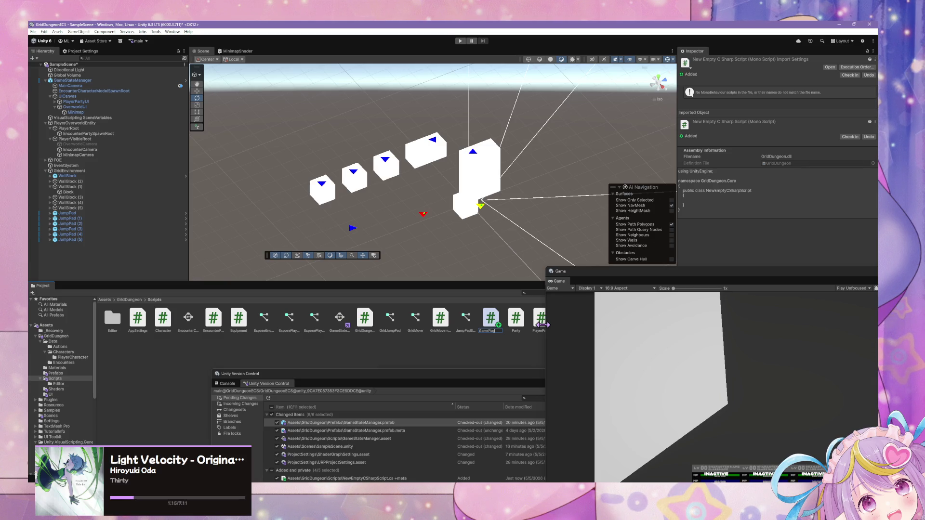
pyautogui.write('i')
# Delete the last character of the new script's name while naming it GamePlayStats
pyautogui.press('BackSpace')
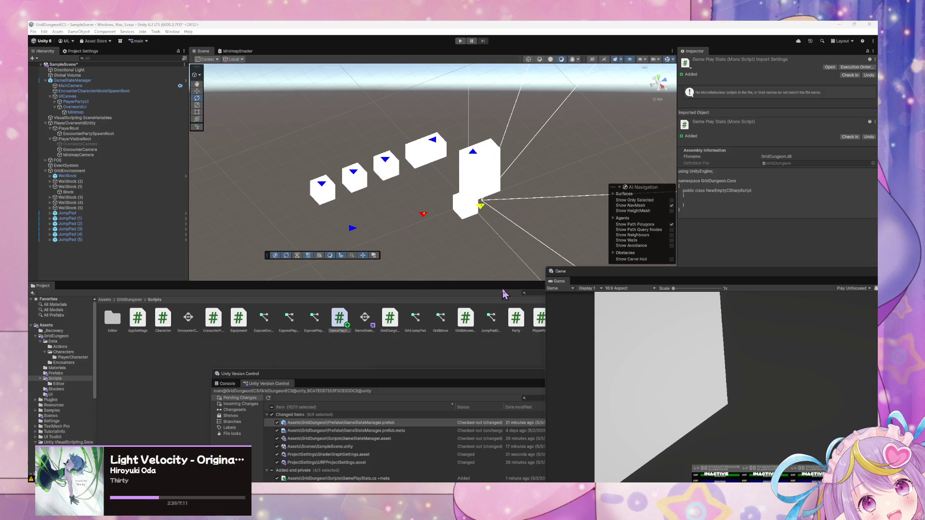
# Open GamePlayStats.cs in VS Code and rename the class to ExplorationStats
pyautogui.click(342, 320)
pyautogui.doubleClick(342, 320)
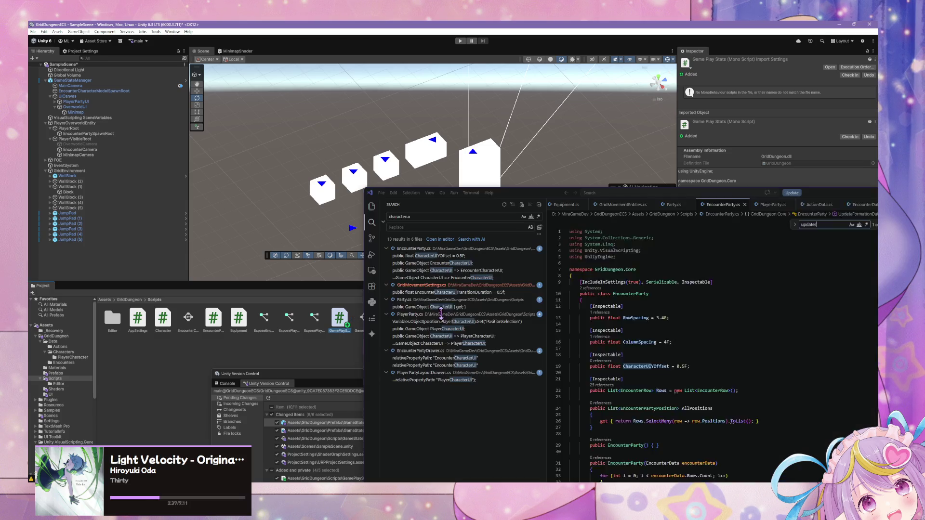
pyautogui.doubleClick(543, 194)
pyautogui.doubleClick(498, 271)
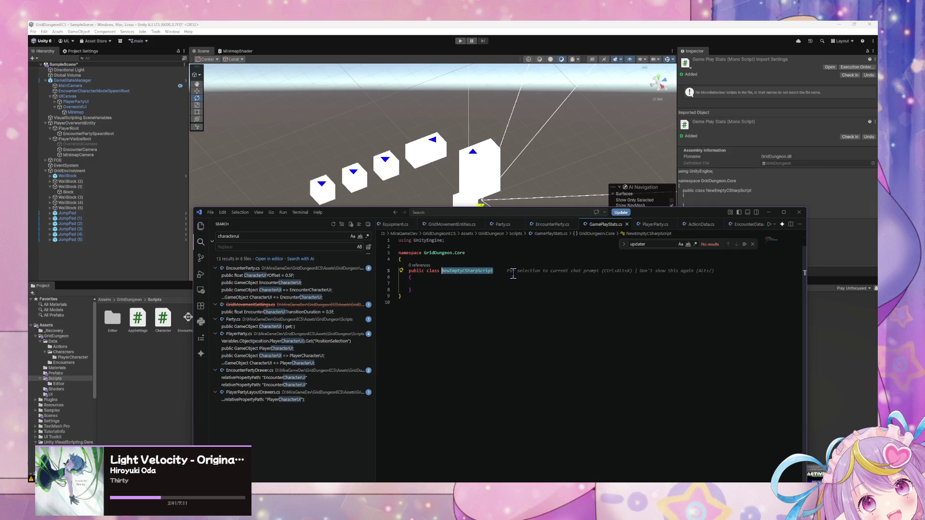
pyautogui.write('Exploration')
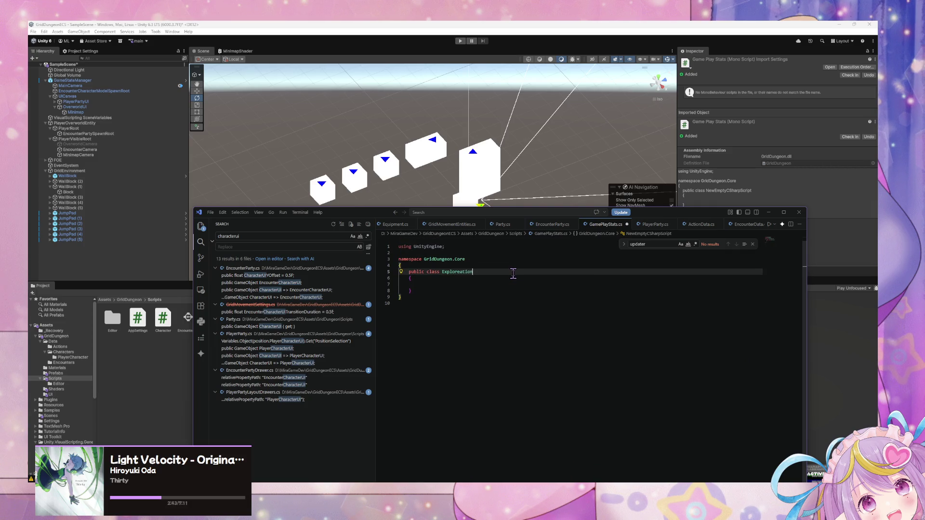
pyautogui.press('BackSpace')
pyautogui.press('BackSpace')
pyautogui.press('BackSpace')
pyautogui.write('ation')
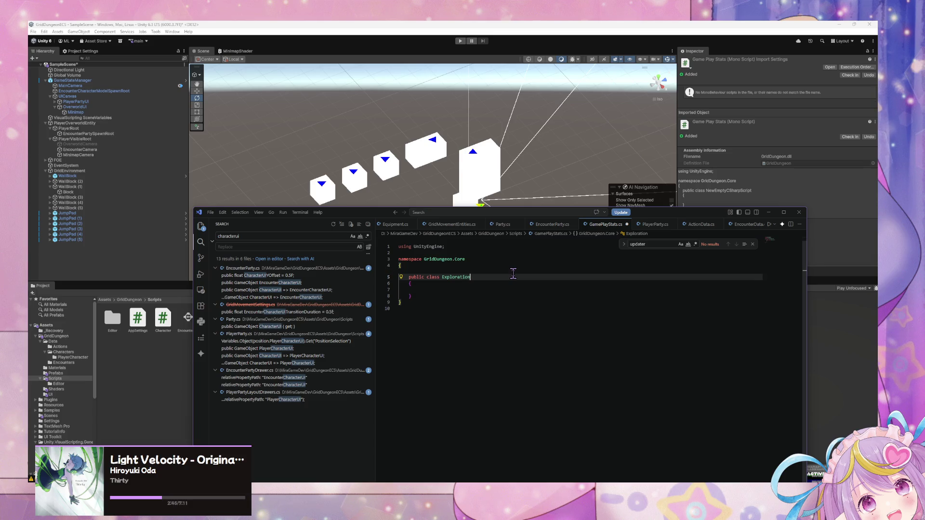
pyautogui.write('is')
pyautogui.press('BackSpace')
pyautogui.press('BackSpace')
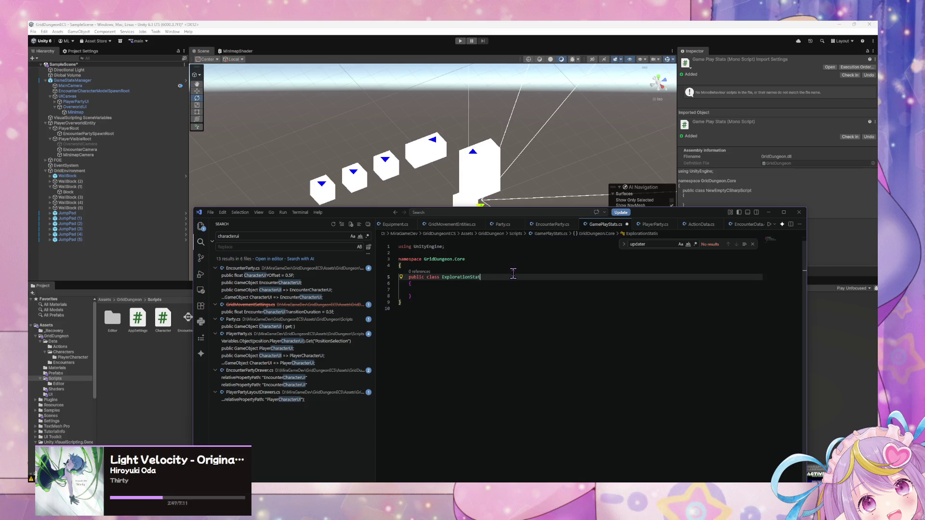
# Add public int fields CurrentMapSteps = 0 and TotalSteps = 0, then save
pyautogui.press('Down')
pyautogui.press('Down')
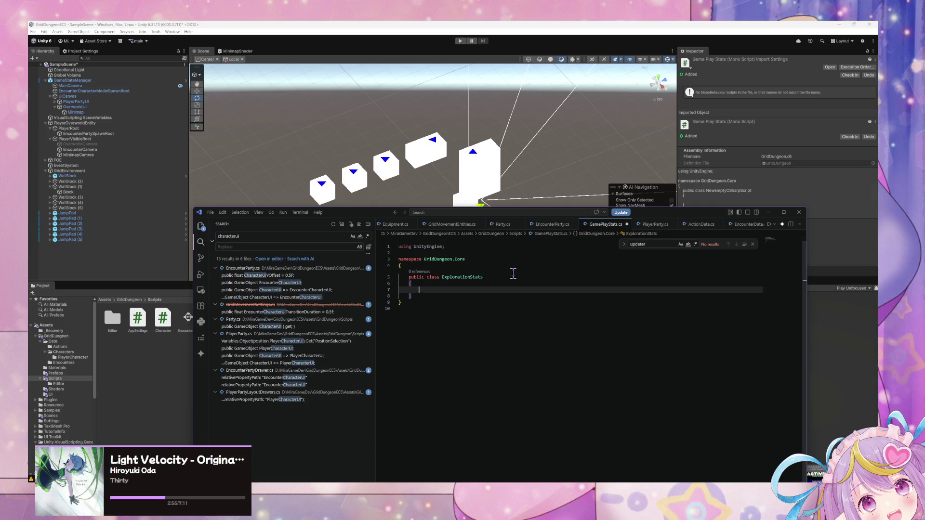
pyautogui.write('public ')
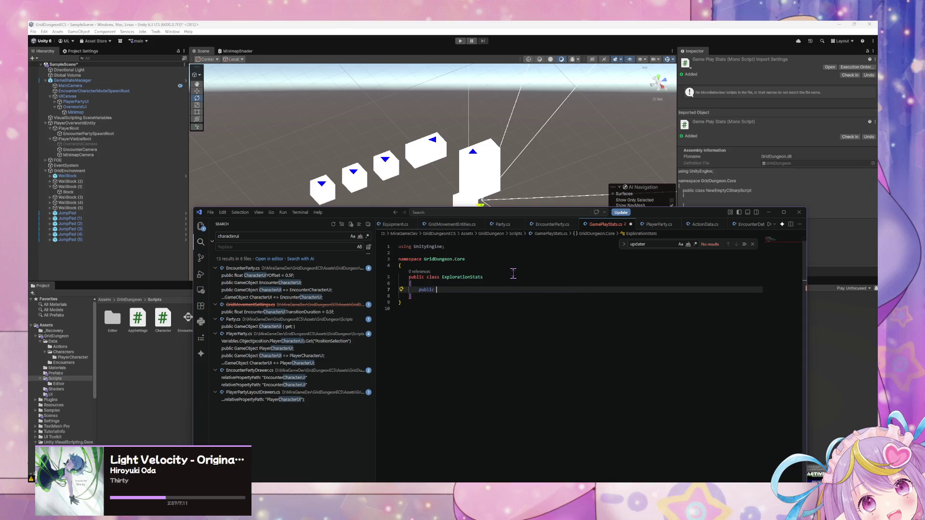
pyautogui.write('int ')
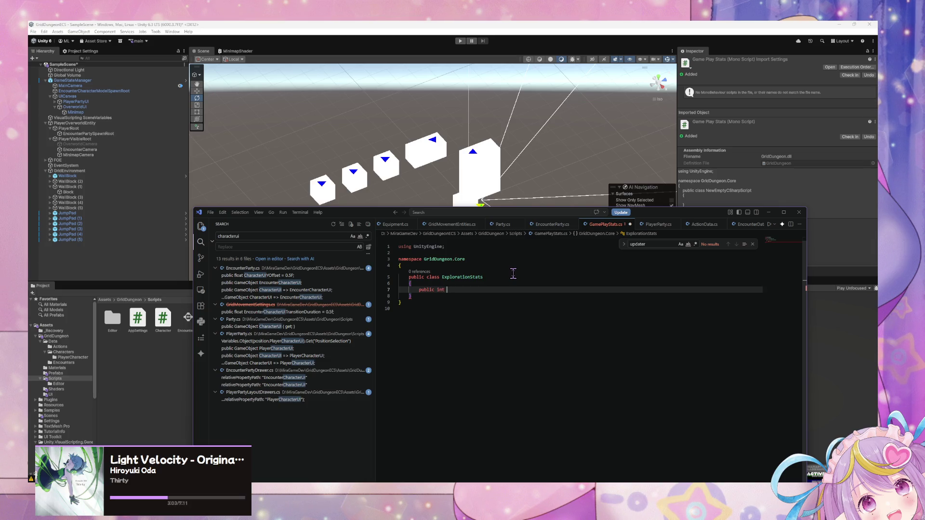
pyautogui.write('Current')
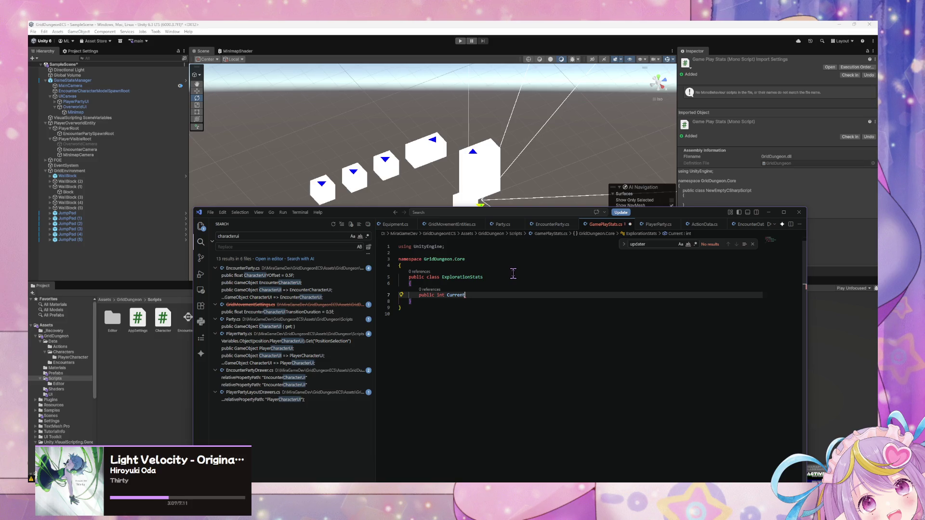
pyautogui.write('MapS')
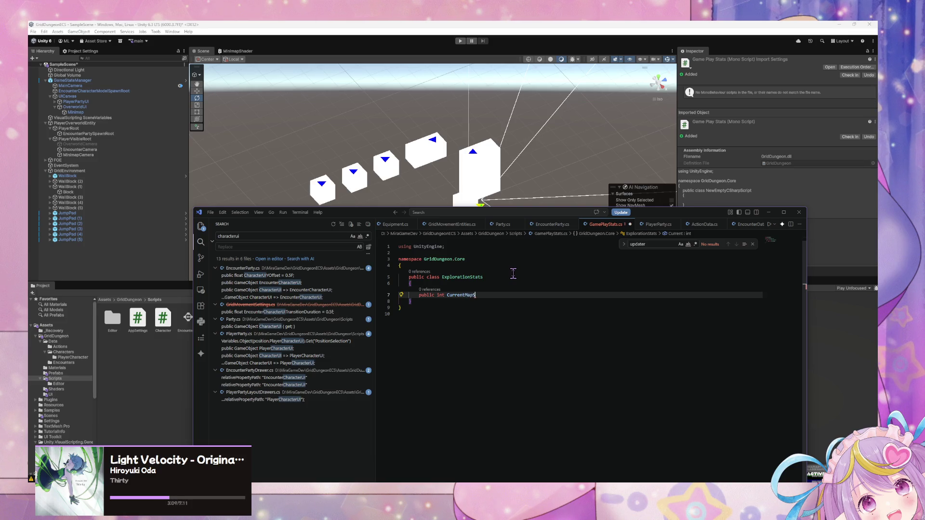
pyautogui.write('teps = 0;')
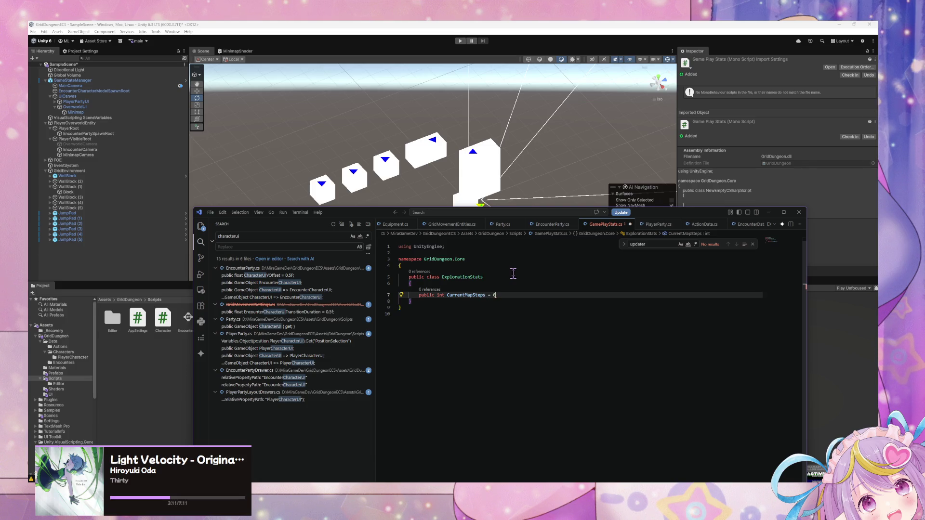
pyautogui.press('Return')
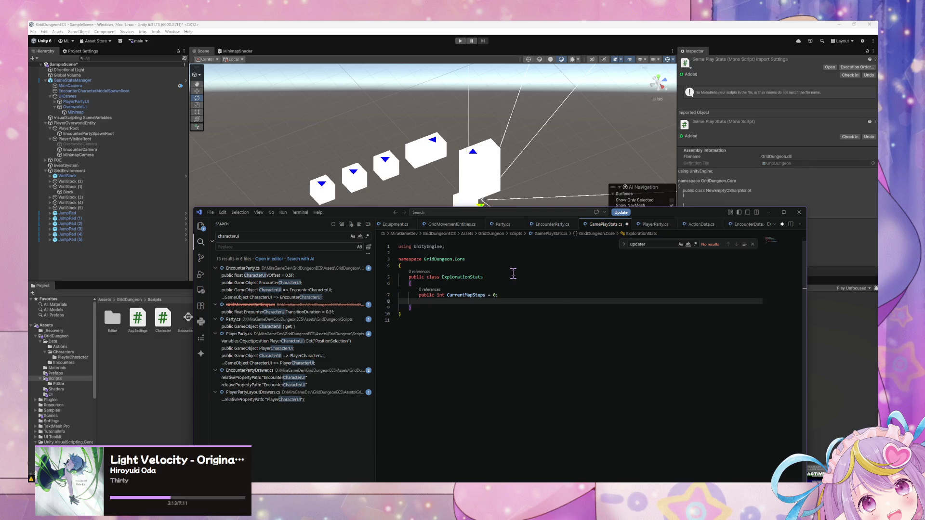
pyautogui.write('public int ')
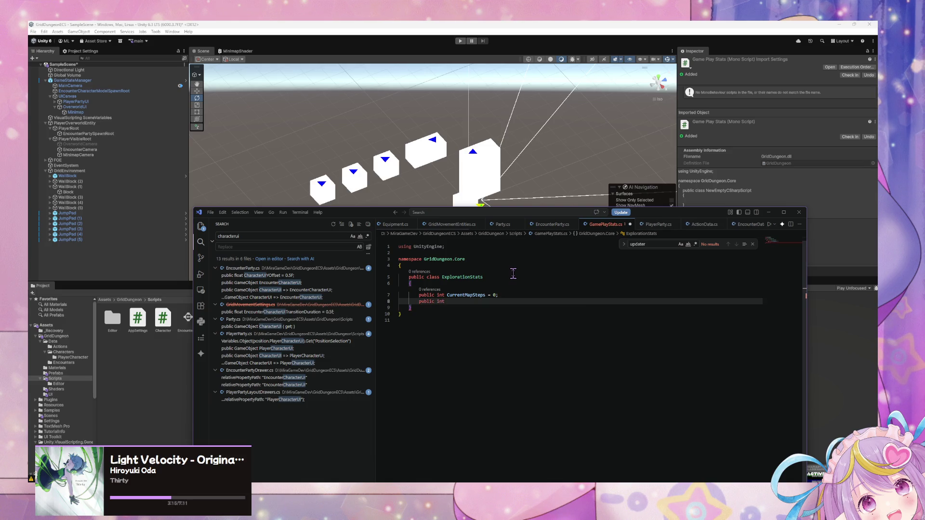
pyautogui.write('TotalSt')
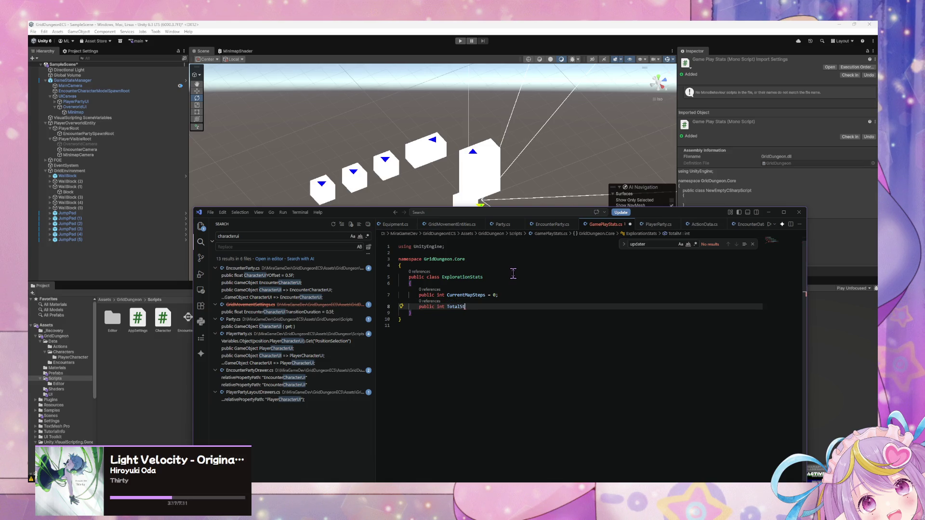
pyautogui.write('eps = 0;')
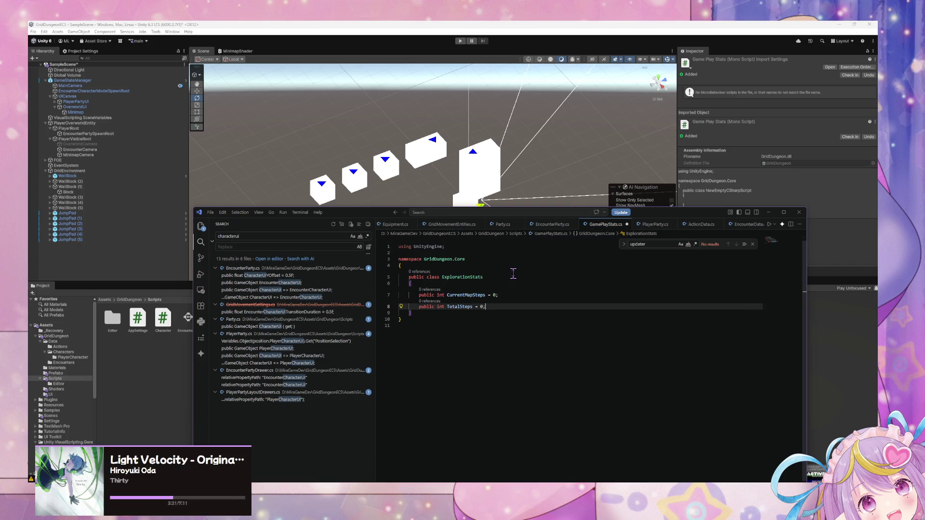
pyautogui.hotkey('ctrl', 's')
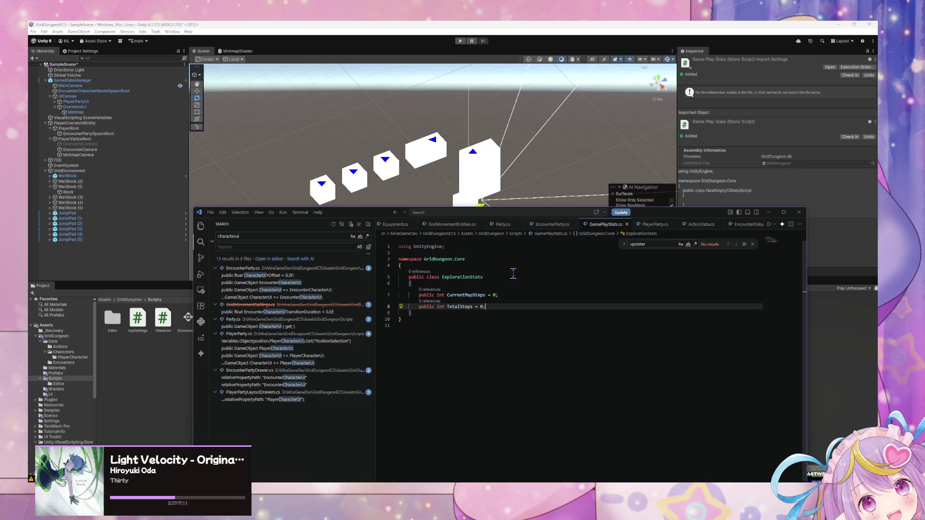
# Copy the IncludeInSettings(true), Serializable, Inspectable attributes from EncounterParty.cs onto the ExplorationStats class
pyautogui.click(559, 230)
pyautogui.click(599, 225)
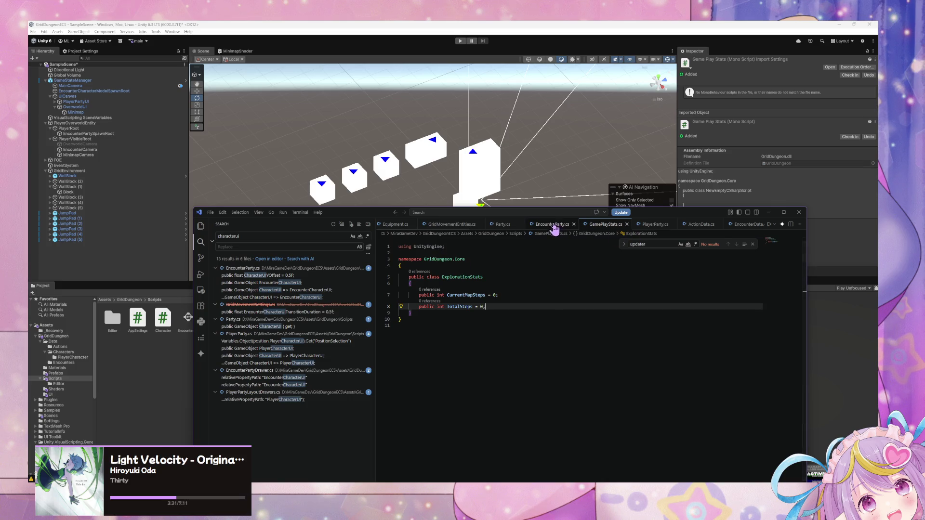
pyautogui.click(554, 230)
pyautogui.moveTo(542, 301); pyautogui.dragTo(409, 302)
pyautogui.hotkey('ctrl', 'c')
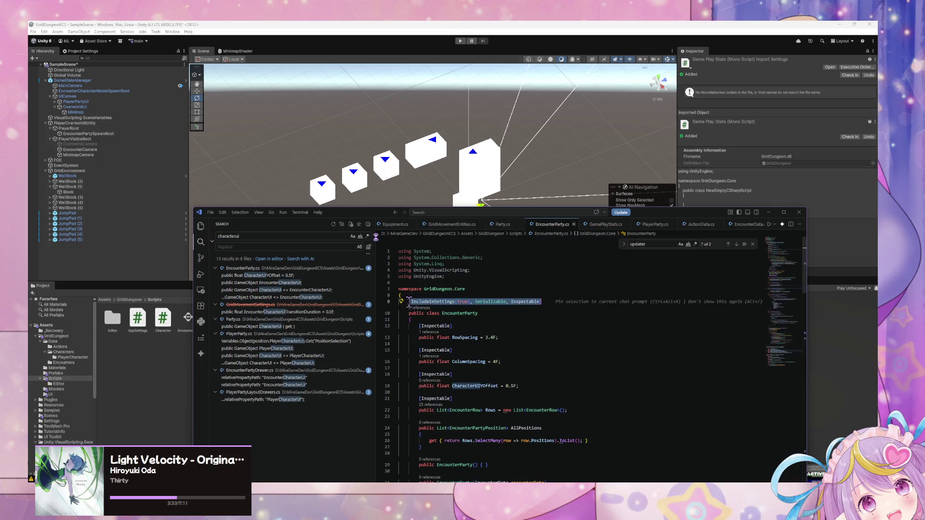
pyautogui.click(602, 225)
pyautogui.click(443, 271)
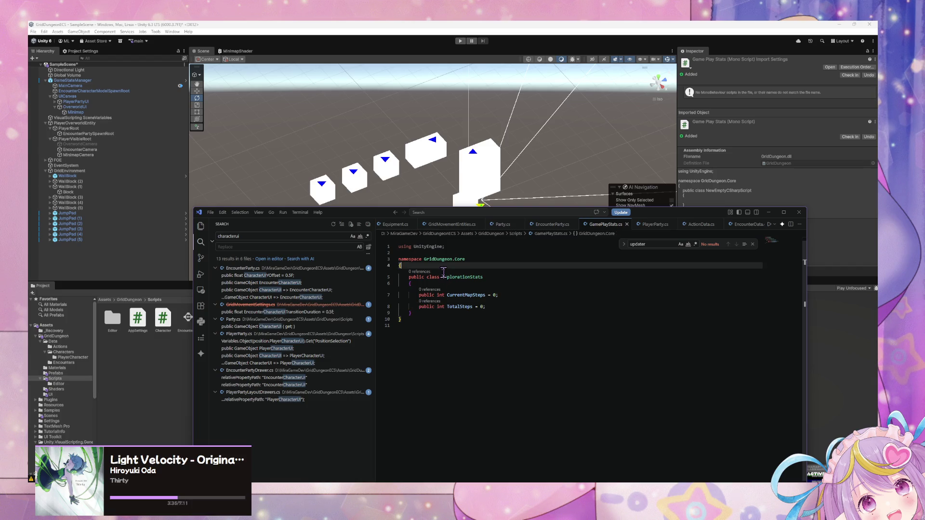
pyautogui.press('Return')
pyautogui.hotkey('ctrl', 'v')
# Add an [Inspectable] attribute above both CurrentMapSteps and TotalSteps
pyautogui.click(460, 291)
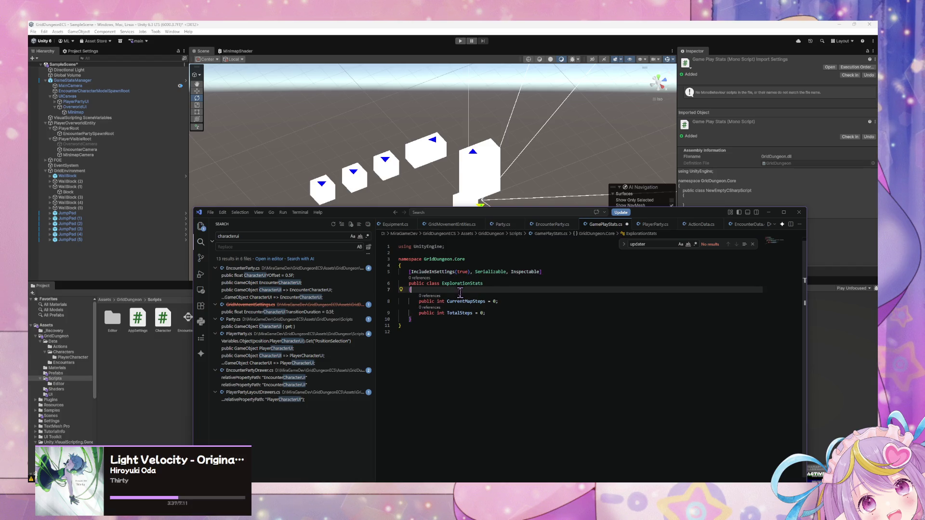
pyautogui.press('Return')
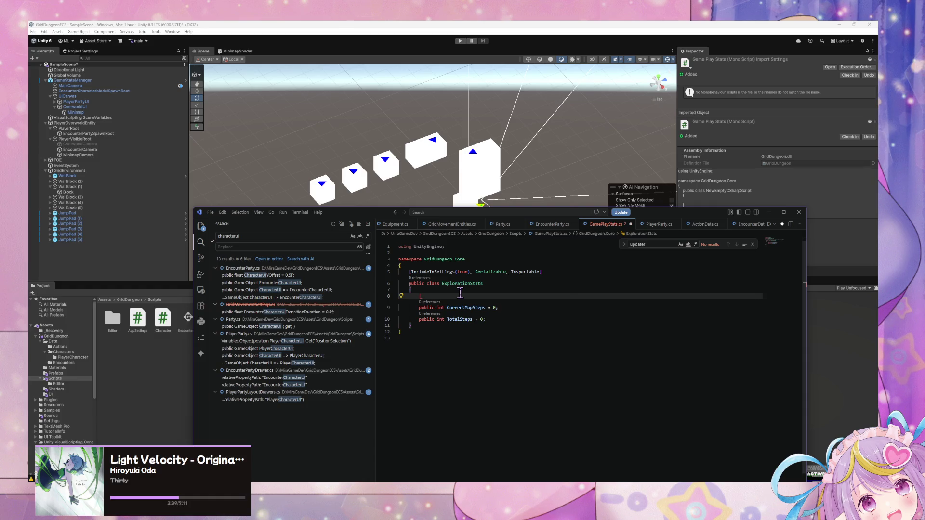
pyautogui.write('Inspectable')
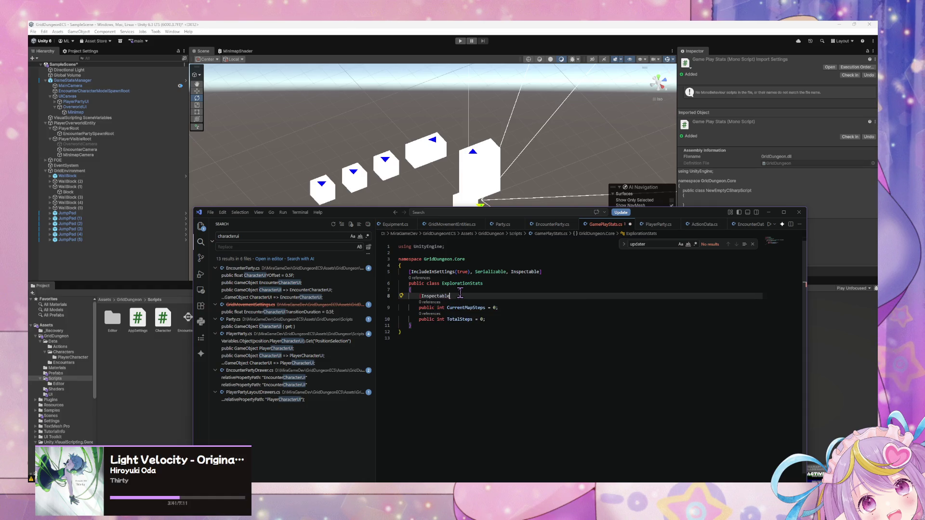
pyautogui.click(516, 305)
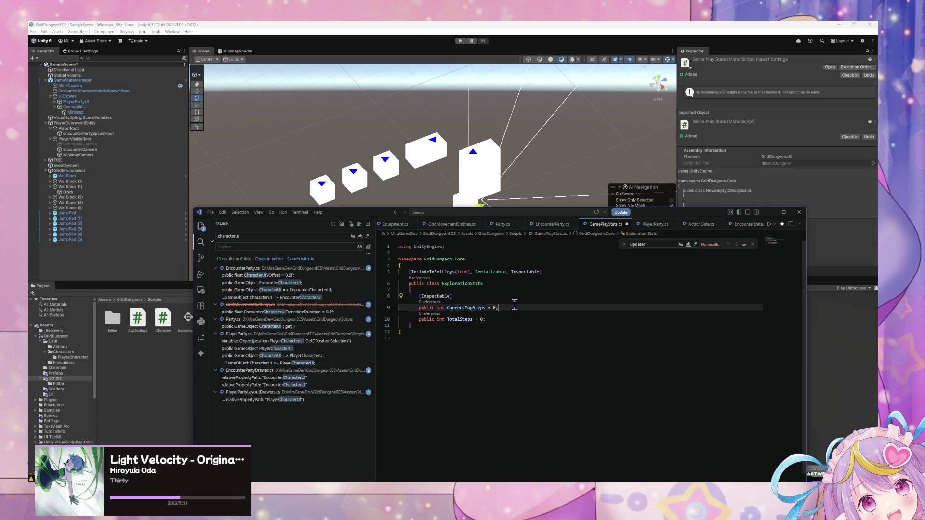
pyautogui.press('Return')
pyautogui.doubleClick(435, 296)
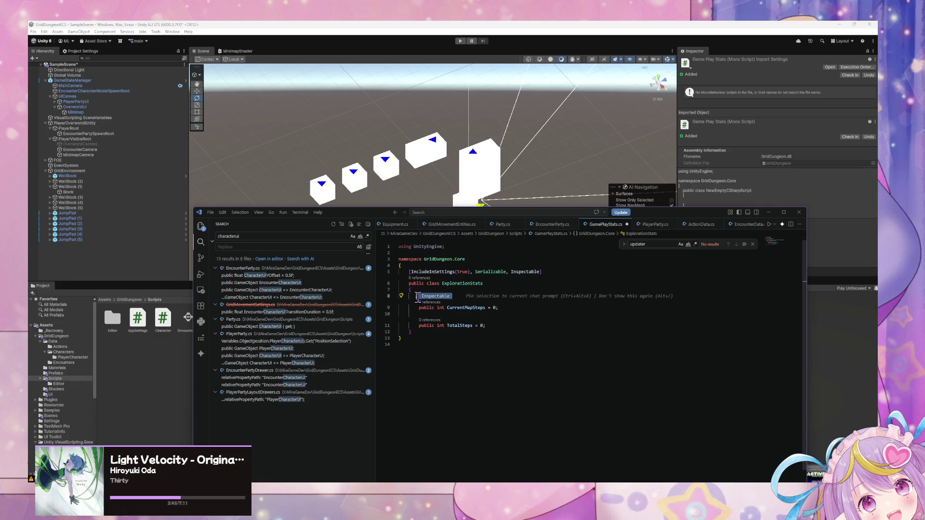
pyautogui.hotkey('ctrl', 'c')
pyautogui.click(430, 313)
pyautogui.hotkey('ctrl', 'v')
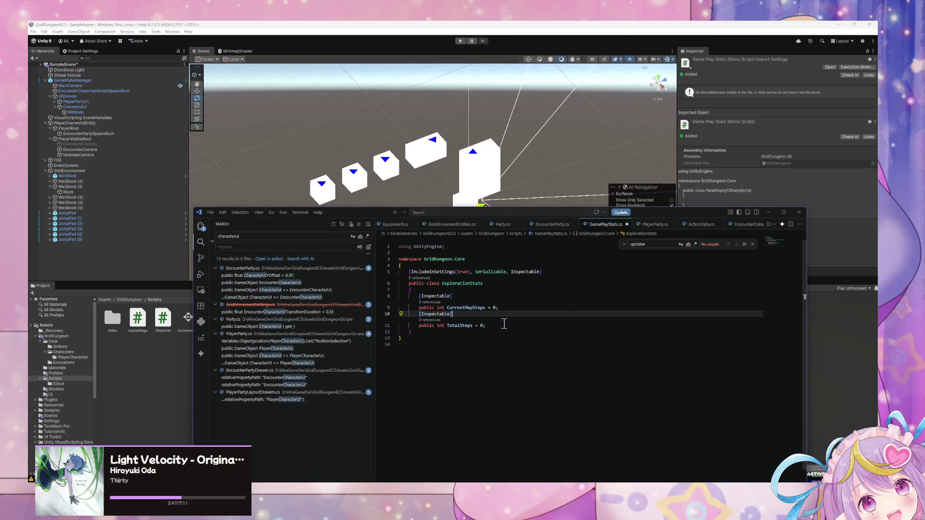
pyautogui.hotkey('ctrl', 's')
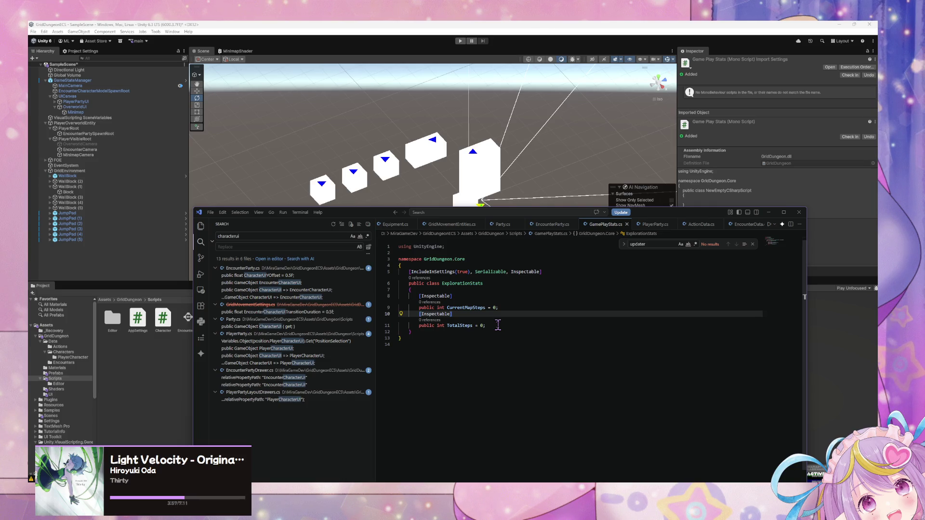
pyautogui.click(496, 326)
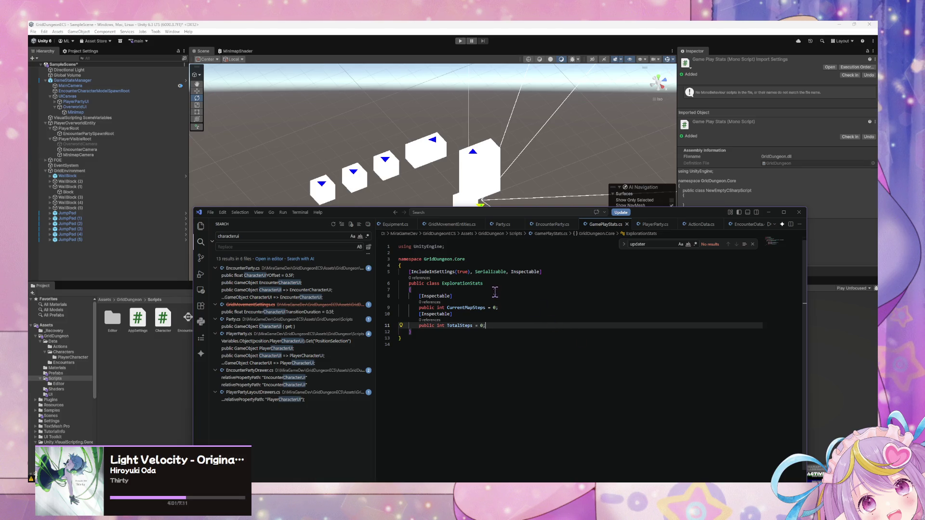
pyautogui.press('Return')
pyautogui.press('Return')
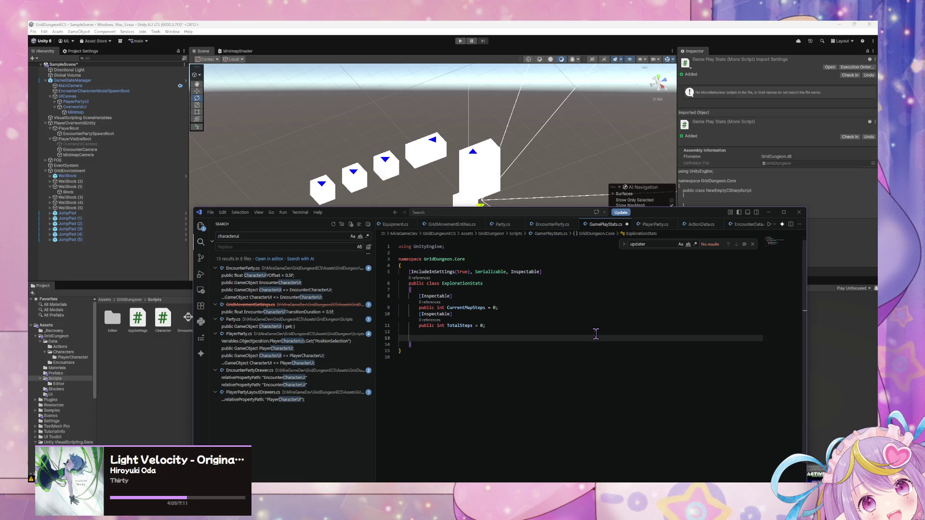
pyautogui.write('public')
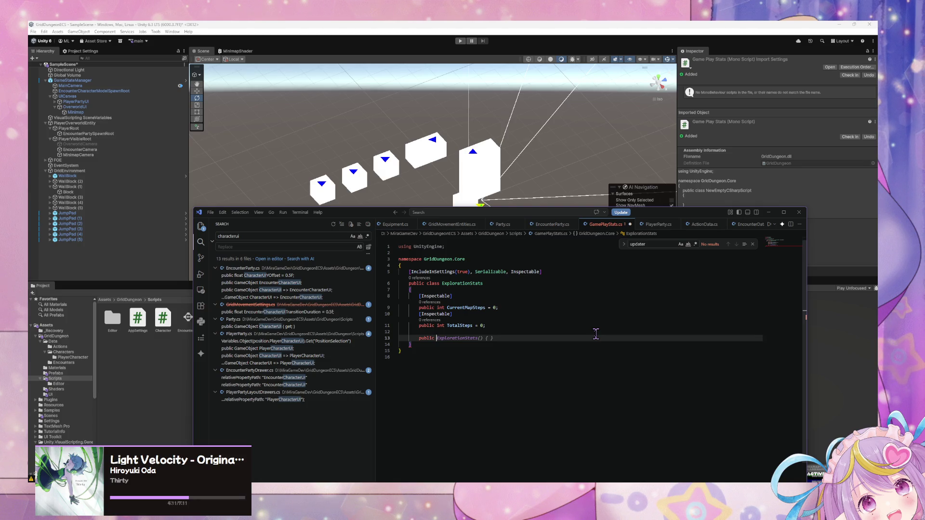
pyautogui.hotkey('ctrl', 'space')
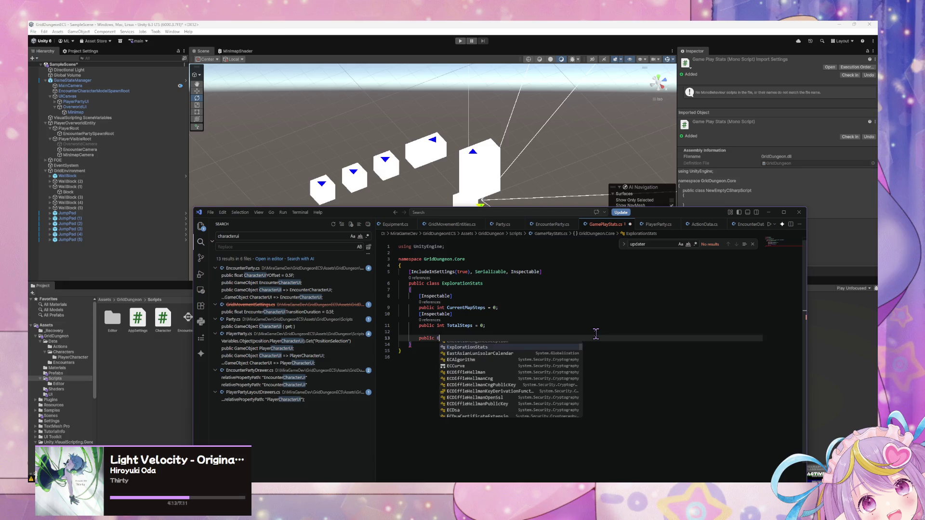
pyautogui.press('Escape')
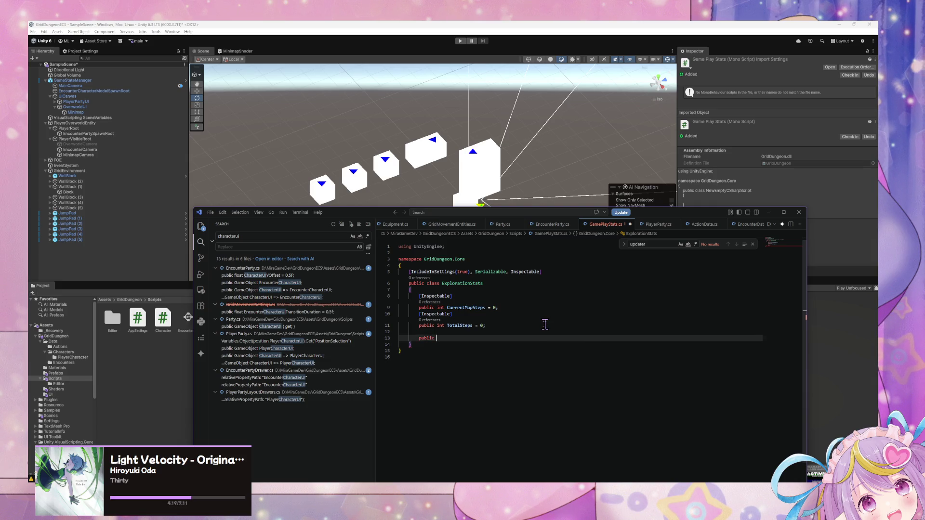
pyautogui.press('BackSpace')
pyautogui.press('BackSpace')
pyautogui.press('BackSpace')
pyautogui.press('Down')
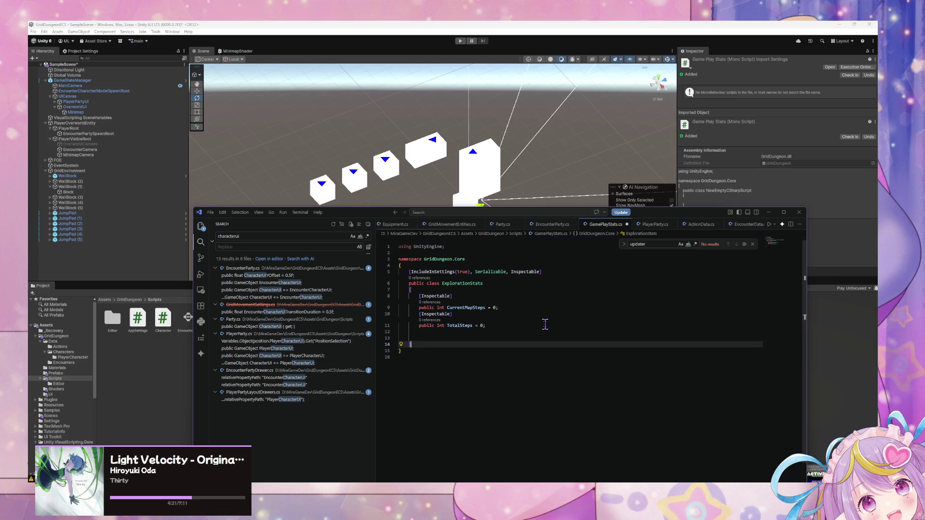
pyautogui.press('Return')
pyautogui.press('Return')
# Declare an empty public class StepResult below ExplorationStats
pyautogui.write('pr')
pyautogui.press('BackSpace')
pyautogui.write('ublic class Ex')
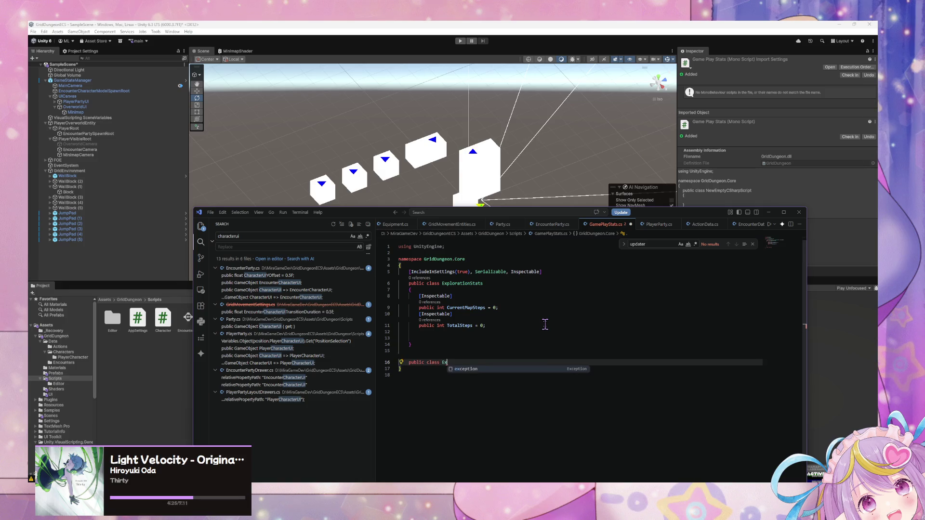
pyautogui.press('BackSpace')
pyautogui.press('BackSpace')
pyautogui.write('StepResult')
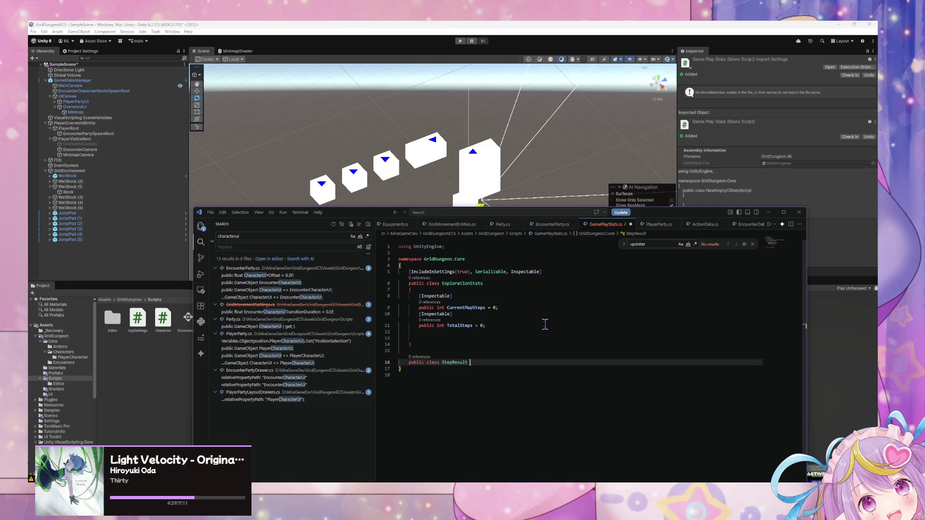
pyautogui.write(' {')
pyautogui.press('Return')
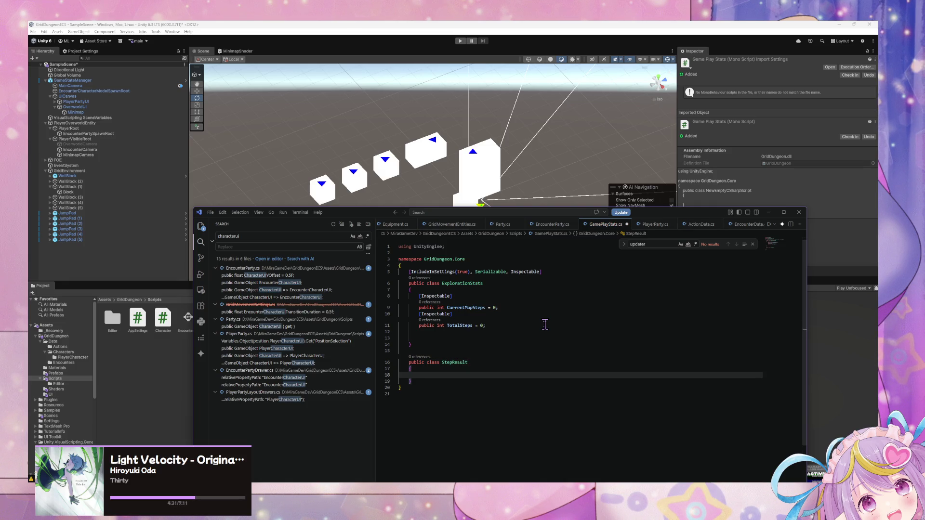
# Add a public StepResult Step() method incrementing CurrentMapSteps, accepting the suggested body
pyautogui.click(447, 343)
pyautogui.click(489, 337)
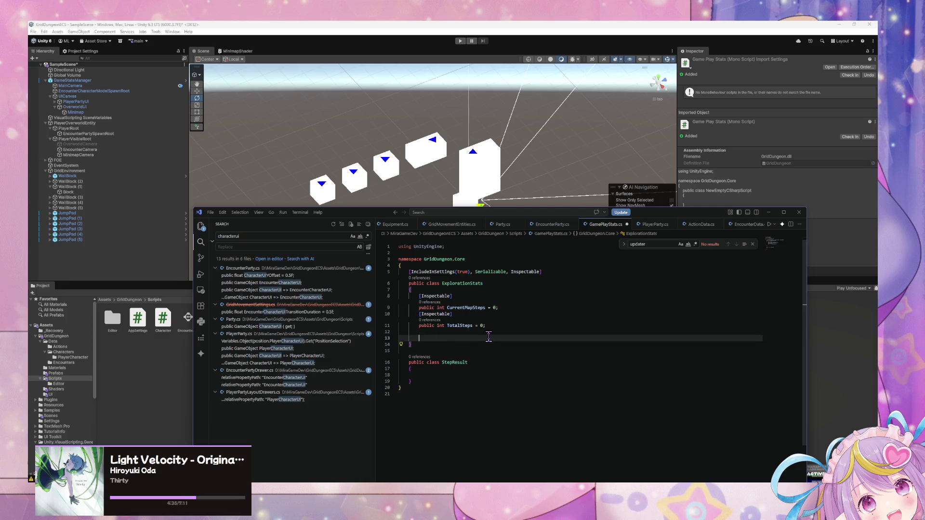
pyautogui.write('pu')
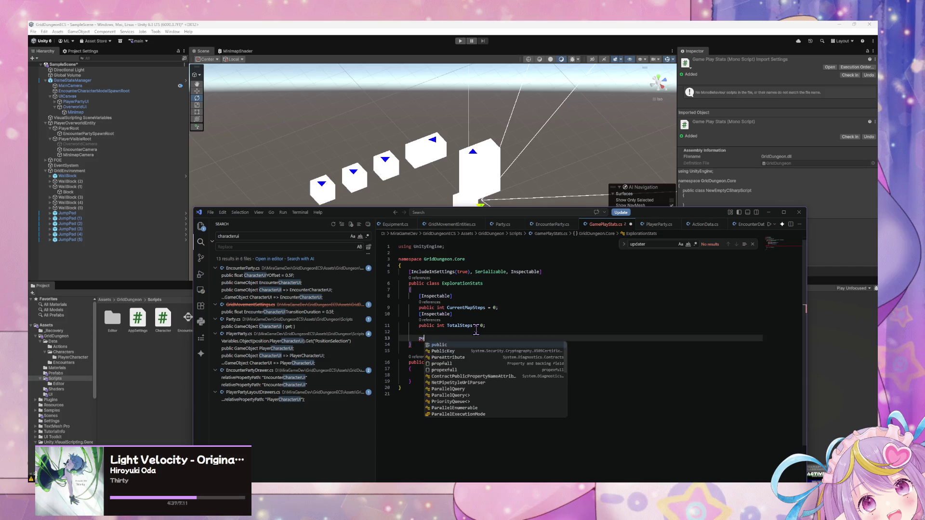
pyautogui.write('blic StepRe')
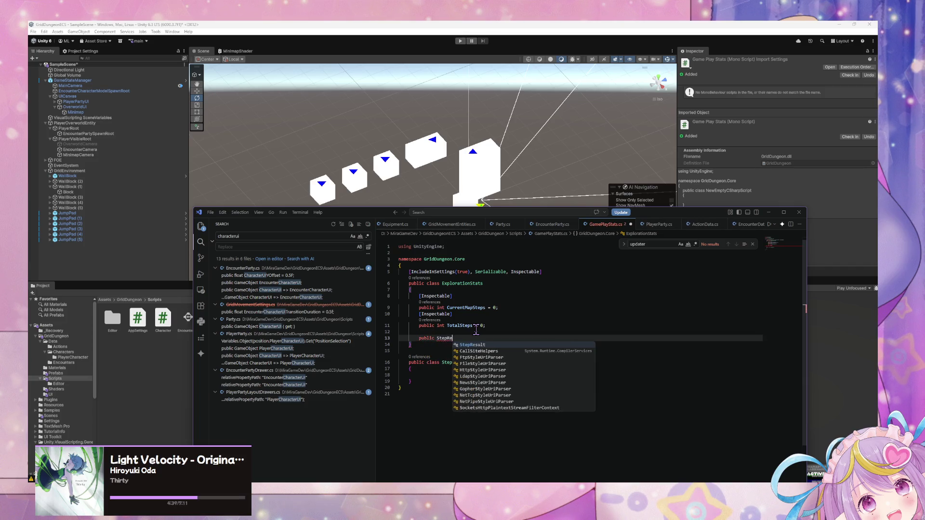
pyautogui.write('sult S')
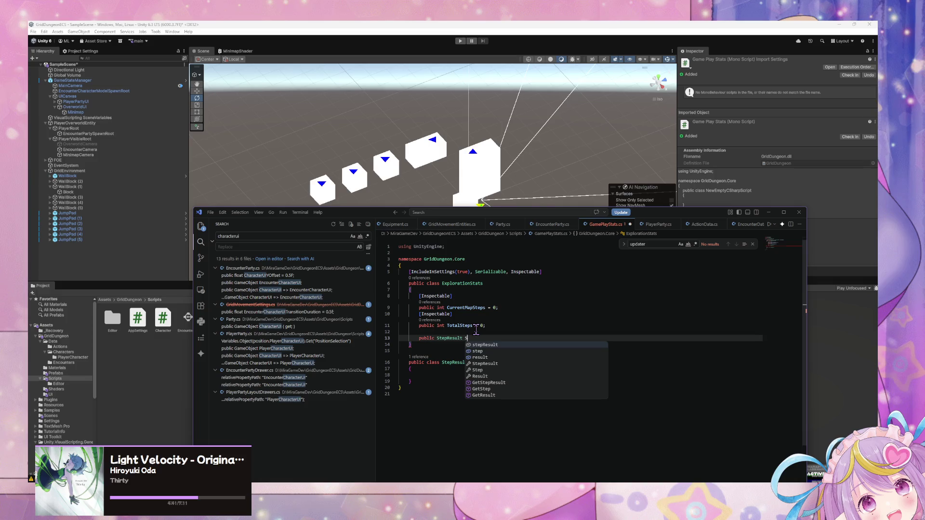
pyautogui.write('tep(')
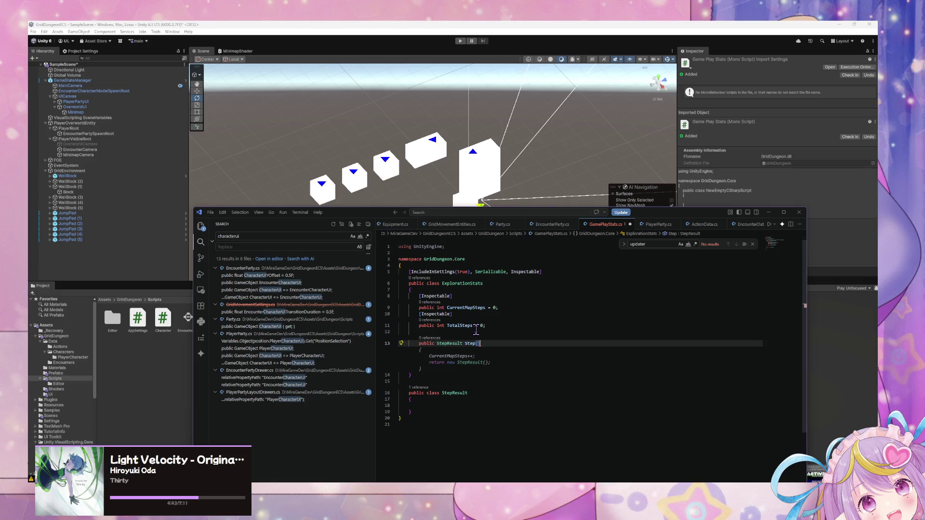
pyautogui.press('Tab')
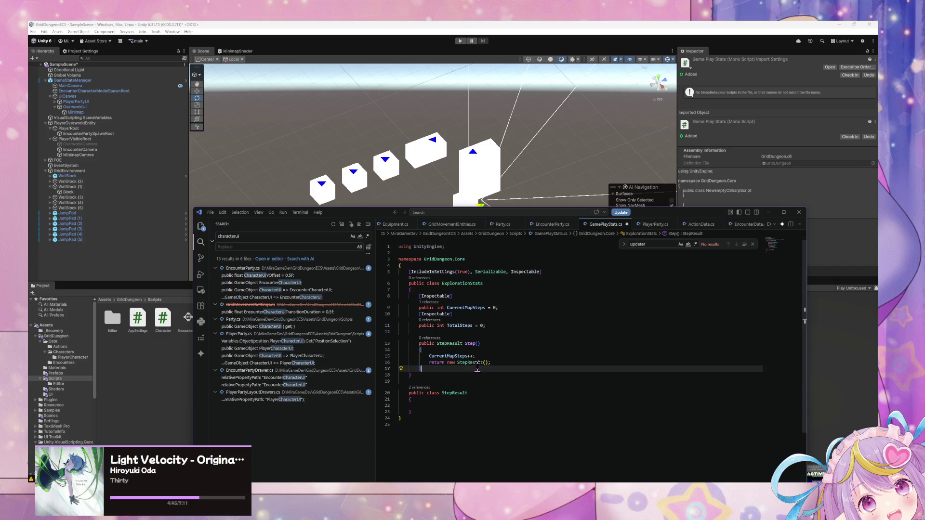
pyautogui.click(492, 363)
pyautogui.click(488, 355)
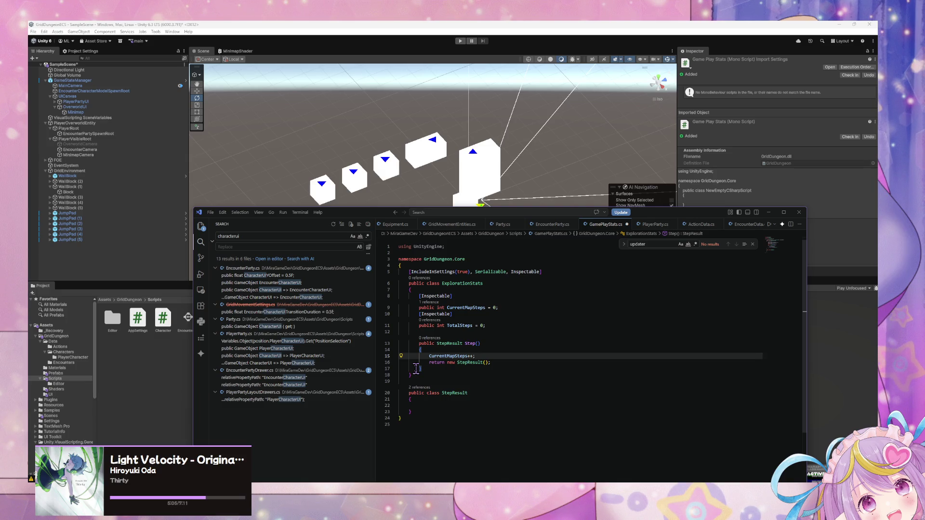
# Add an [Inspectable] public int StepSinceLastEncounter = 0 field below CurrentMapSteps
pyautogui.click(507, 308)
pyautogui.press('Return')
pyautogui.write('[Inspe')
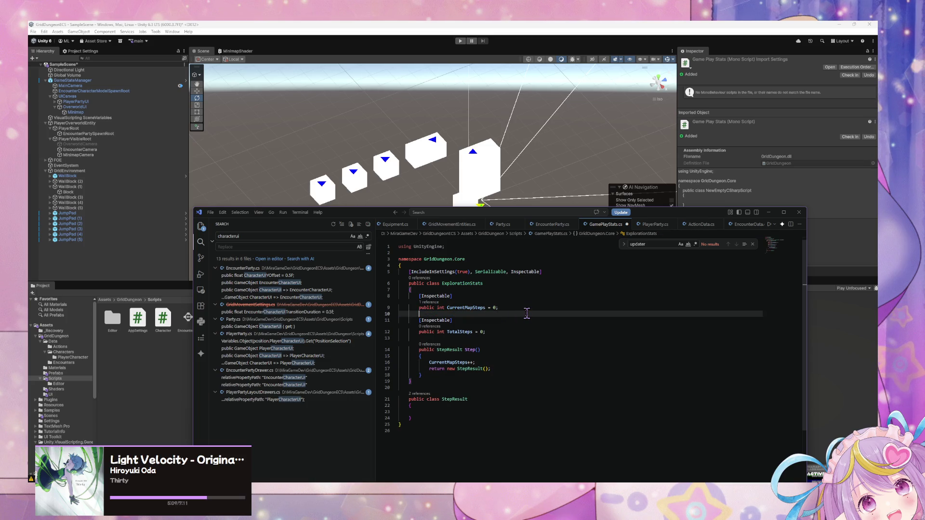
pyautogui.write('ctable]')
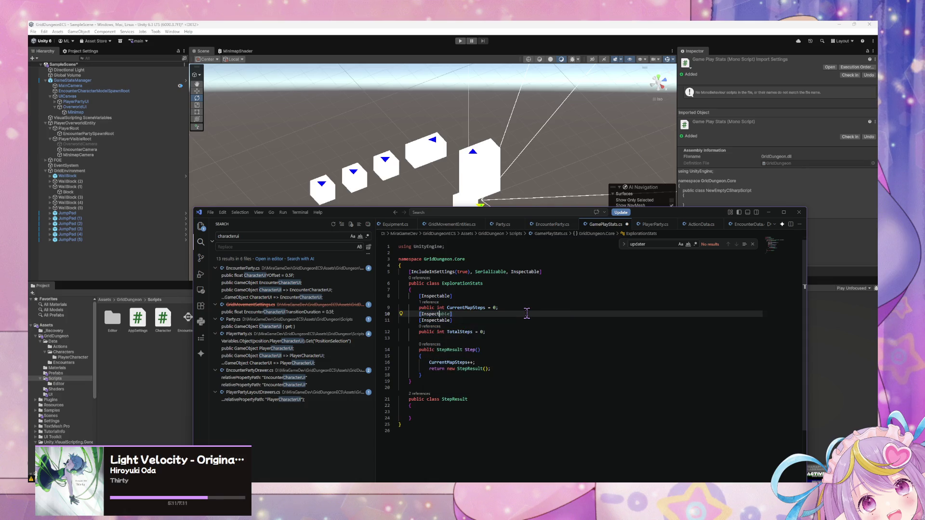
pyautogui.press('Return')
pyautogui.write('public')
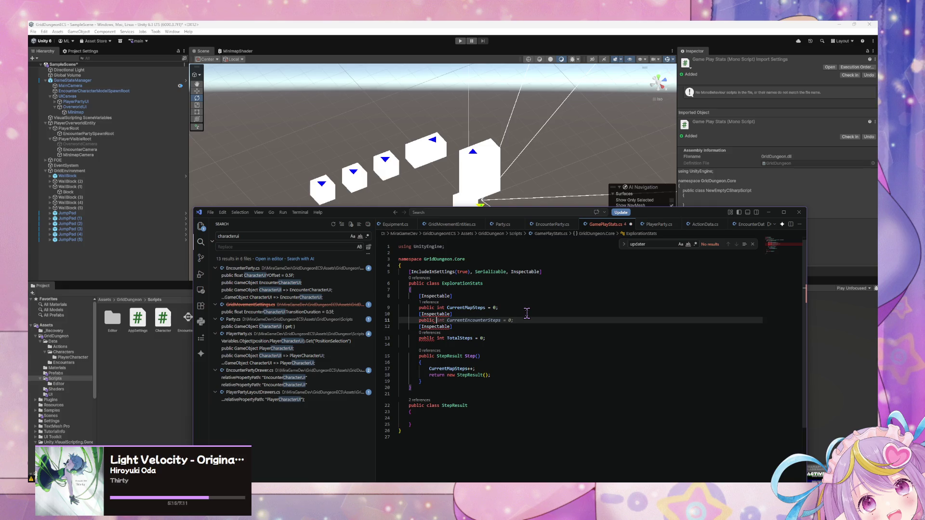
pyautogui.write(' int ')
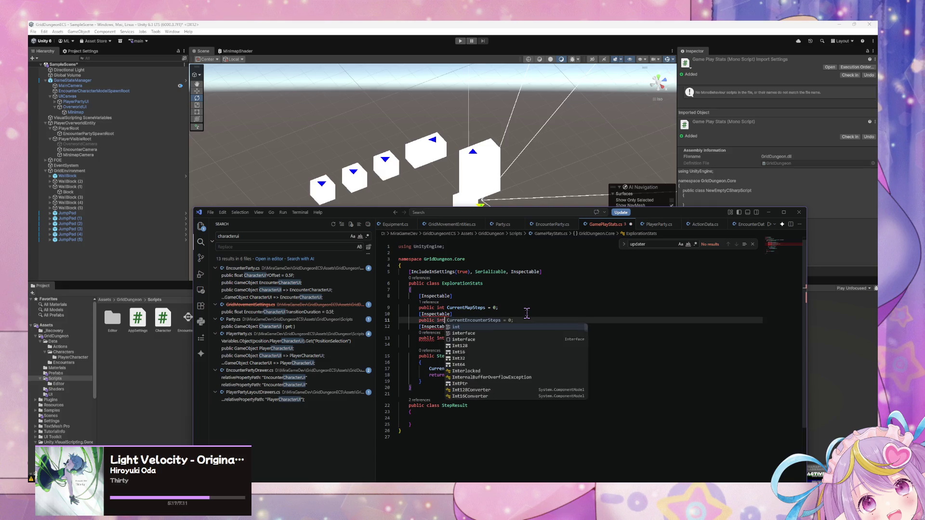
pyautogui.write('Step')
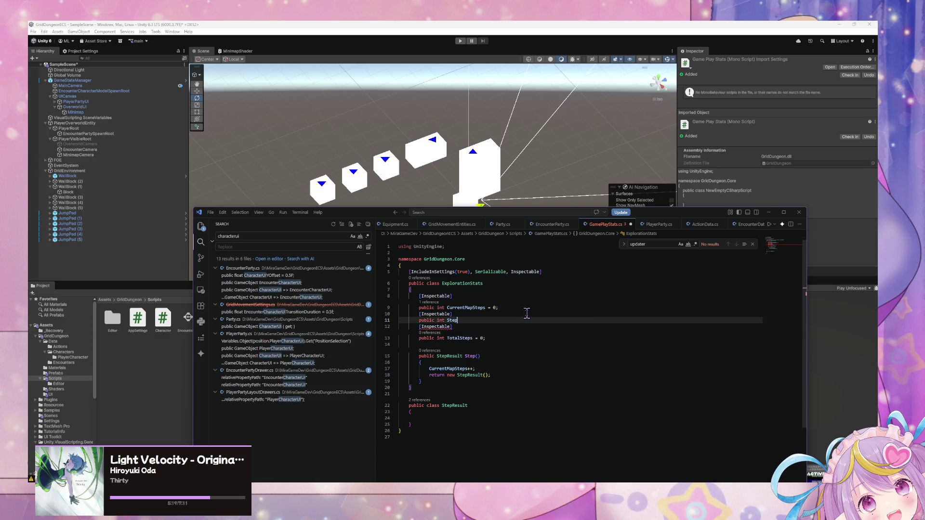
pyautogui.write('Since')
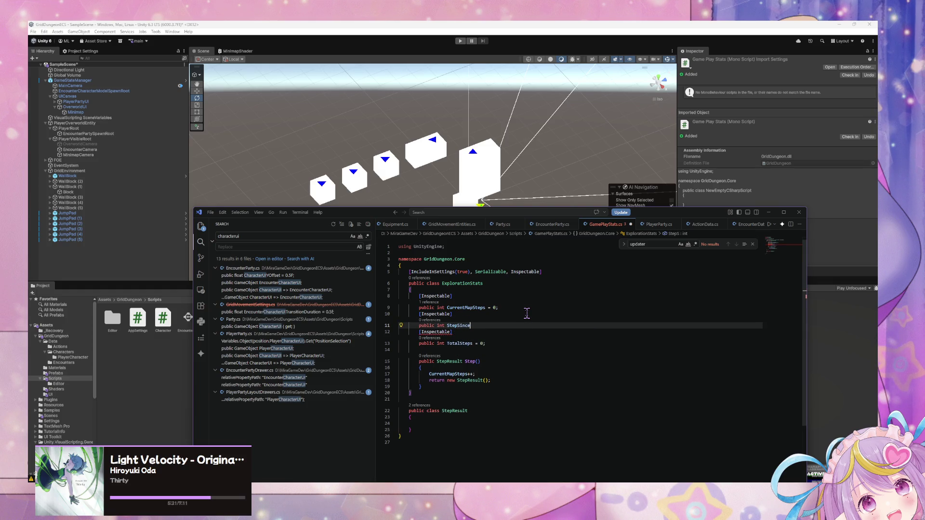
pyautogui.write('LastEn')
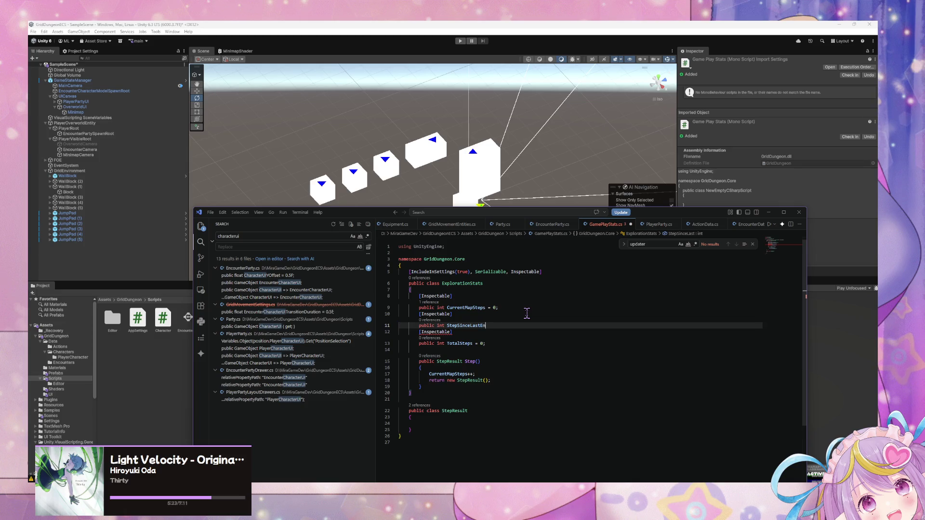
pyautogui.write('counter = 0')
pyautogui.write(';')
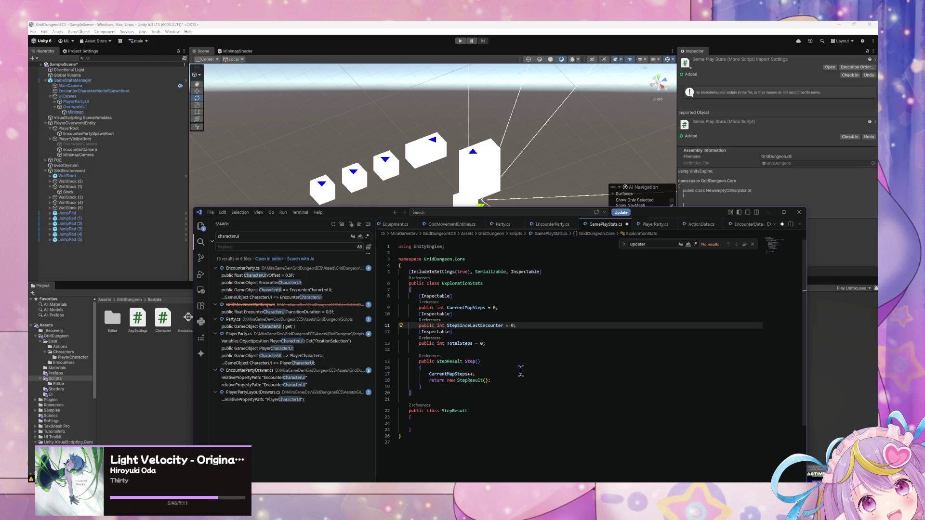
# Start a TotalSteps++ line after CurrentMapSteps++ in Step()
pyautogui.click(498, 375)
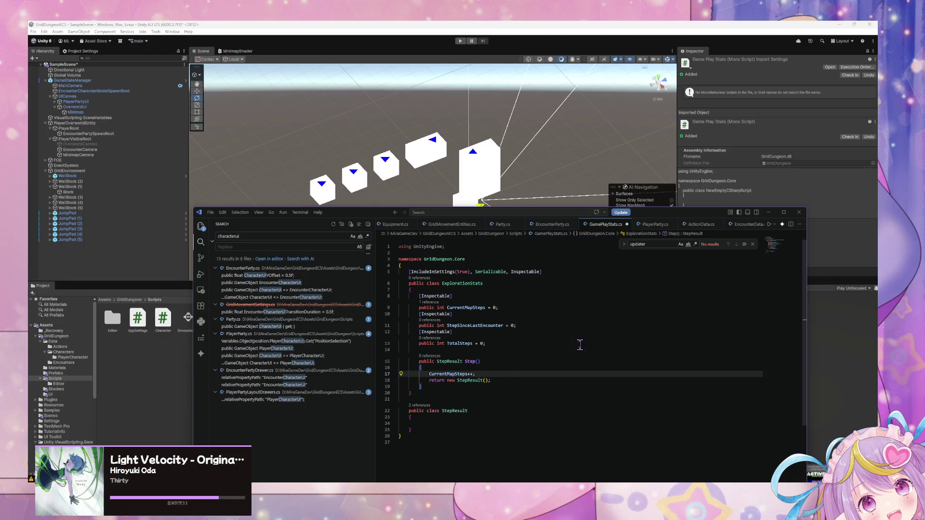
pyautogui.press('Return')
pyautogui.write('TotalS')
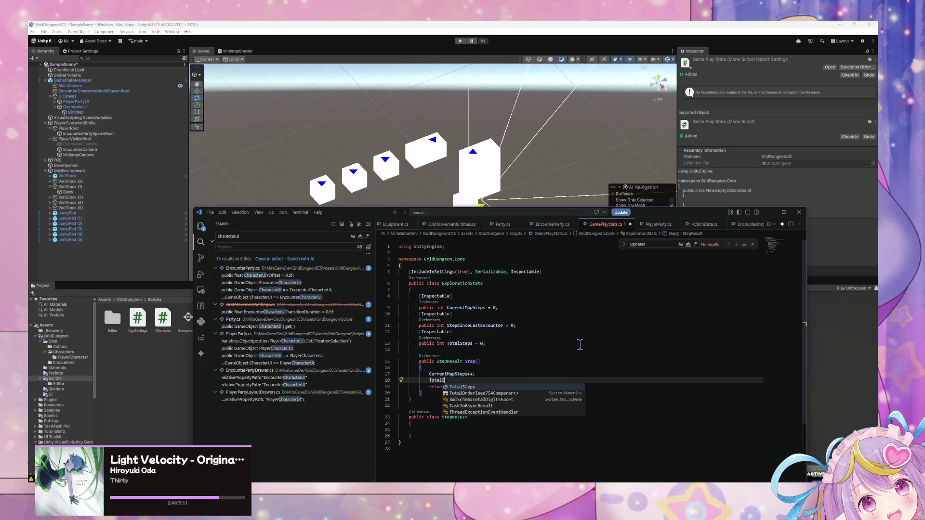
pyautogui.write('teps ')
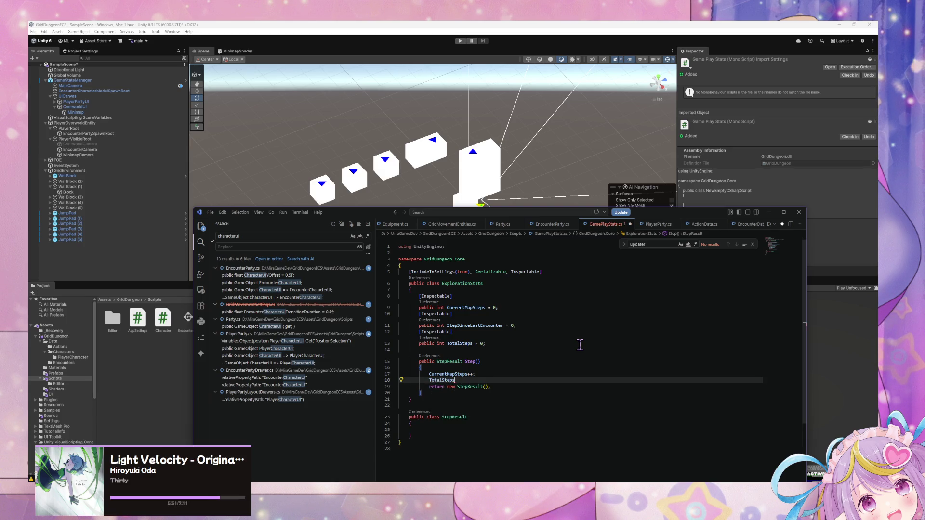
pyautogui.write('++;')
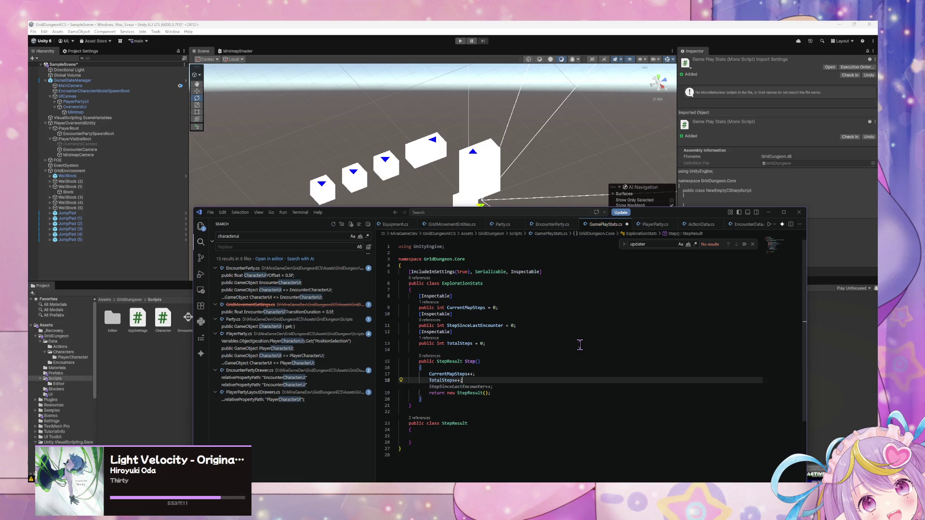
# Accept the suggested StepSinceLastEncounter++ line in Step(), then move into StepResult
pyautogui.press('Tab')
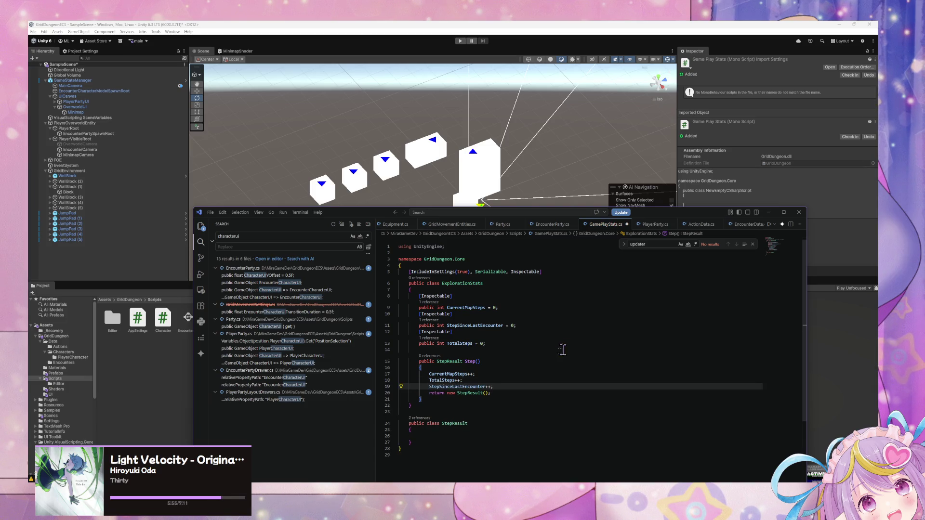
pyautogui.click(470, 435)
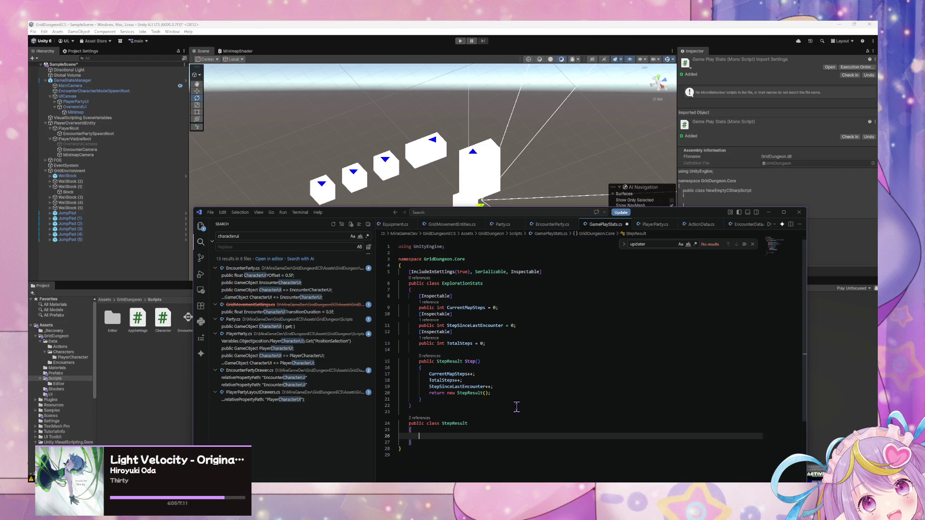
# Add an empty public enum StepResultType above the ExplorationStats class
pyautogui.click(492, 263)
pyautogui.press('Return')
pyautogui.write('public ')
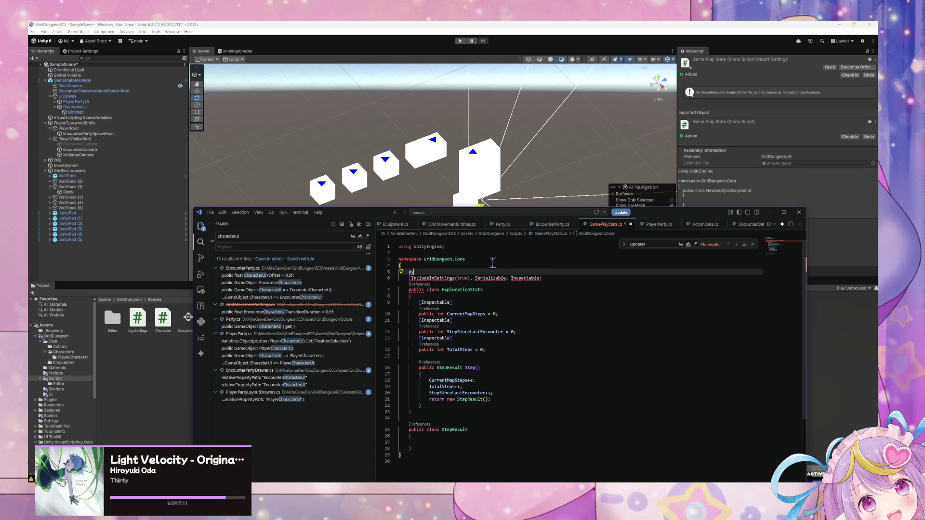
pyautogui.write('enum Step')
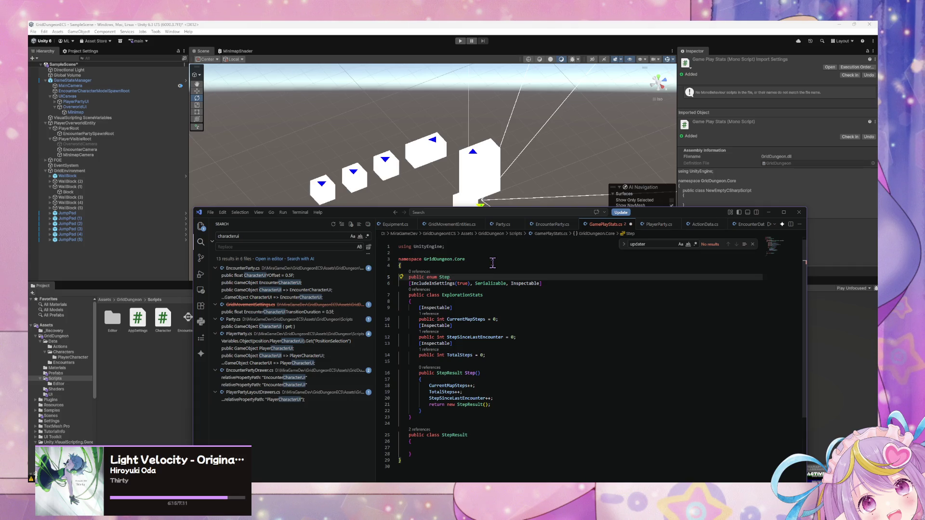
pyautogui.write('ResultType ')
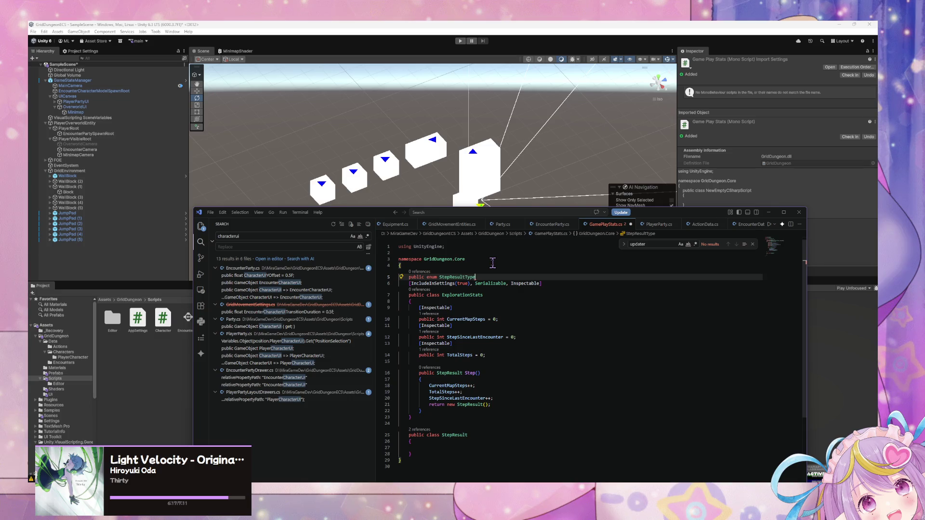
pyautogui.write('{')
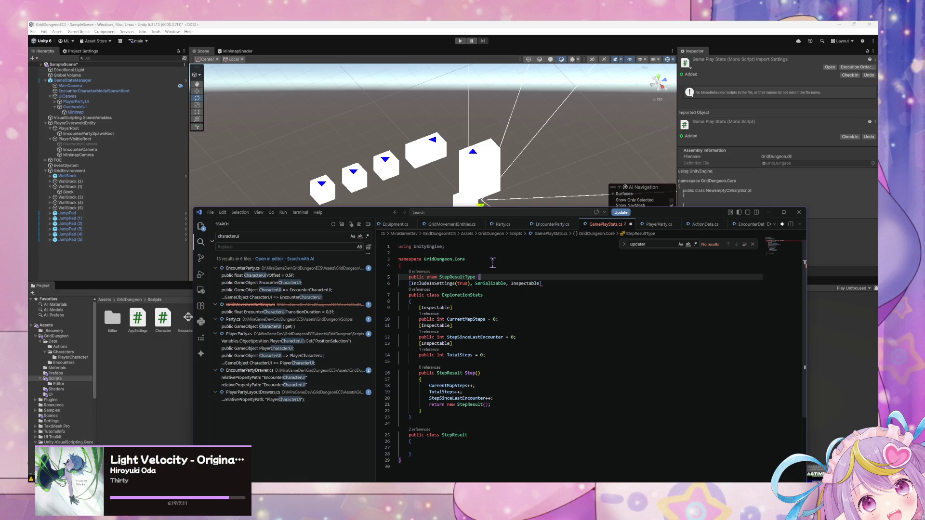
pyautogui.press('Return')
pyautogui.press('Return')
pyautogui.write('}')
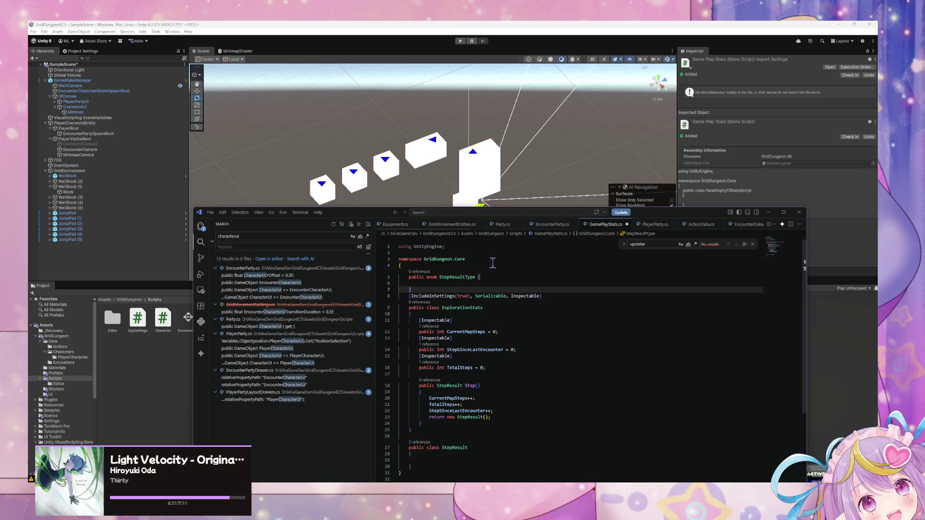
pyautogui.press('Return')
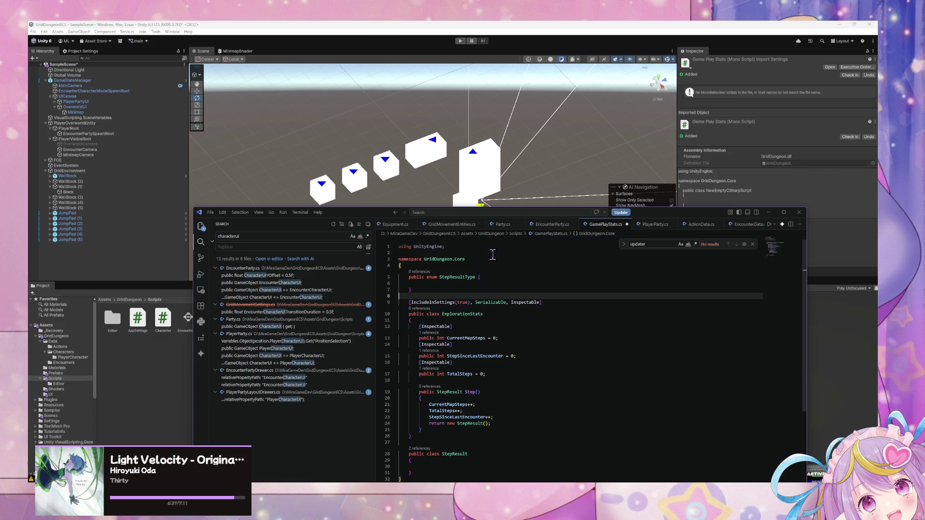
# Fill StepResultType with the members NONE and ENCOUNTER
pyautogui.click(438, 283)
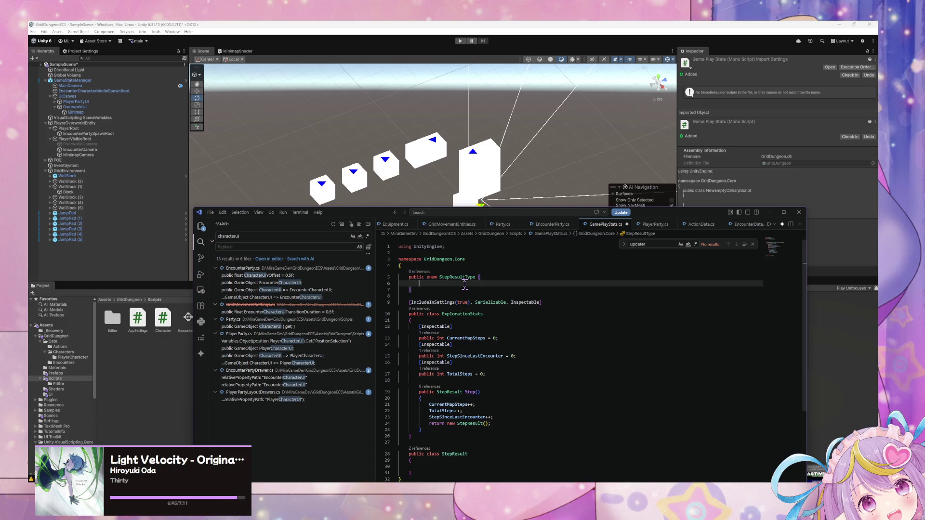
pyautogui.write('DMOVE')
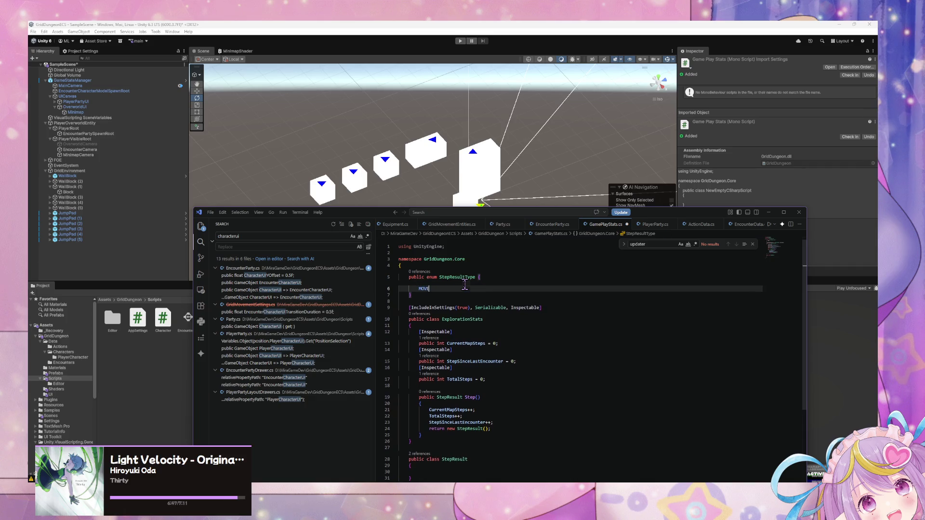
pyautogui.write(',')
pyautogui.press('Return')
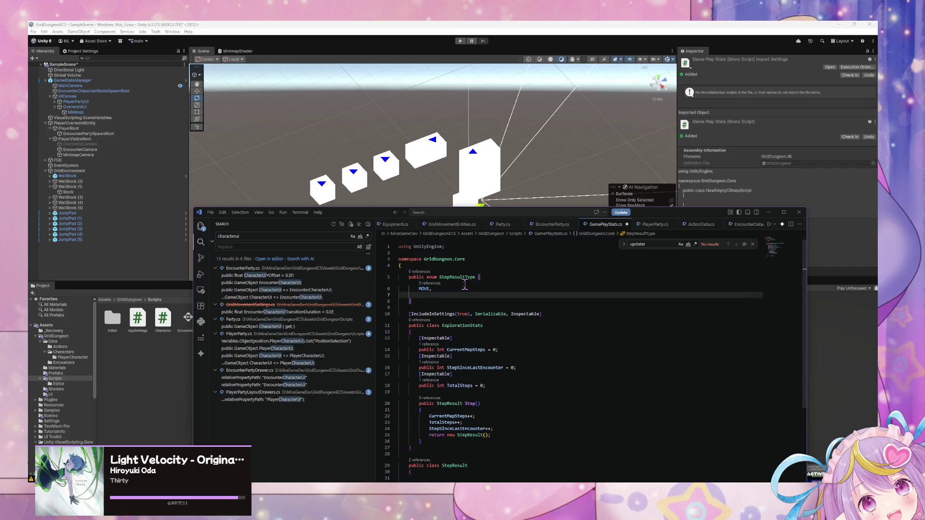
pyautogui.write('ENCOUNTER')
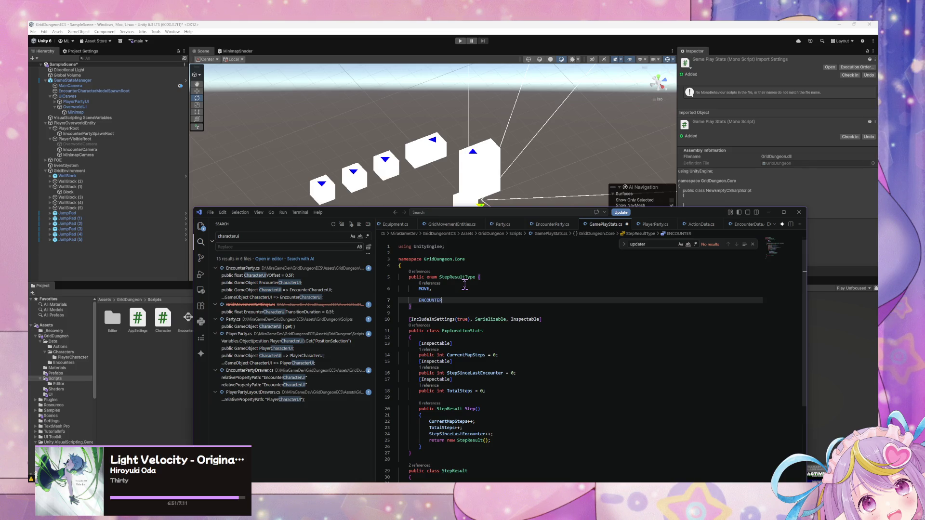
pyautogui.press('Up')
pyautogui.press('Up')
pyautogui.press('Up')
pyautogui.click(447, 298)
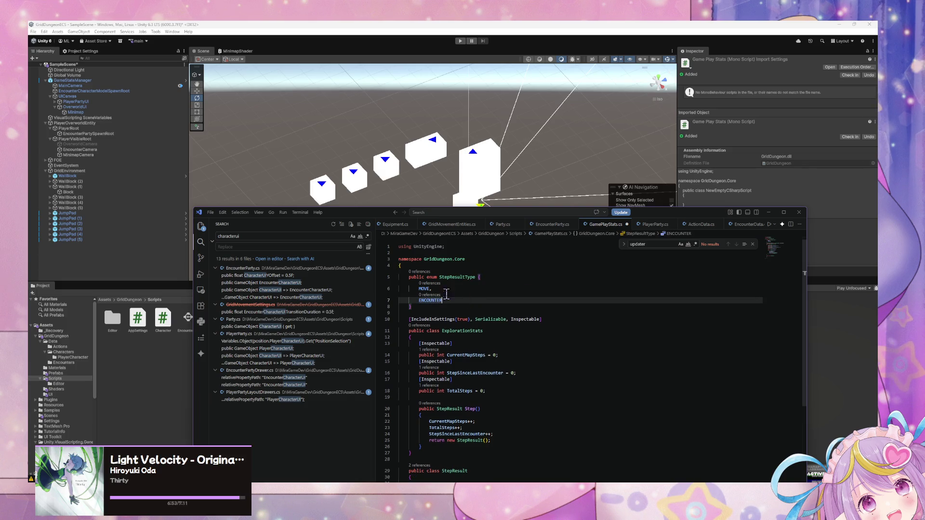
pyautogui.doubleClick(424, 289)
pyautogui.write('NONE')
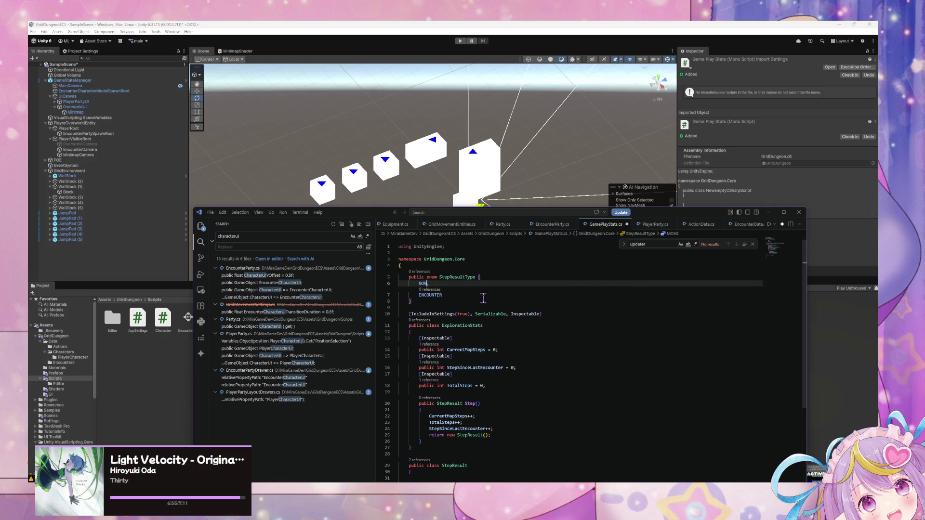
pyautogui.click(483, 299)
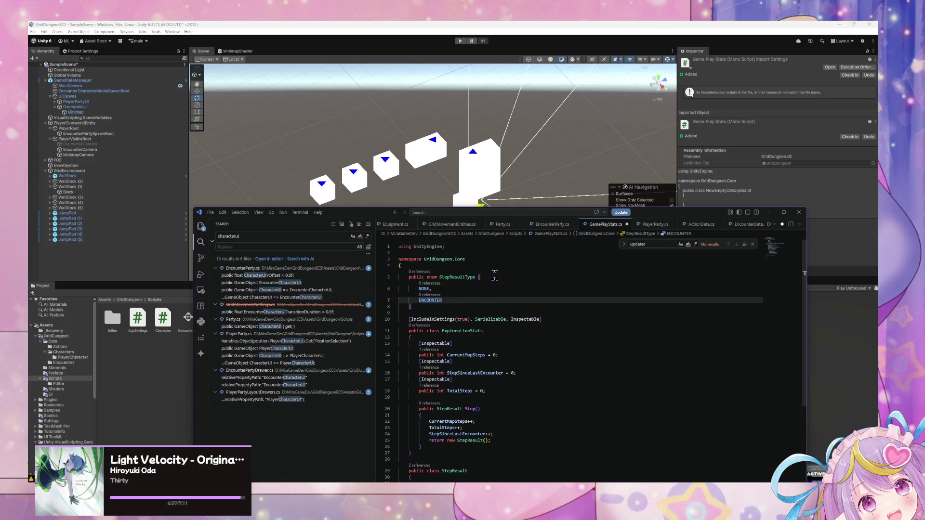
# Run Format Document and save GamePlayStats.cs
pyautogui.hotkey('ctrl', 'shift', 'p')
pyautogui.press('Return')
pyautogui.hotkey('ctrl', 's')
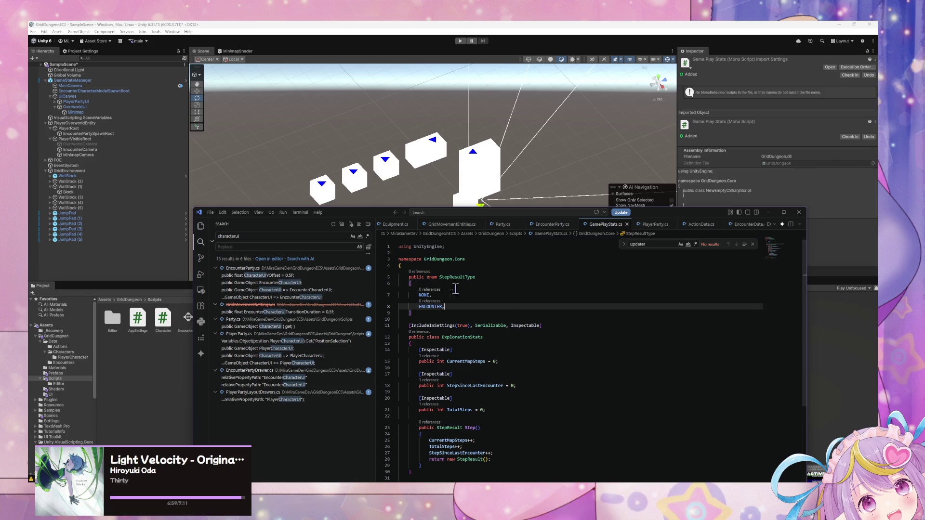
pyautogui.click(551, 225)
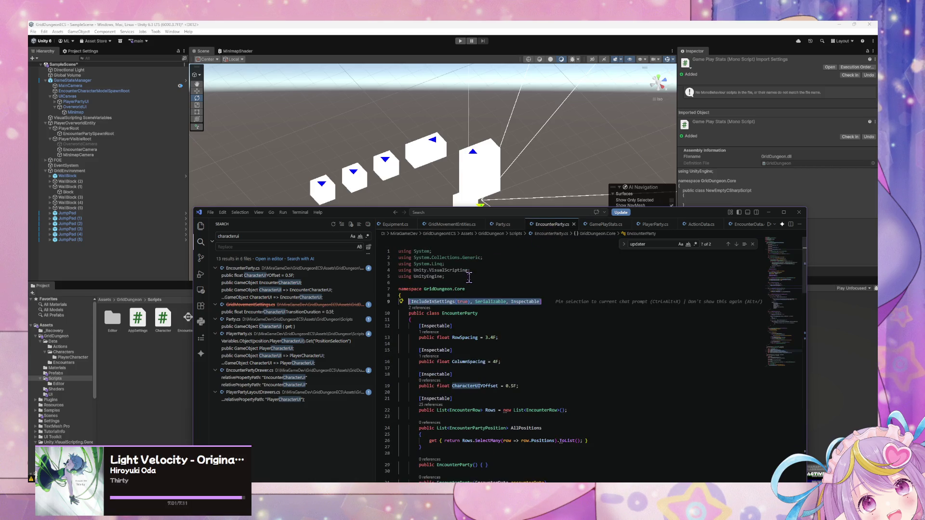
pyautogui.scroll(-5, 475, 295)
pyautogui.click(444, 225)
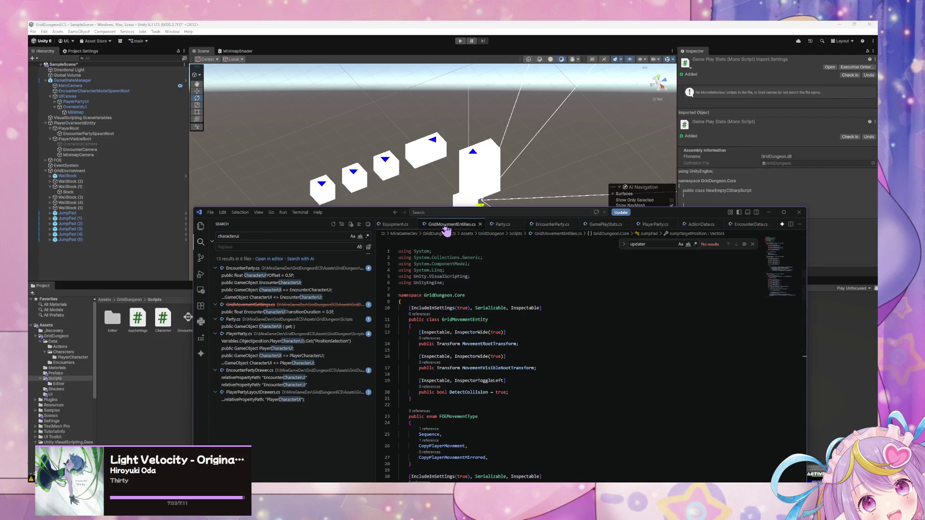
pyautogui.click(505, 225)
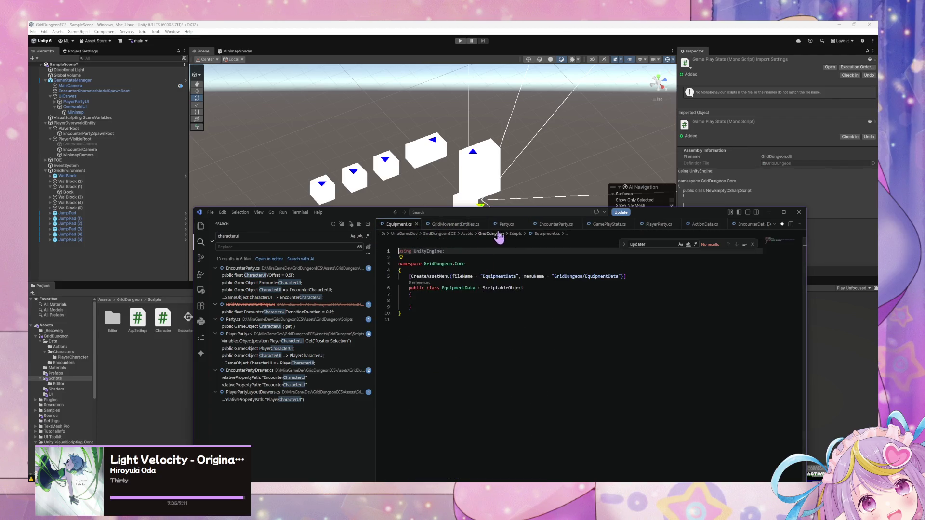
pyautogui.click(555, 225)
pyautogui.scroll(5, 589, 261)
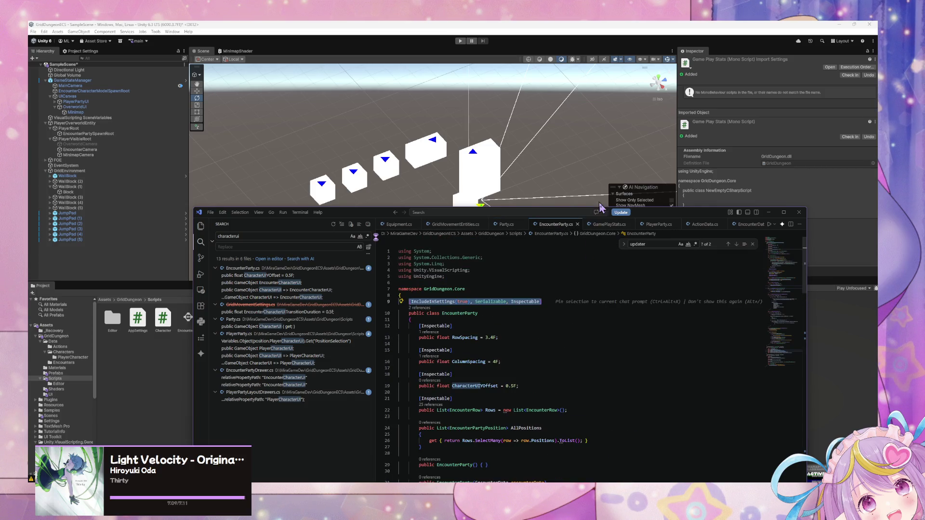
pyautogui.click(608, 224)
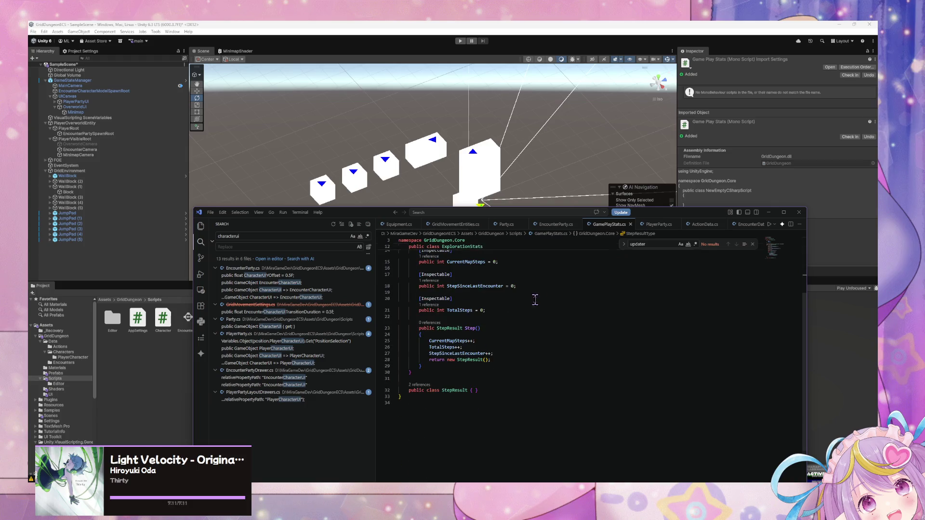
pyautogui.scroll(2, 512, 347)
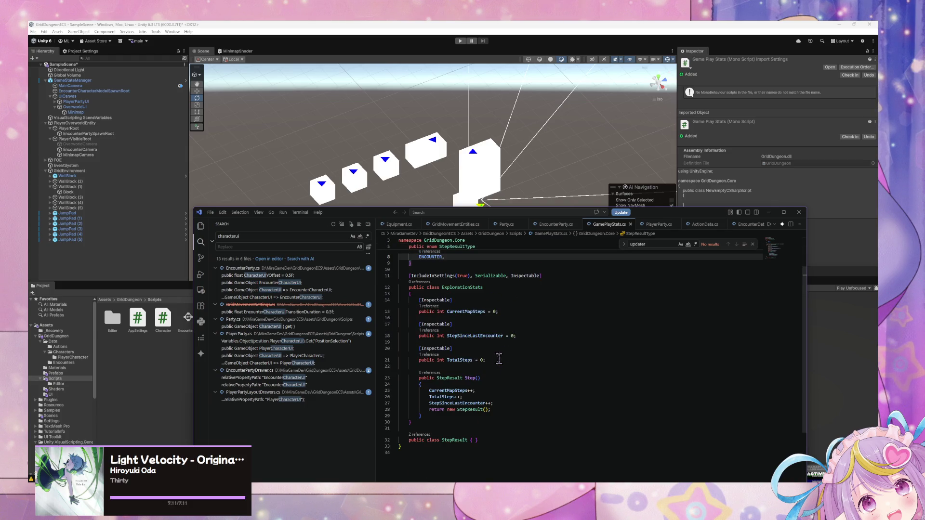
pyautogui.scroll(1, 520, 381)
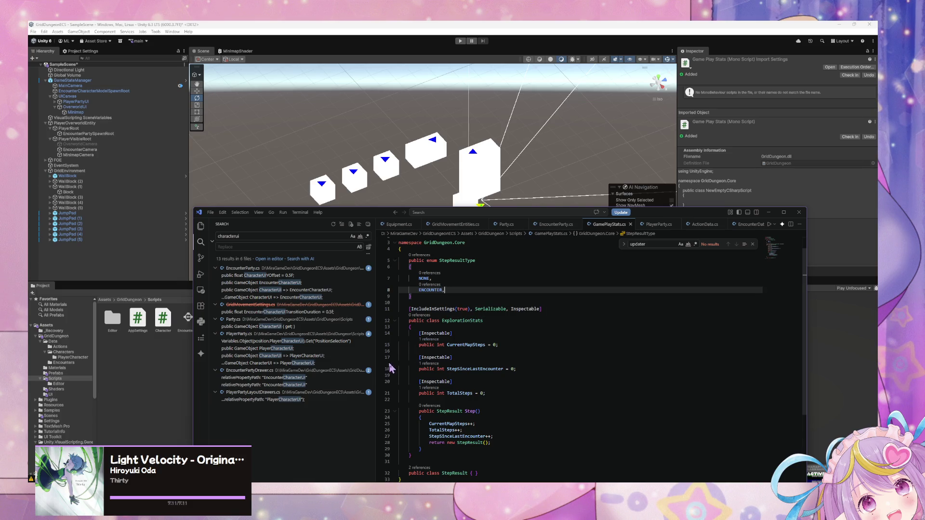
pyautogui.scroll(-1, 416, 359)
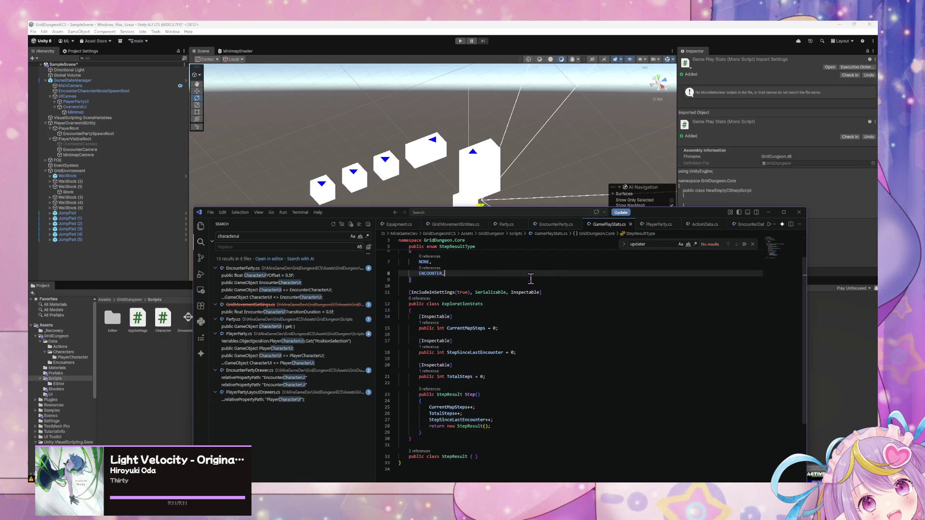
# Open blank lines at the top of ExplorationStats, undoing a mistaken autocompleted field
pyautogui.click(498, 303)
pyautogui.press('Down')
pyautogui.press('Return')
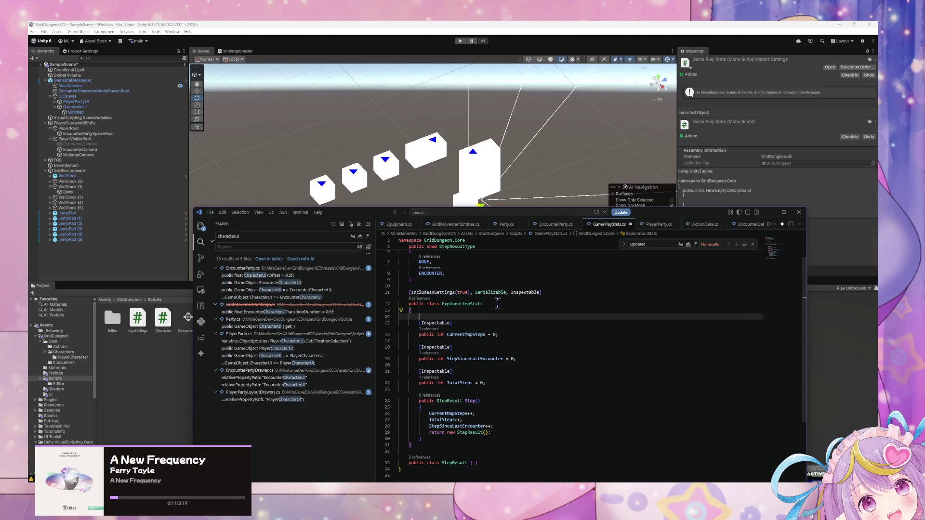
pyautogui.press('Tab')
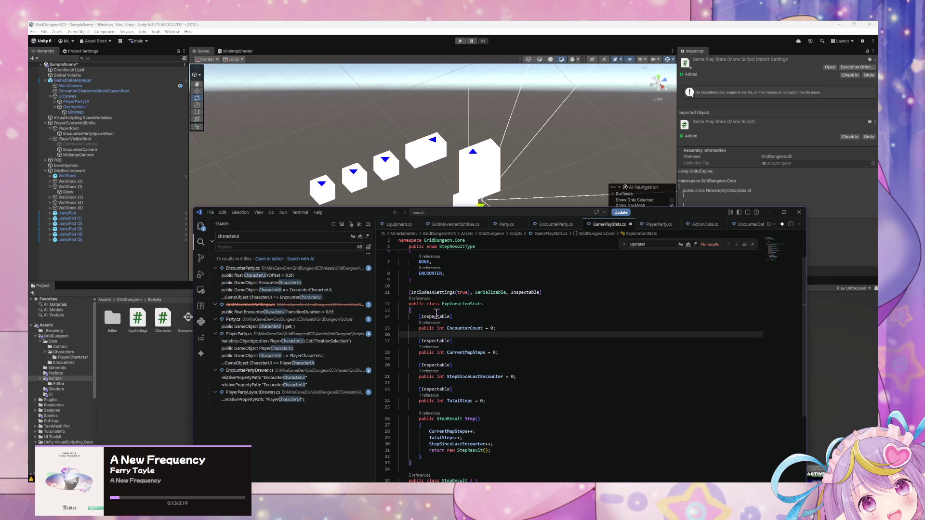
pyautogui.moveTo(496, 328); pyautogui.dragTo(436, 329)
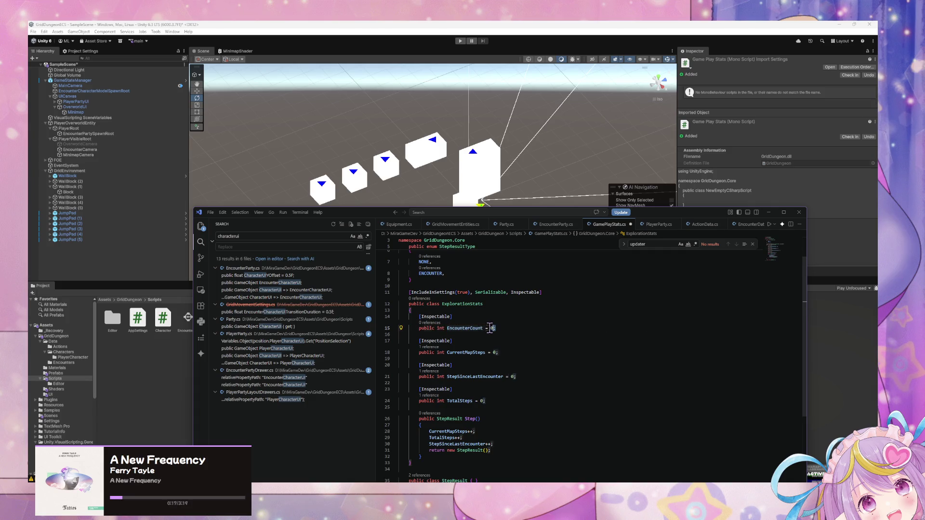
pyautogui.moveTo(495, 328); pyautogui.dragTo(446, 329)
pyautogui.click(437, 328)
pyautogui.write('final')
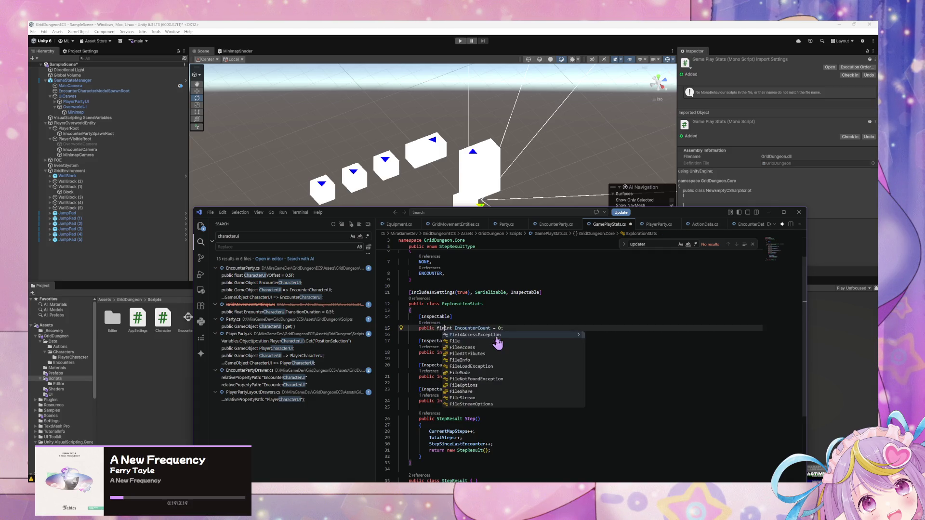
pyautogui.press('Tab')
pyautogui.hotkey('ctrl', 'z')
pyautogui.hotkey('ctrl', 'z')
pyautogui.hotkey('ctrl', 'z')
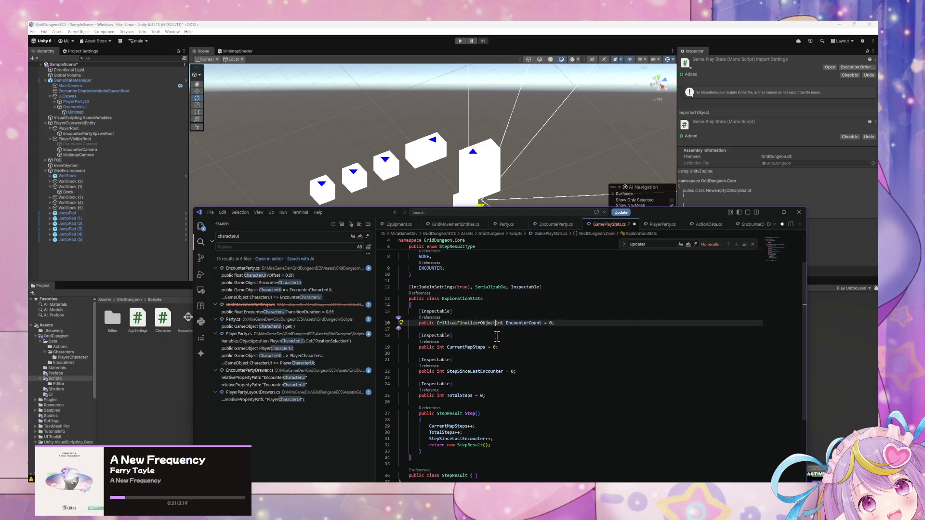
pyautogui.hotkey('ctrl', 'z')
pyautogui.hotkey('ctrl', 'z')
pyautogui.hotkey('ctrl', 'z')
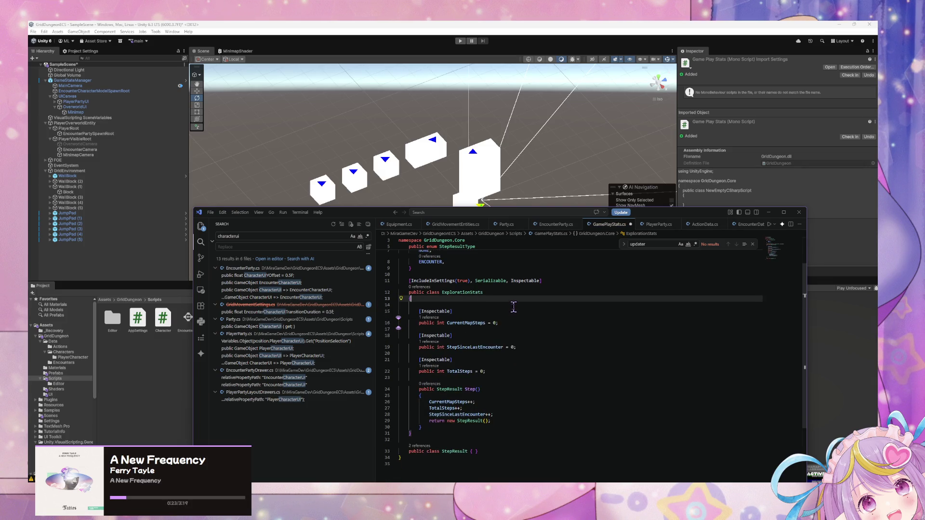
pyautogui.click(465, 303)
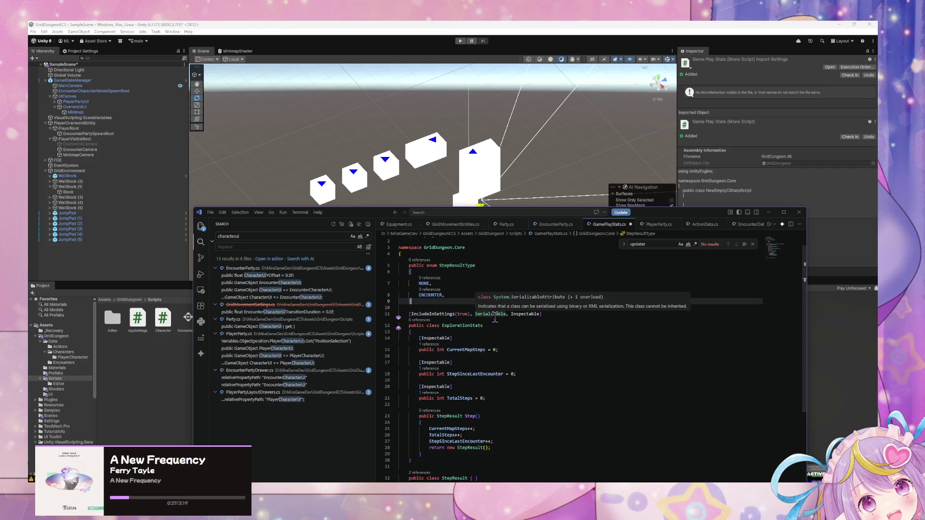
pyautogui.click(483, 332)
pyautogui.hotkey('ctrl', 'y')
pyautogui.hotkey('ctrl', 'y')
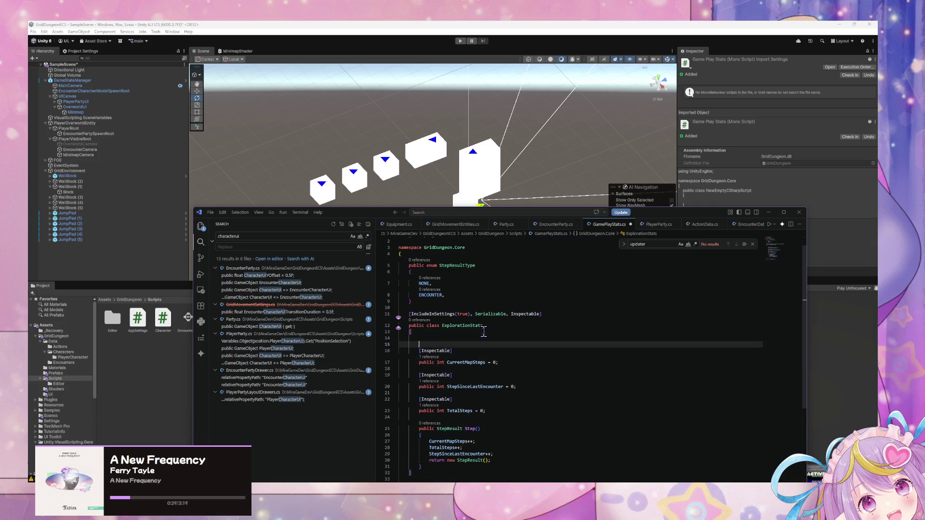
# Add an [Inspectable] public int EncounterSteps field defaulting to 20
pyautogui.write('[In')
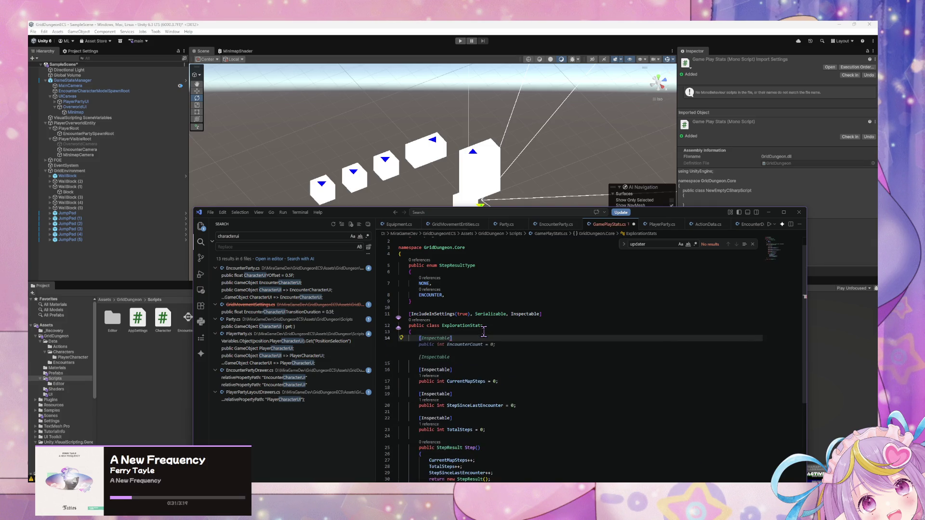
pyautogui.write('spectable')
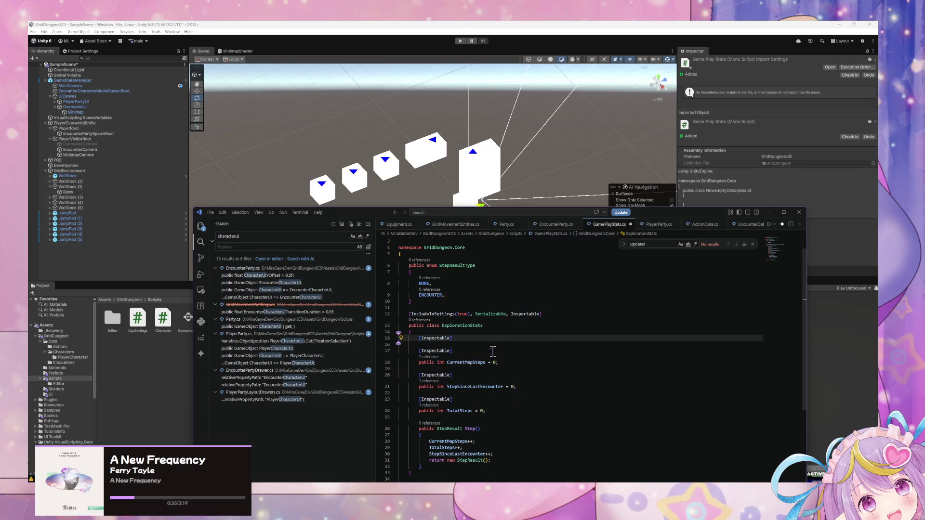
pyautogui.press('Return')
pyautogui.write('publ')
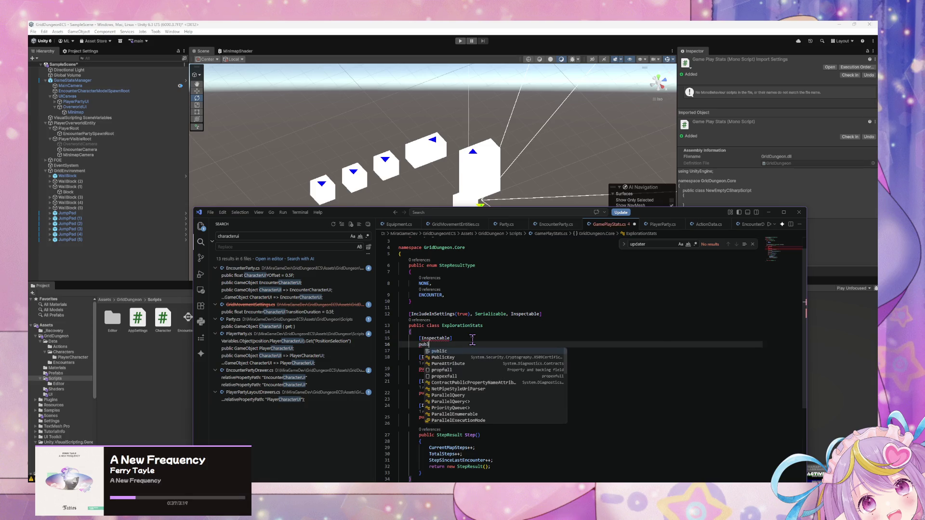
pyautogui.write('ic int ')
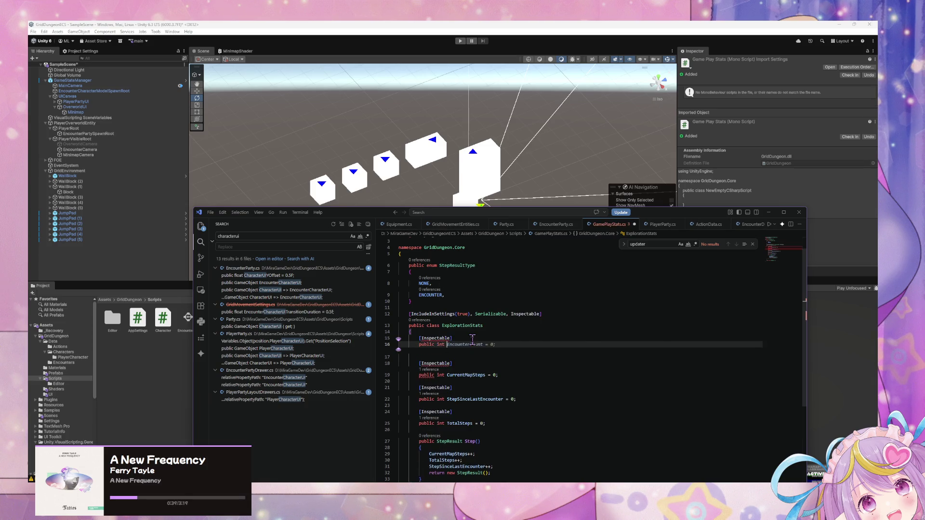
pyautogui.write('Encoun')
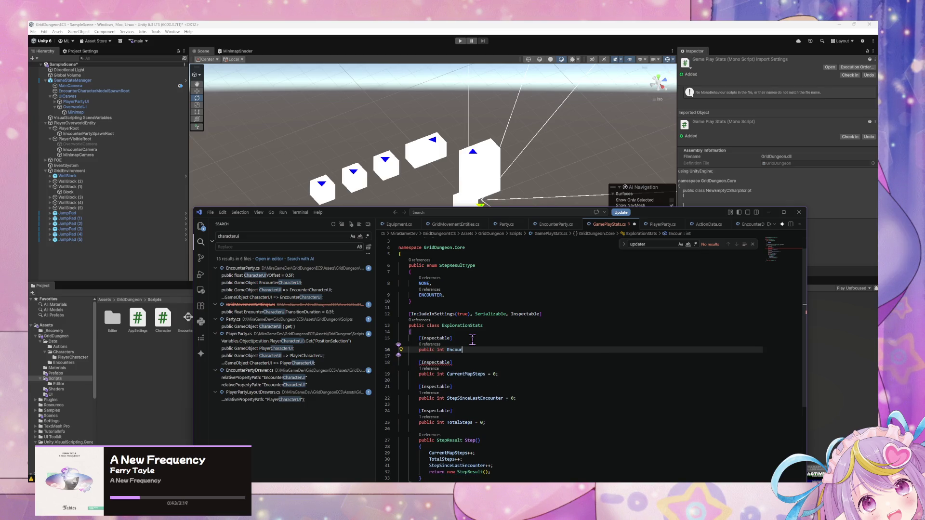
pyautogui.press('BackSpace')
pyautogui.press('BackSpace')
pyautogui.press('BackSpace')
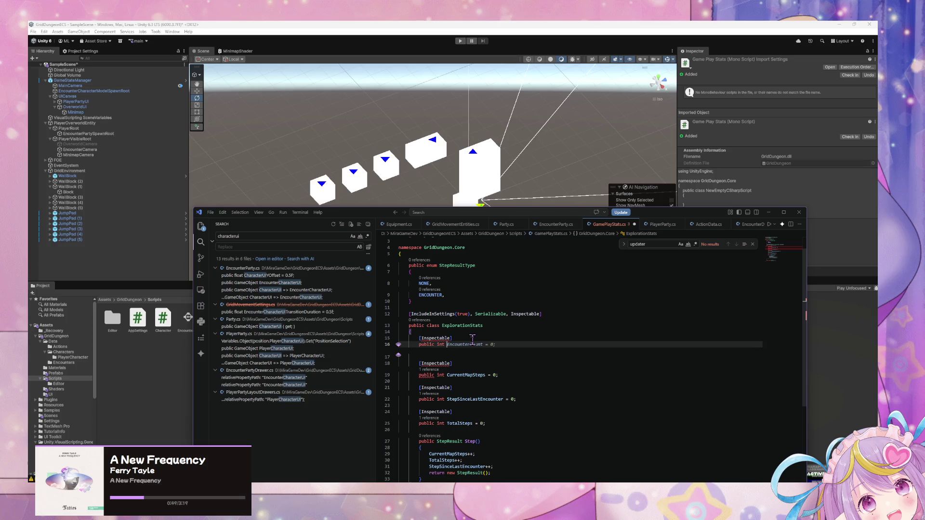
pyautogui.write('Encounter')
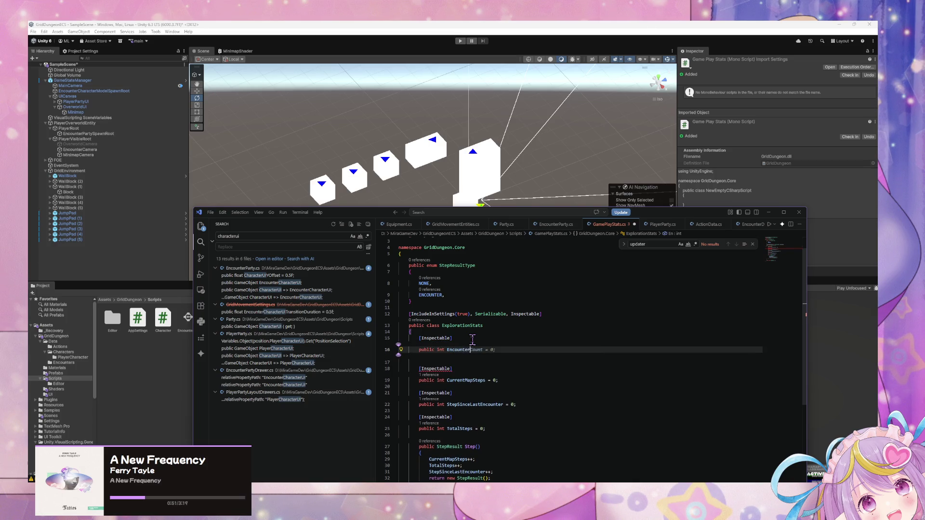
pyautogui.write('Steps')
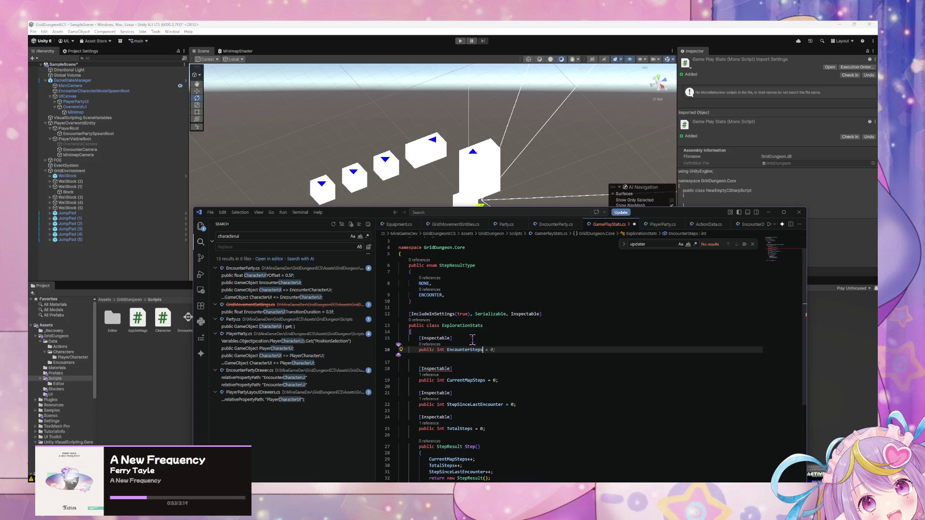
pyautogui.write(' = ')
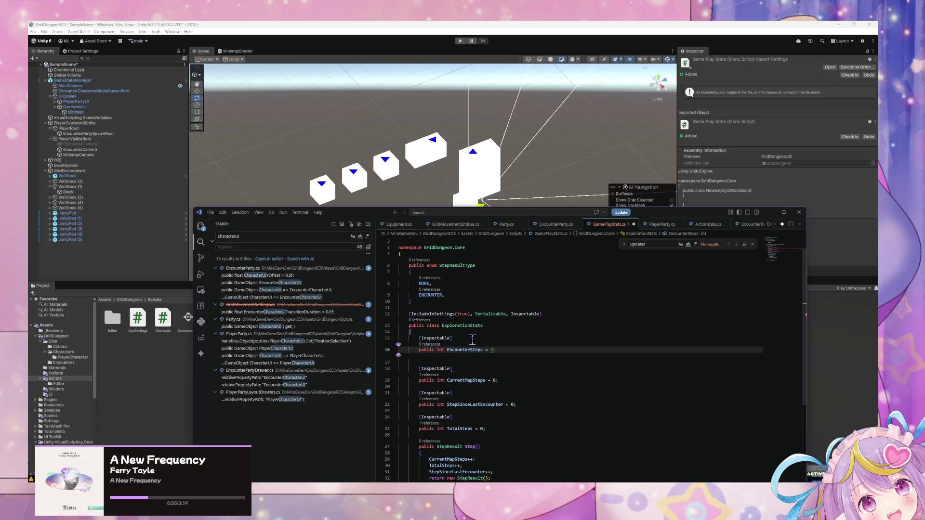
pyautogui.write('1')
pyautogui.write('0;')
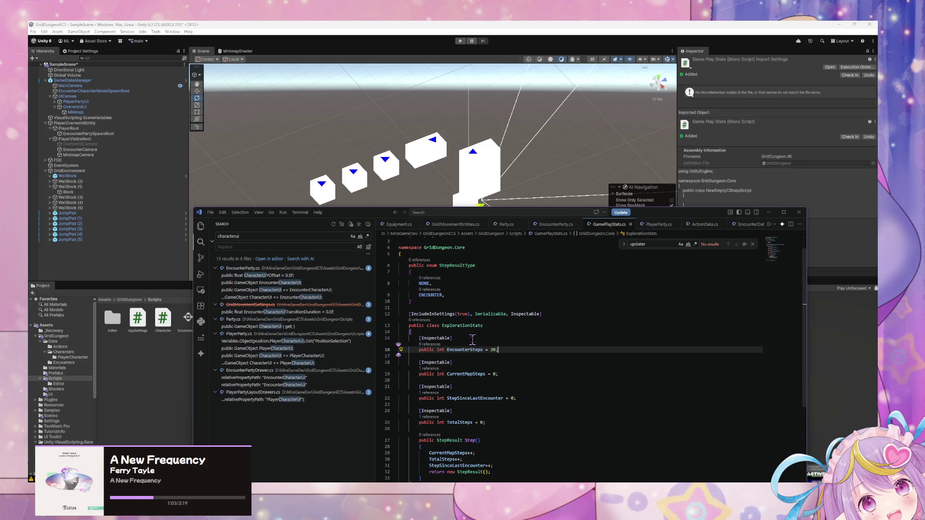
pyautogui.scroll(-2, 472, 340)
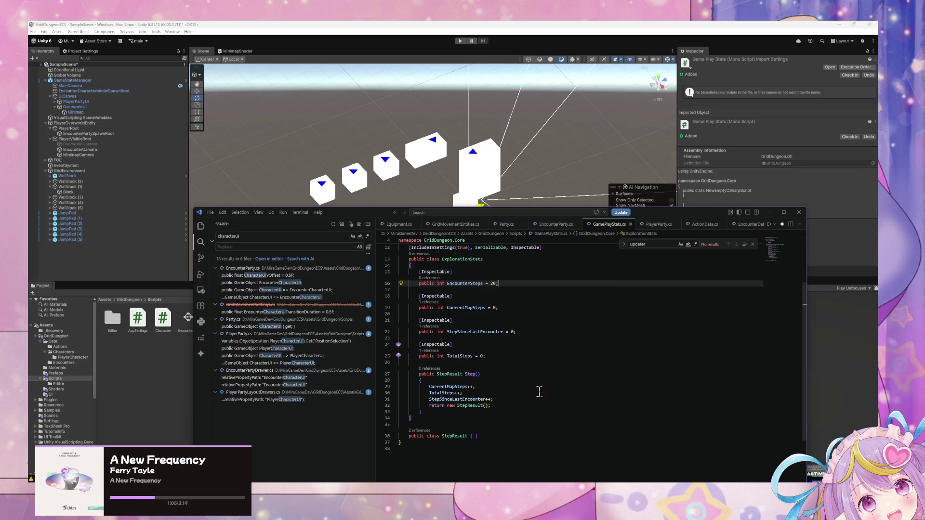
pyautogui.click(513, 399)
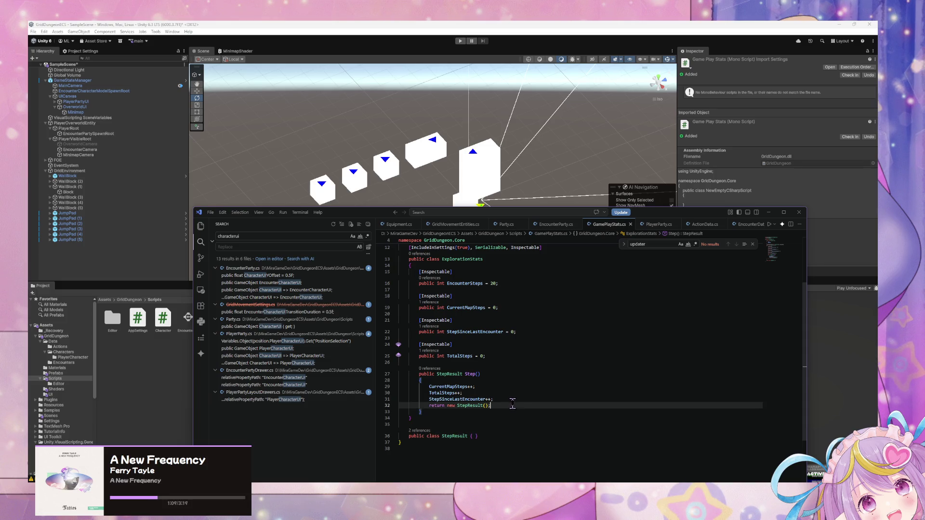
# Add an if (StepSinceLastEncounter >= EncounterSteps) block that resets the counter and returns ENCOUNTER
pyautogui.press('Return')
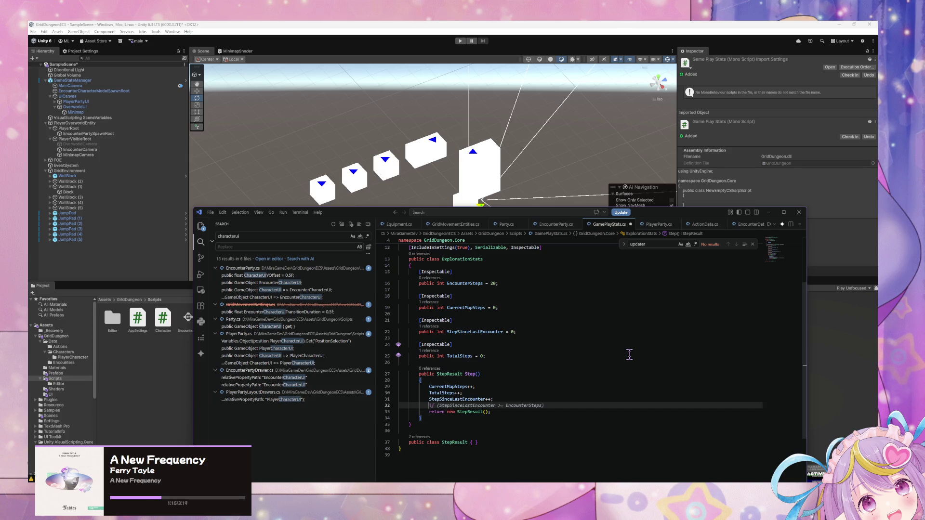
pyautogui.press('Tab')
pyautogui.press('Tab')
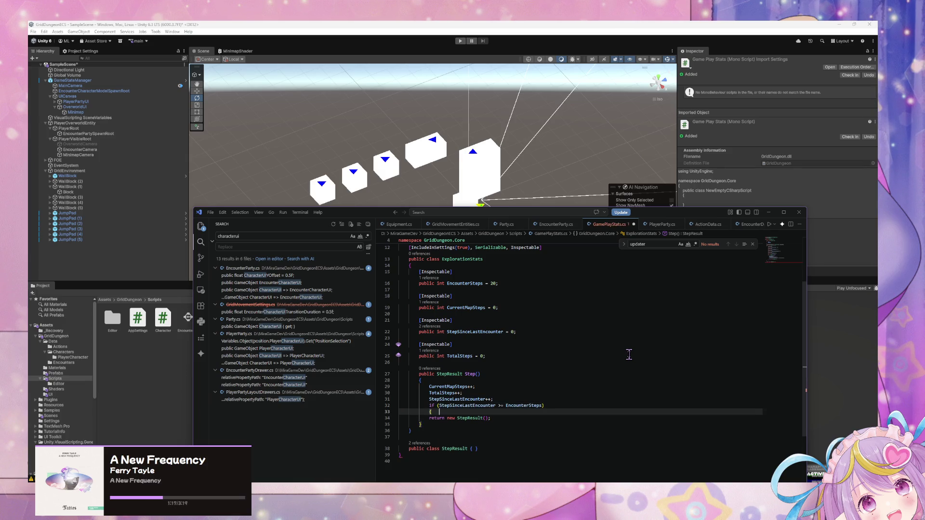
pyautogui.press('Return')
pyautogui.press('Return')
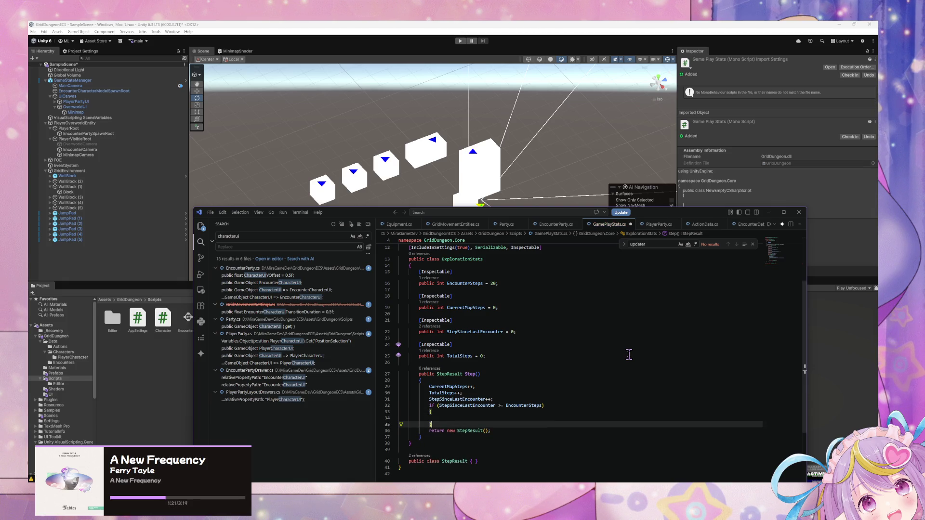
pyautogui.write('}')
pyautogui.press('Up')
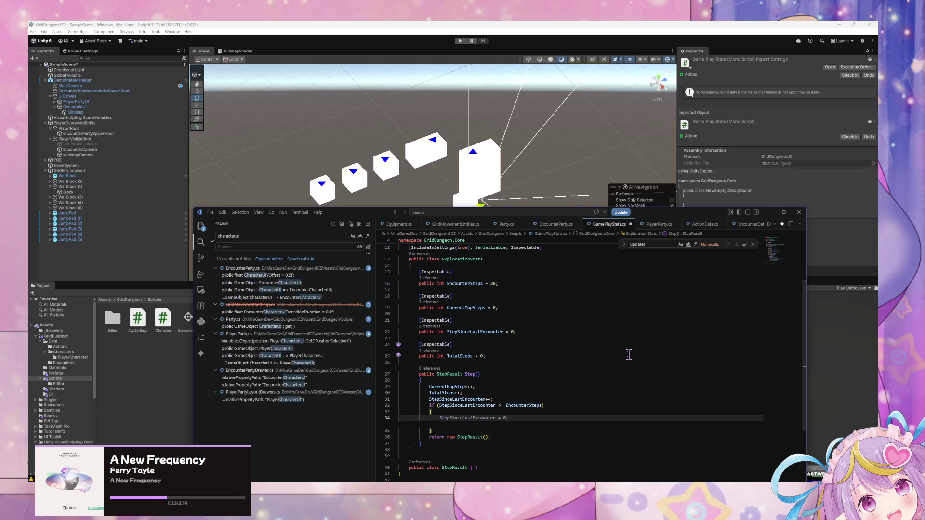
pyautogui.press('Tab')
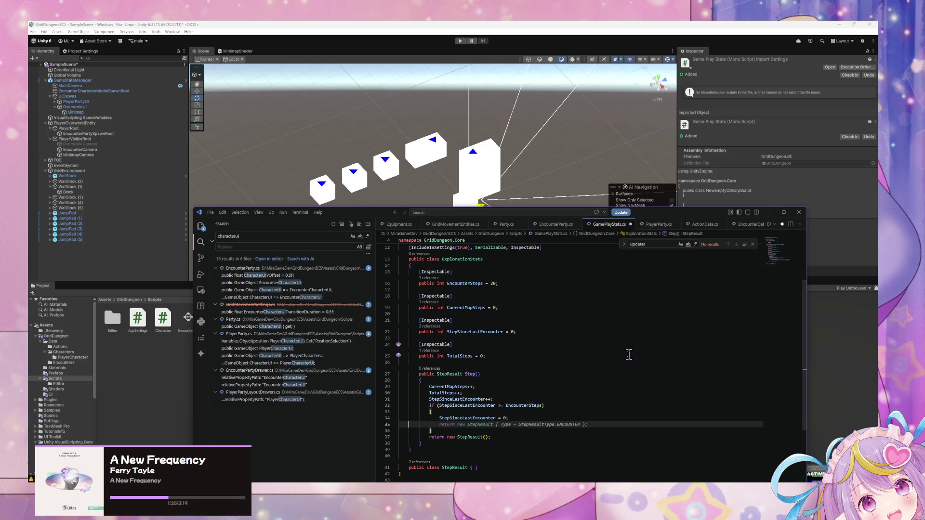
pyautogui.press('Tab')
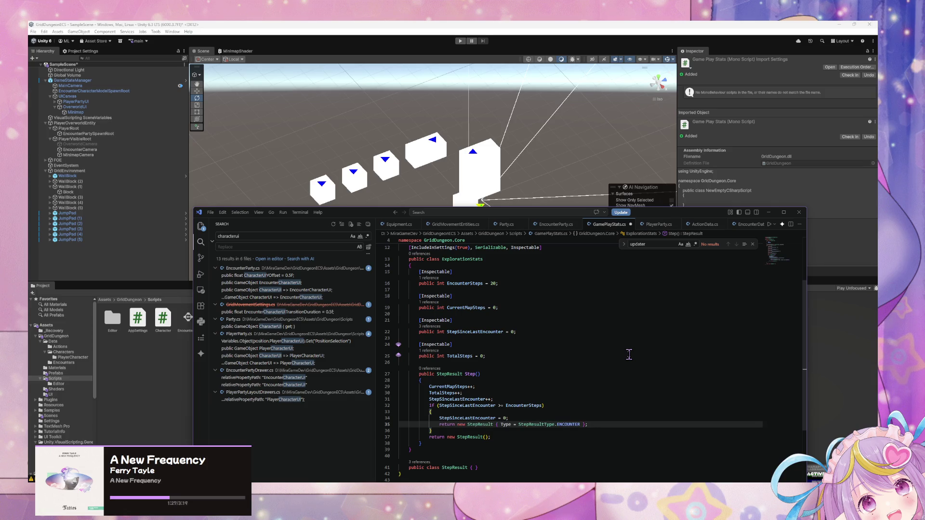
# Make Step's final return a StepResult with Type NONE
pyautogui.press('Down')
pyautogui.press('Down')
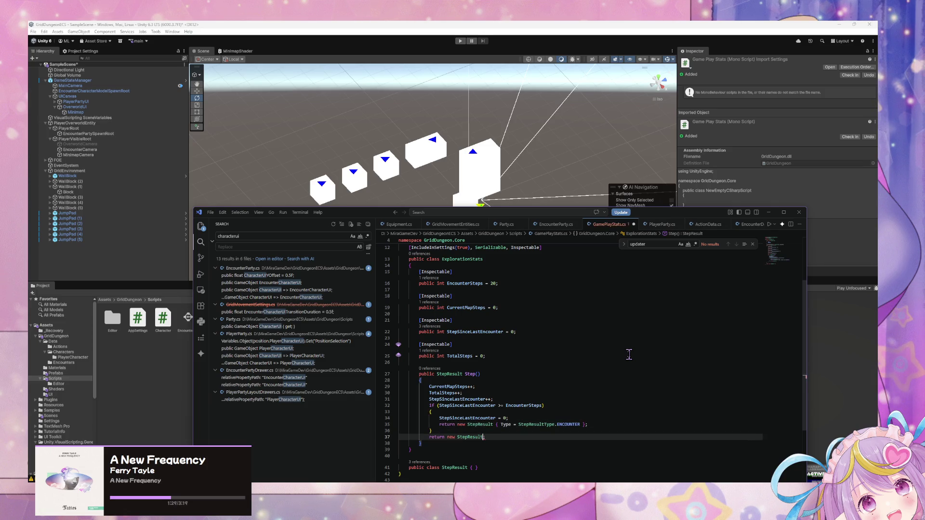
pyautogui.press('BackSpace')
pyautogui.write('{ Type =')
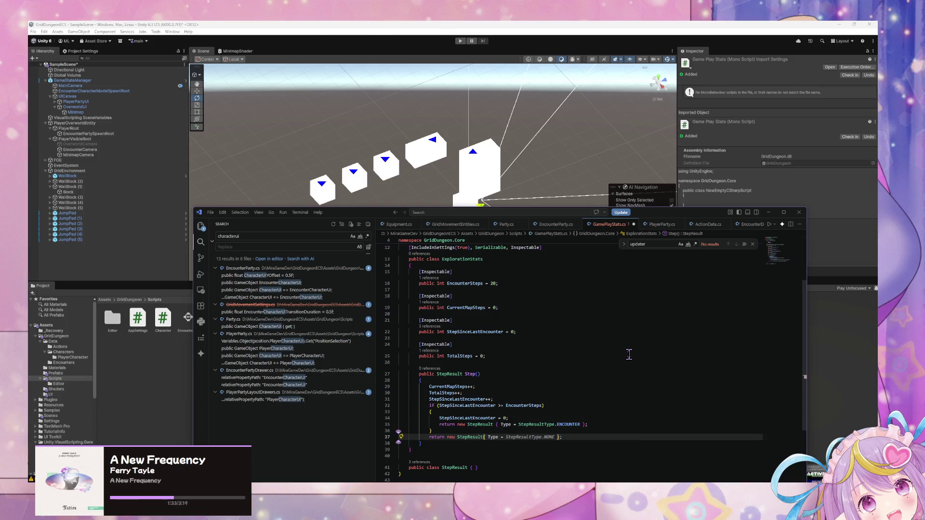
pyautogui.press('Tab')
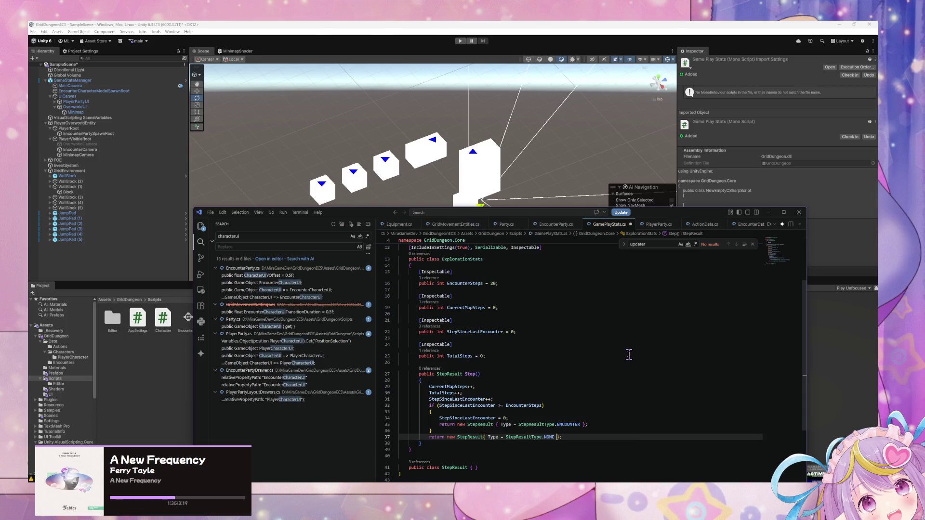
pyautogui.scroll(-5, 626, 354)
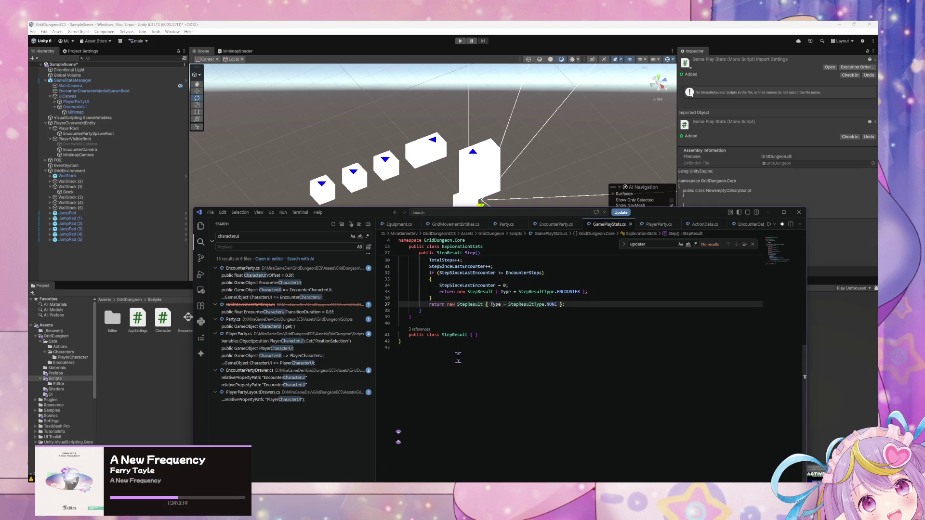
# Give the StepResult class a Type field and save the script
pyautogui.click(472, 337)
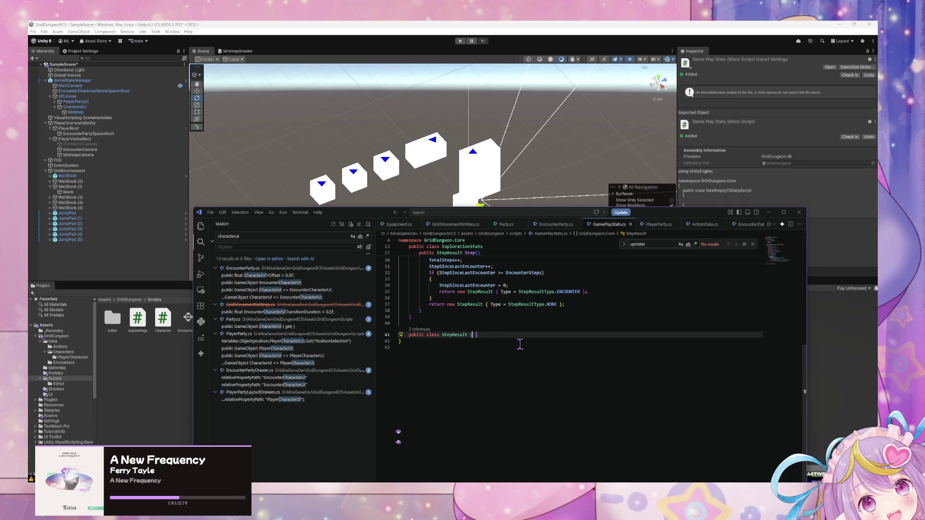
pyautogui.press('Tab')
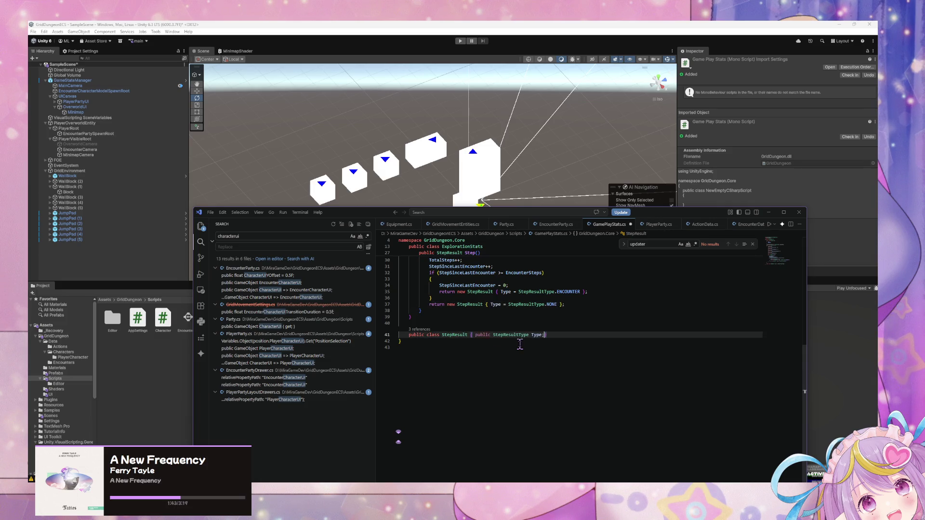
pyautogui.hotkey('ctrl', 's')
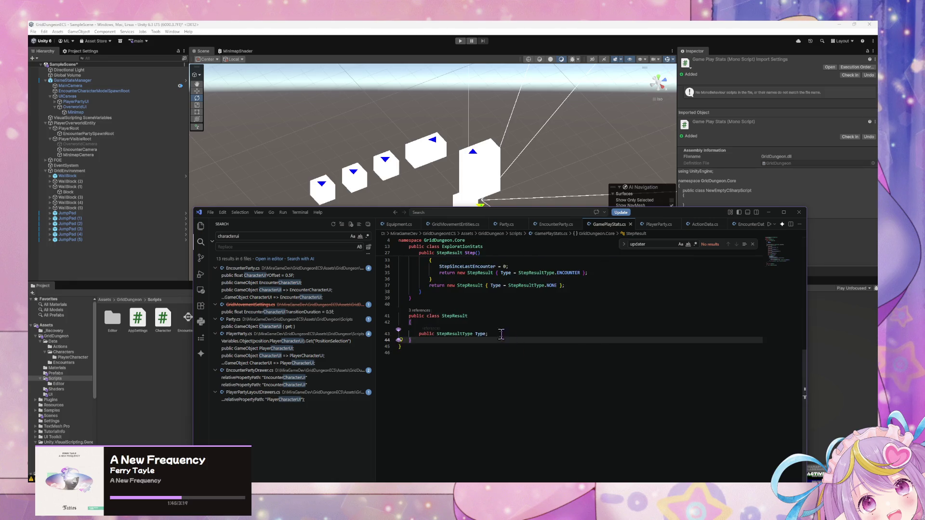
pyautogui.scroll(5, 511, 318)
pyautogui.scroll(1, 509, 300)
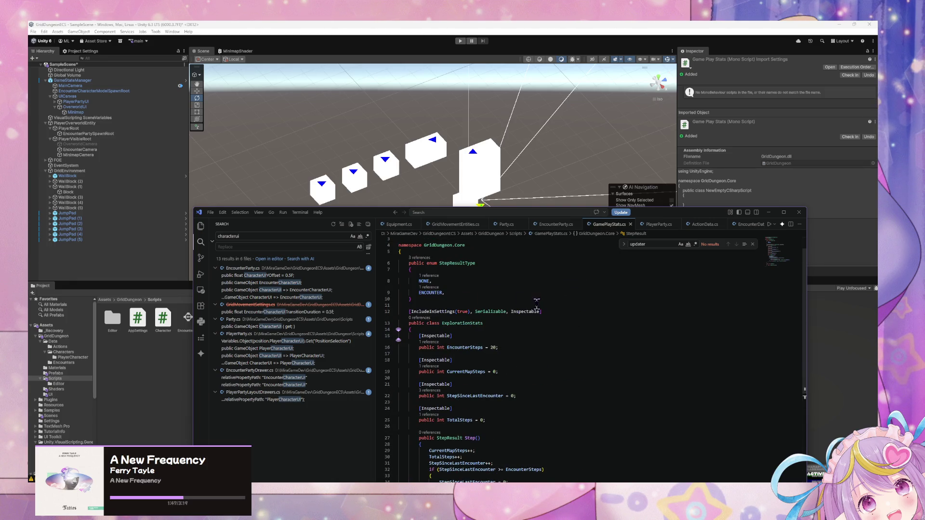
# Paste a copied attribute line after Step, review the [Inspectable] counter attributes, and switch to Unity
pyautogui.moveTo(542, 312); pyautogui.dragTo(410, 311)
pyautogui.hotkey('ctrl', 'c')
pyautogui.scroll(-2, 534, 384)
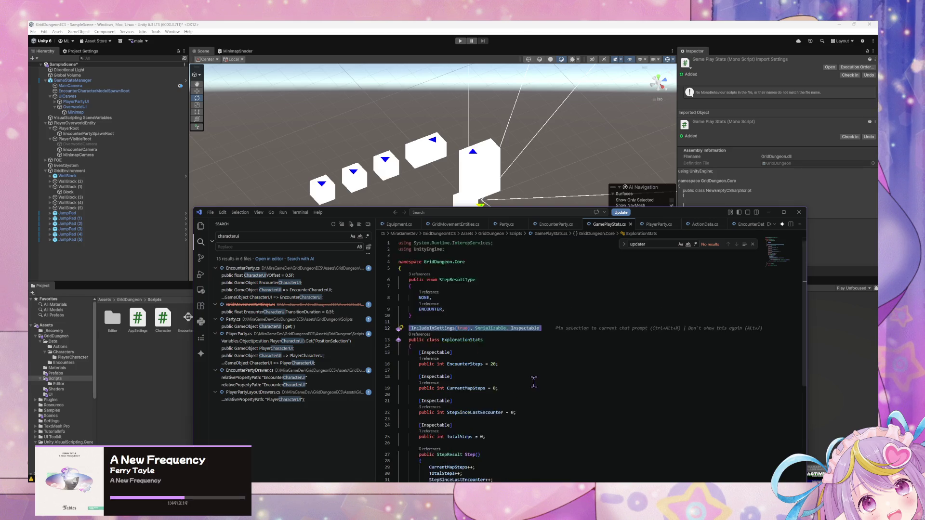
pyautogui.scroll(-2, 440, 433)
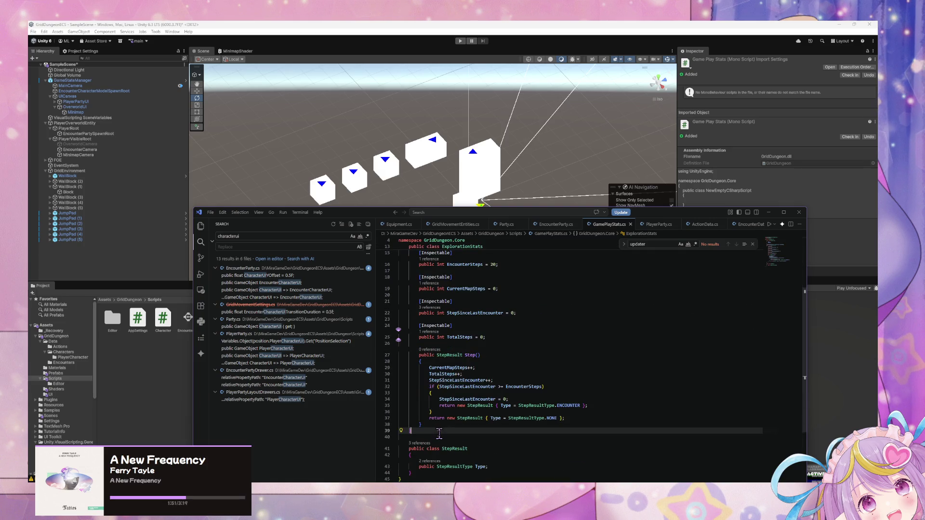
pyautogui.click(439, 437)
pyautogui.press('Return')
pyautogui.press('Return')
pyautogui.hotkey('ctrl', 'v')
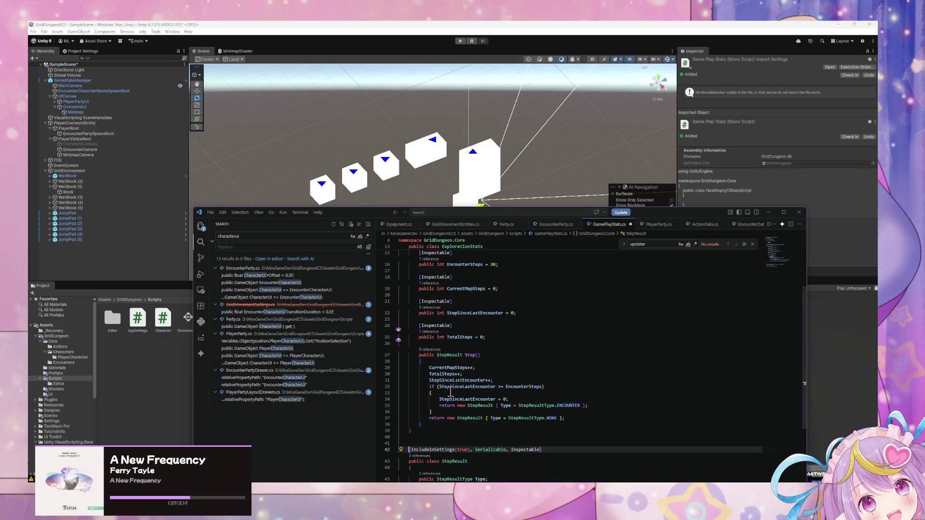
pyautogui.moveTo(453, 325); pyautogui.dragTo(418, 325)
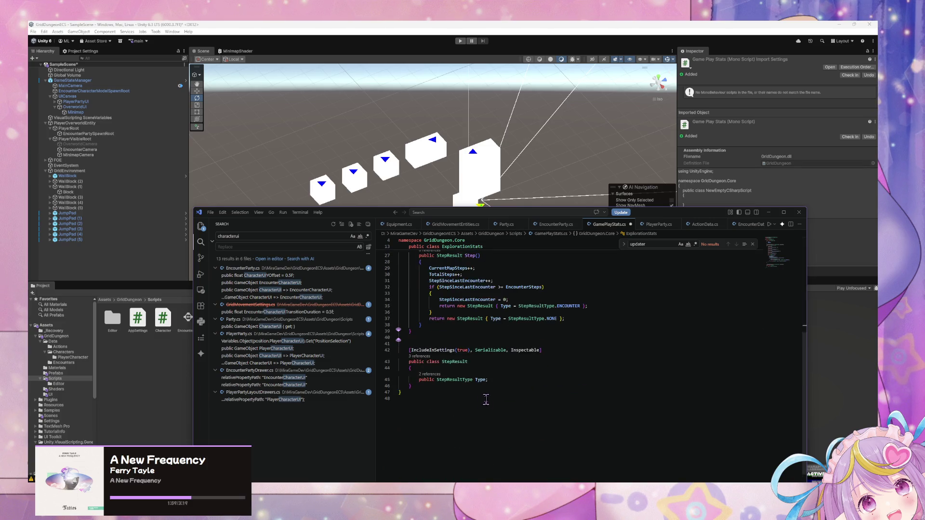
pyautogui.scroll(-1, 529, 346)
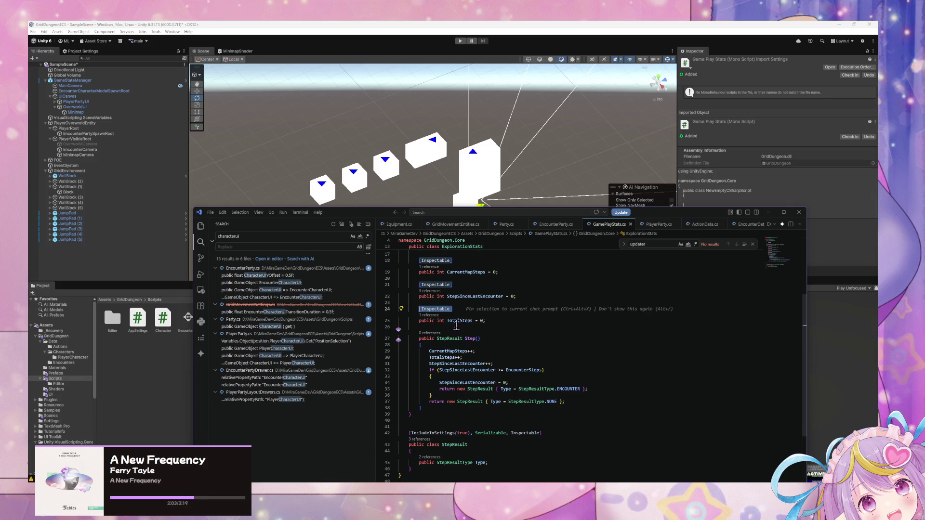
pyautogui.click(368, 54)
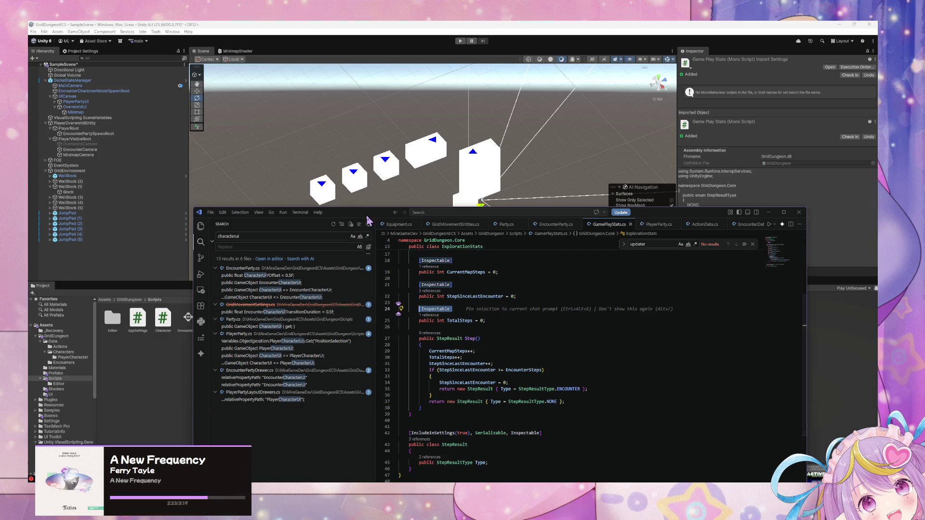
# Change EncounterSteps' default from 20 to 5 and return to Unity to recompile
pyautogui.moveTo(369, 216)
pyautogui.mouseDown()
pyautogui.moveTo(516, 148)
pyautogui.moveTo(444, 148)
pyautogui.moveTo(377, 232)
pyautogui.mouseUp()
pyautogui.scroll(3, 503, 309)
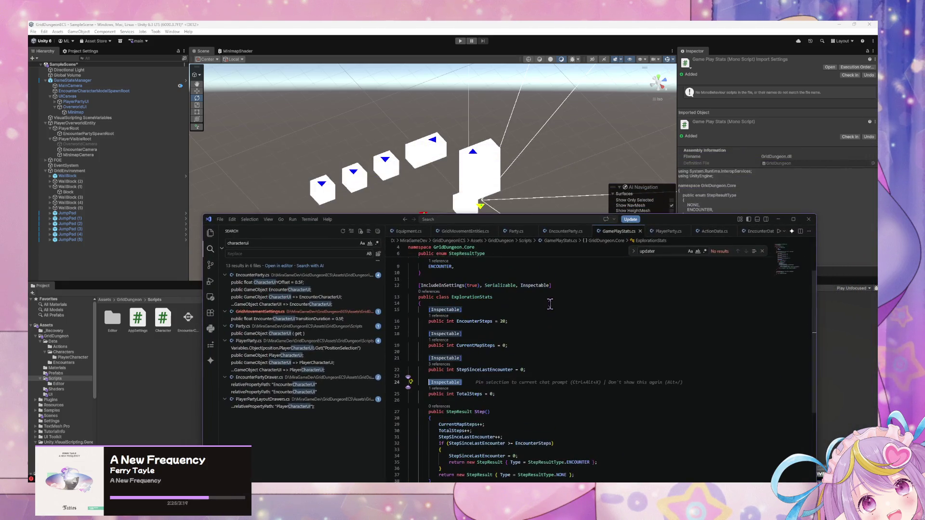
pyautogui.click(549, 322)
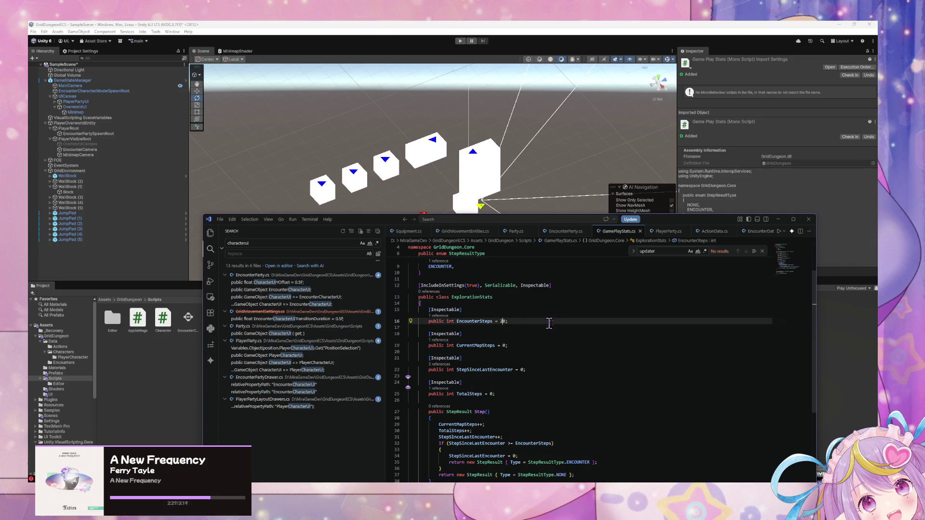
pyautogui.write('5')
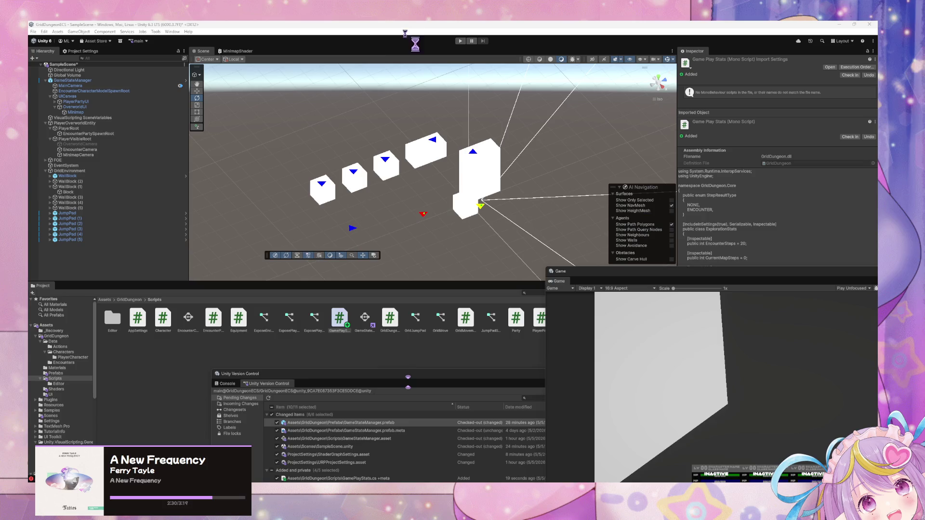
pyautogui.click(434, 59)
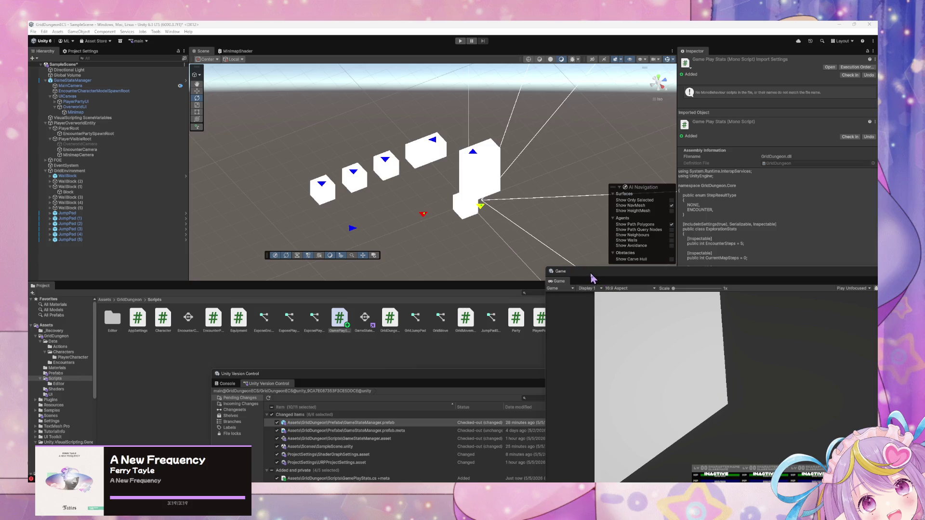
# Check the Console's CS0246 errors for unfound Inspectable, then go back to VS Code
pyautogui.moveTo(424, 374)
pyautogui.mouseDown()
pyautogui.moveTo(303, 312)
pyautogui.moveTo(299, 323)
pyautogui.mouseUp()
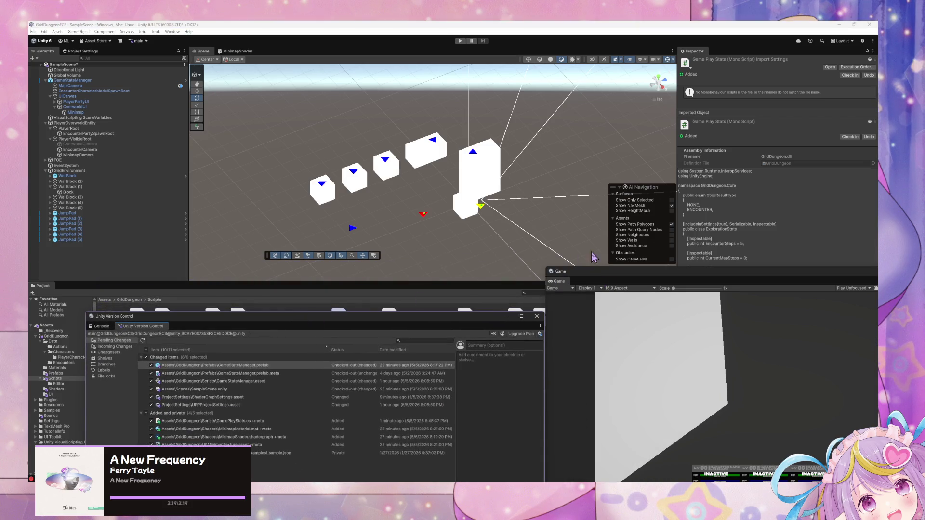
pyautogui.moveTo(597, 273); pyautogui.dragTo(540, 269)
pyautogui.click(72, 52)
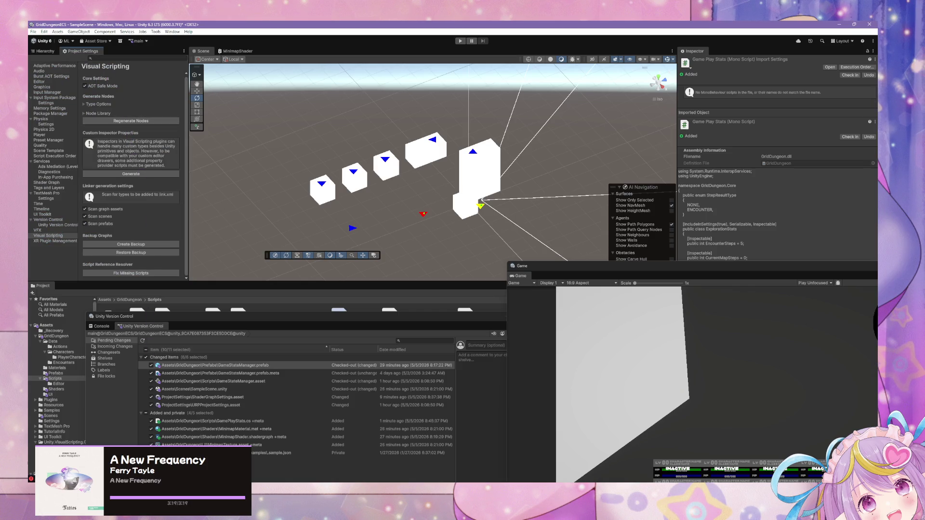
pyautogui.hotkey('ctrl', 'shift', 'c')
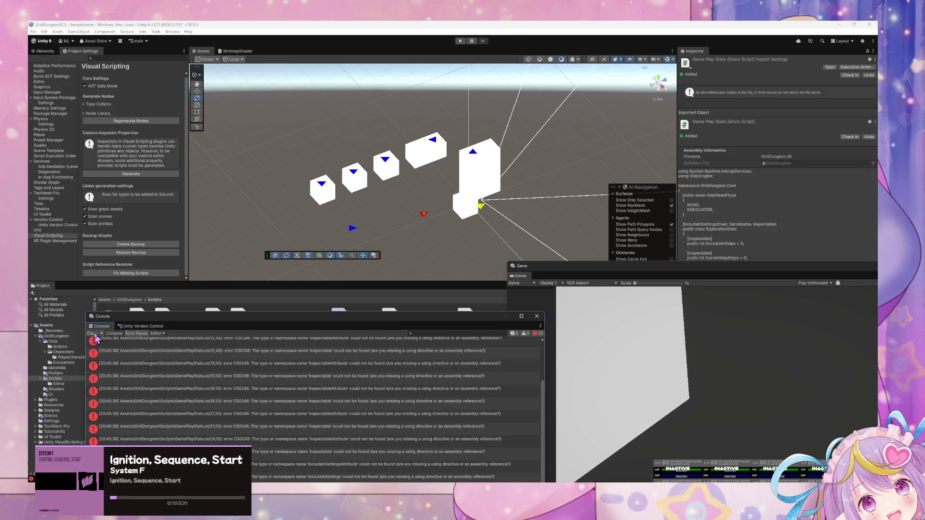
pyautogui.hotkey('alt', 'Tab')
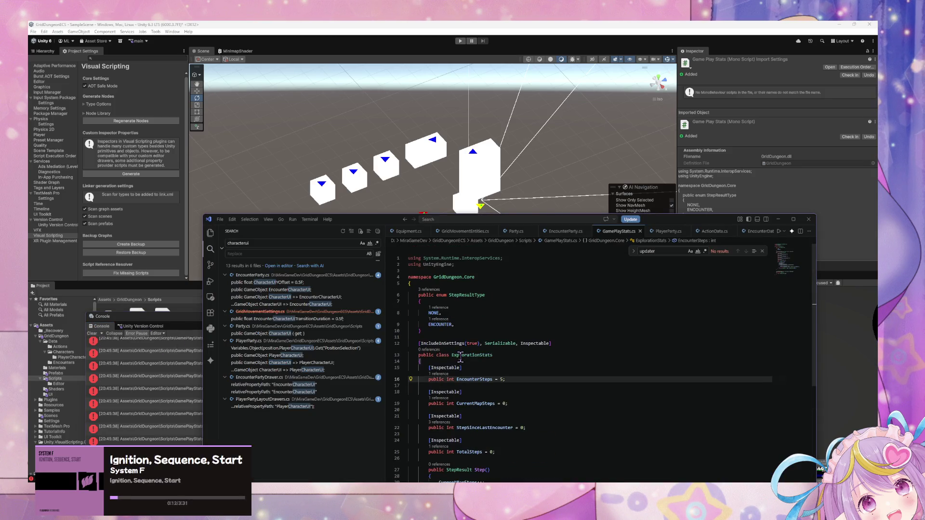
# Copy Party.cs's using directives into GamePlayStats.cs, save, and recompile in Unity
pyautogui.click(516, 232)
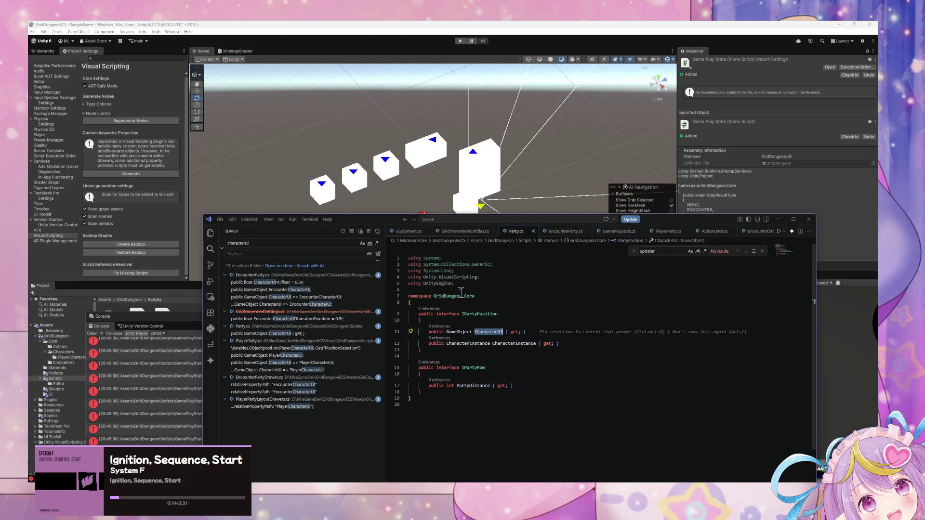
pyautogui.moveTo(455, 284); pyautogui.dragTo(408, 258)
pyautogui.click(626, 233)
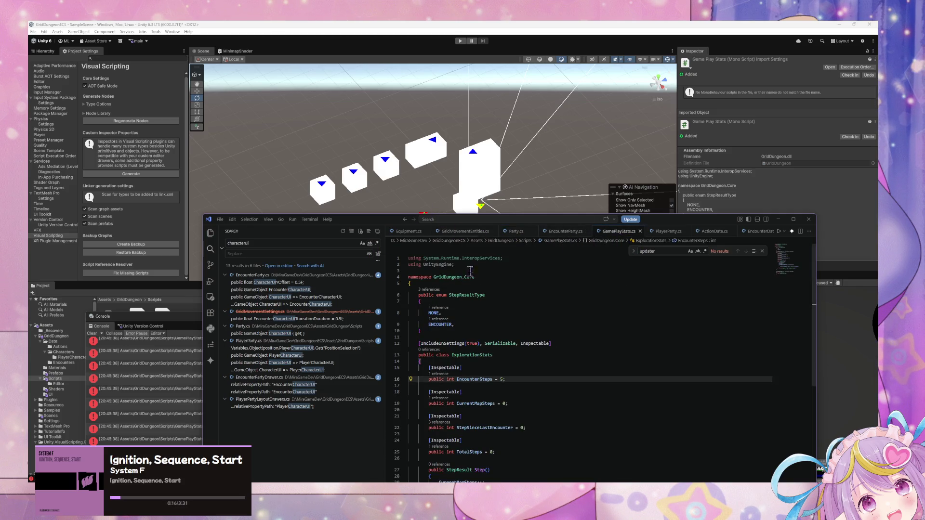
pyautogui.hotkey('ctrl', 'v')
pyautogui.hotkey('ctrl', 's')
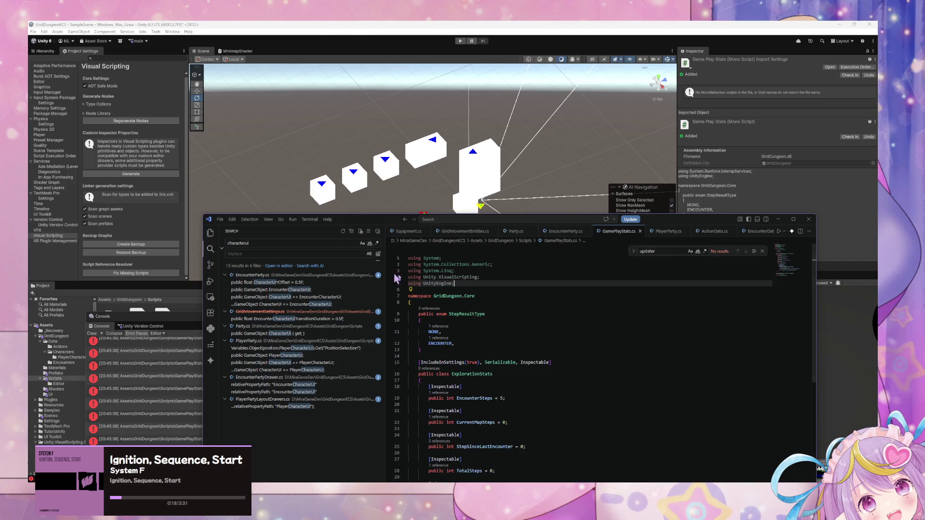
pyautogui.scroll(-5, 453, 330)
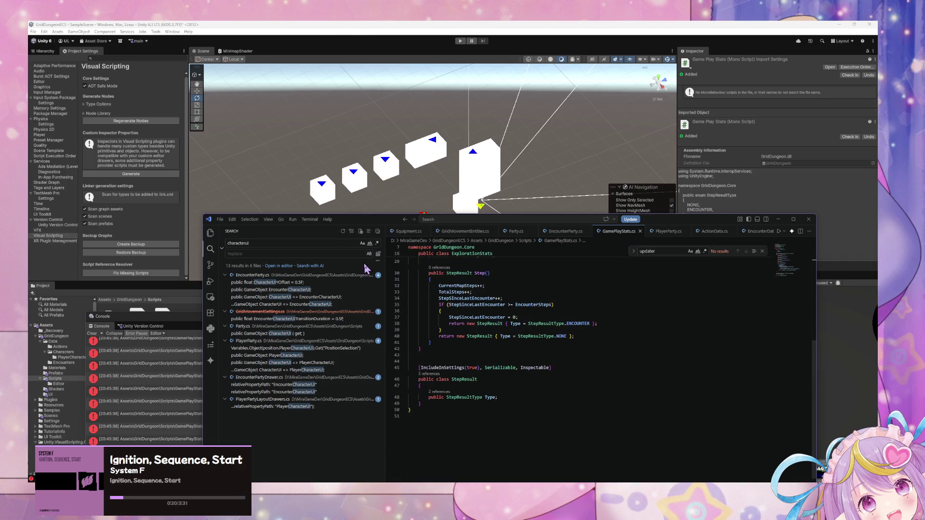
pyautogui.click(460, 41)
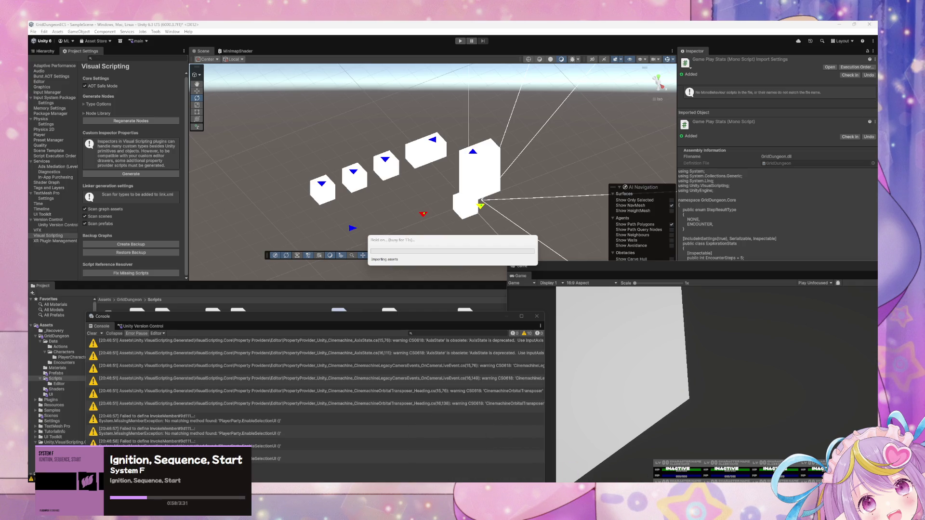
# Enter Play mode once script compilation finishes
pyautogui.moveTo(593, 482)
pyautogui.moveTo(558, 465)
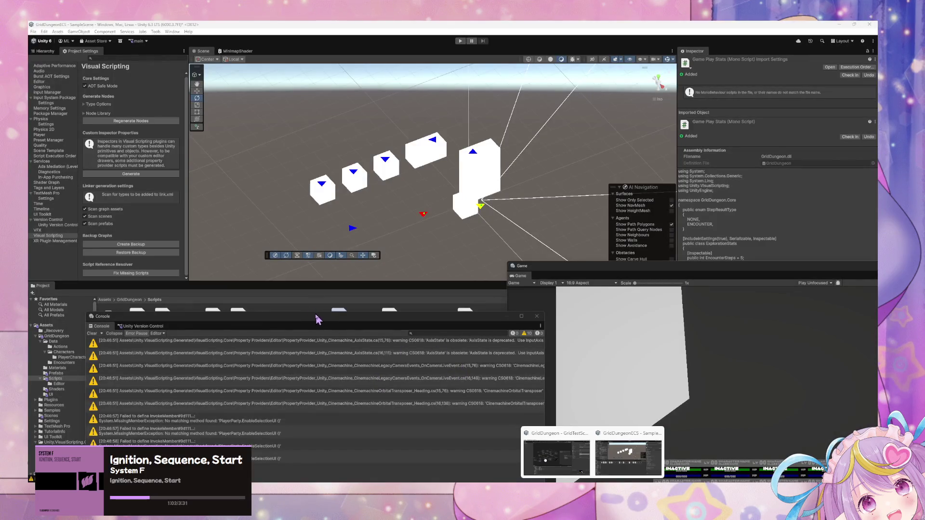
pyautogui.hotkey('ctrl', 'p')
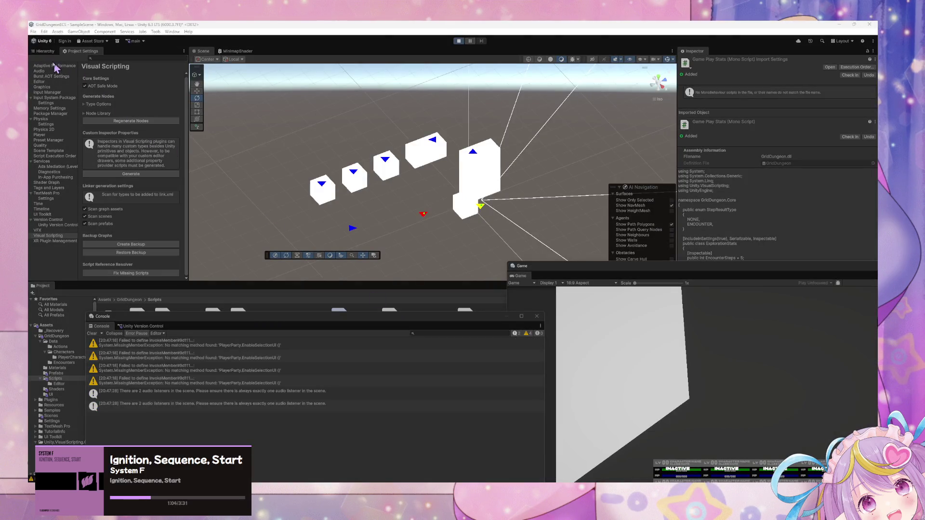
pyautogui.click(43, 52)
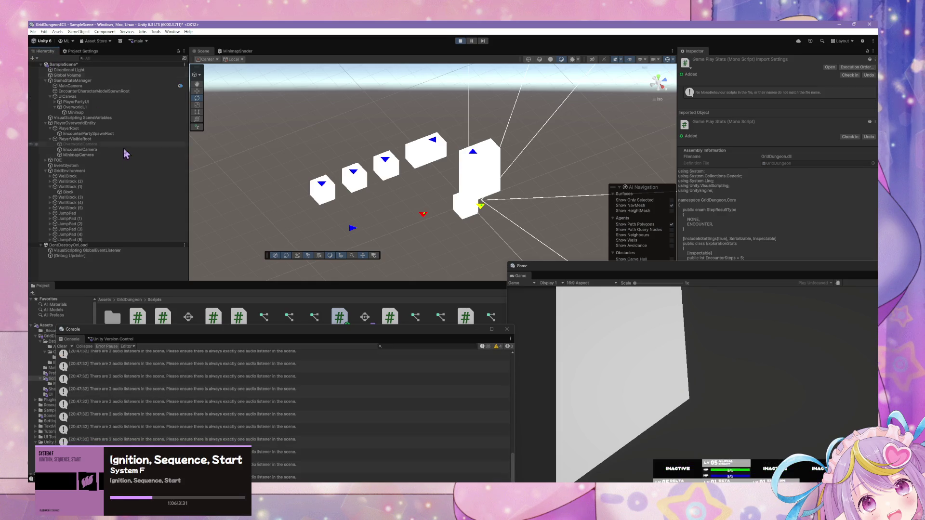
# Clear the Console, select Minimap then MinimapCamera, and shrink the Game view aside
pyautogui.click(62, 346)
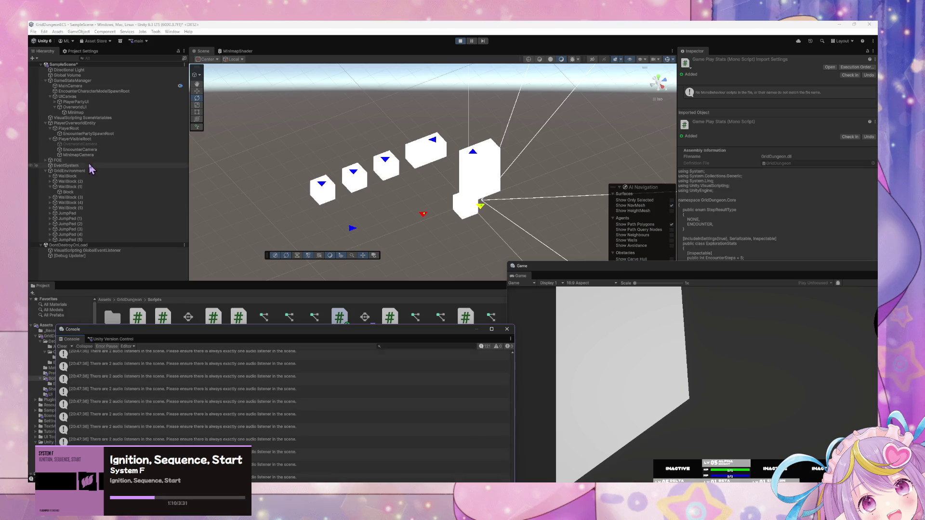
pyautogui.click(76, 112)
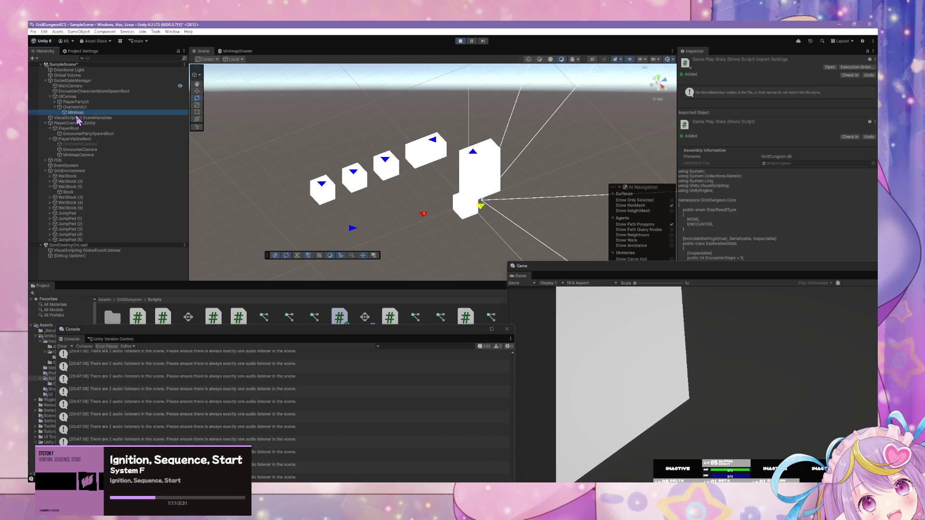
pyautogui.click(81, 155)
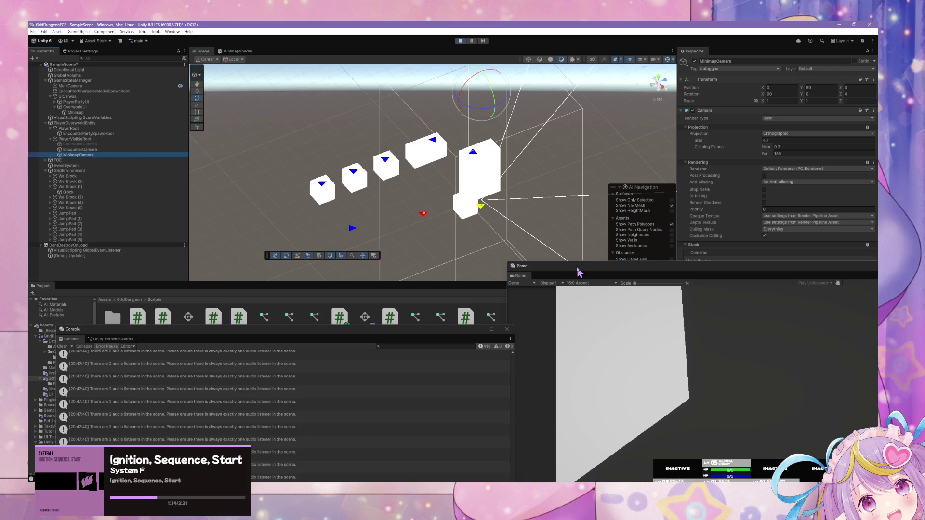
pyautogui.moveTo(795, 264)
pyautogui.mouseDown()
pyautogui.moveTo(838, 378)
pyautogui.moveTo(458, 371)
pyautogui.mouseUp()
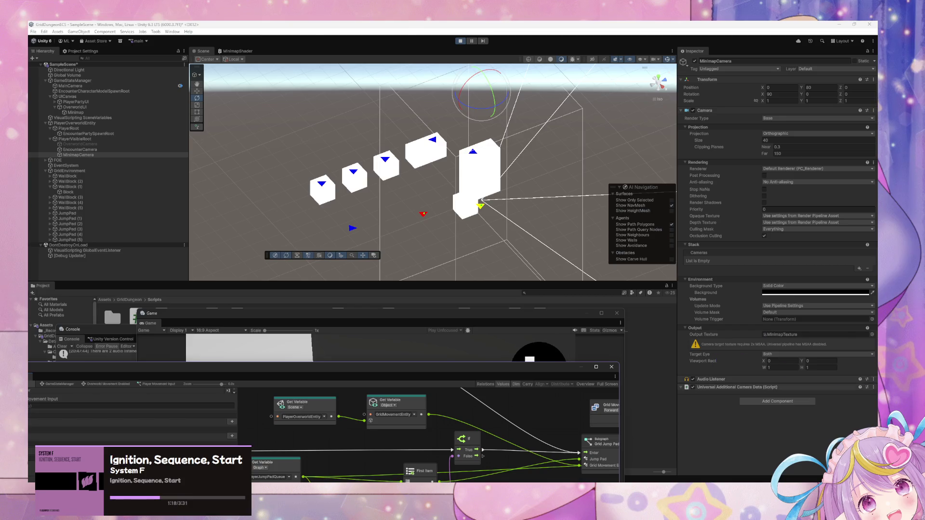
# Remove MinimapCamera's extra Audio Listener and bring the Script Graph window forward
pyautogui.rightClick(801, 380)
pyautogui.click(851, 411)
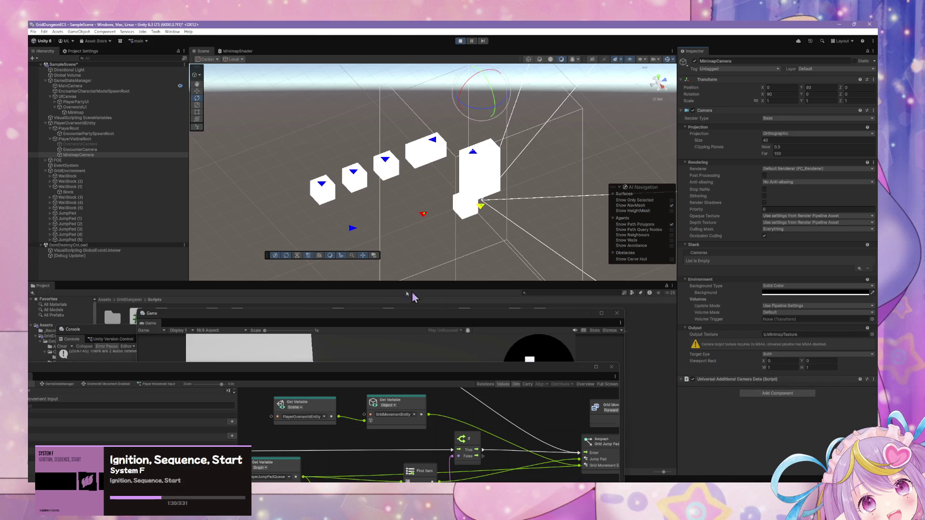
pyautogui.moveTo(119, 378); pyautogui.dragTo(361, 309)
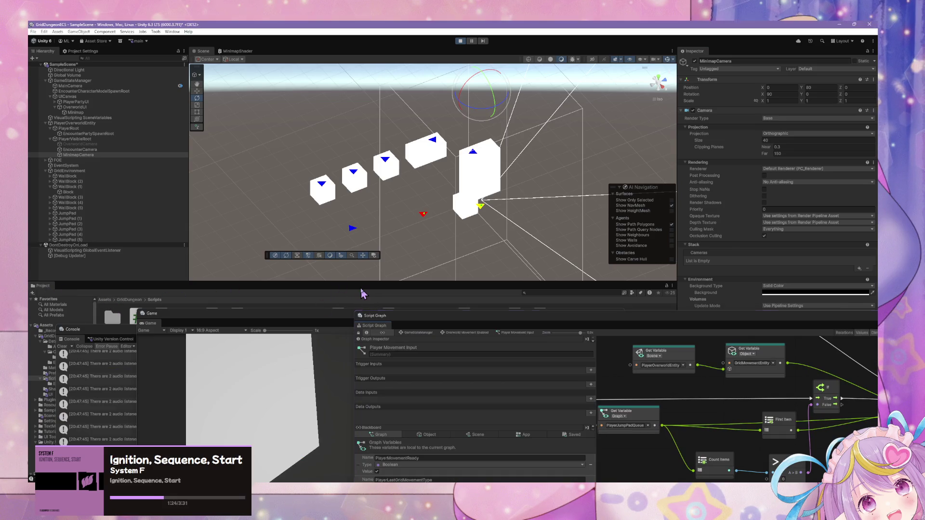
pyautogui.click(363, 294)
pyautogui.moveTo(526, 323); pyautogui.dragTo(309, 179)
pyautogui.scroll(2, 596, 385)
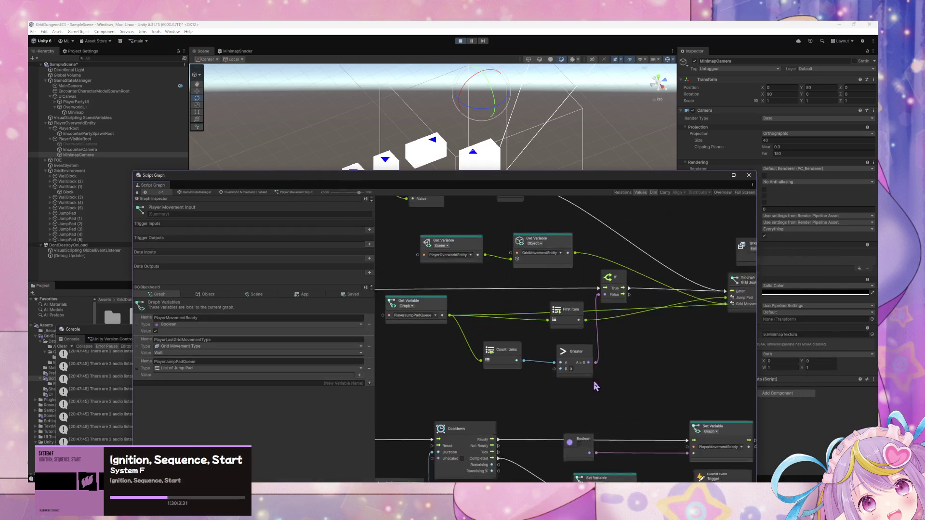
# Search the node finder for 'expose', then 'expose ent', to find Expose Encounter Character UI
pyautogui.rightClick(440, 364)
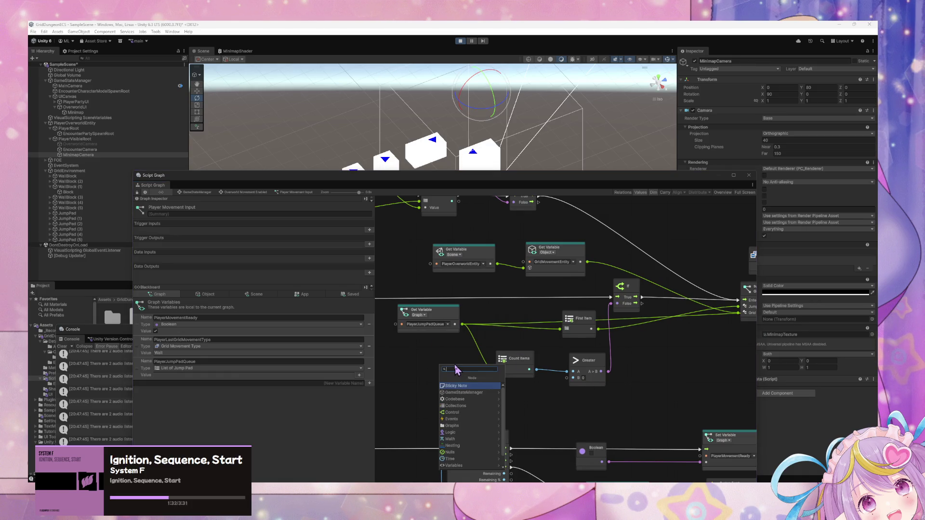
pyautogui.write('expose')
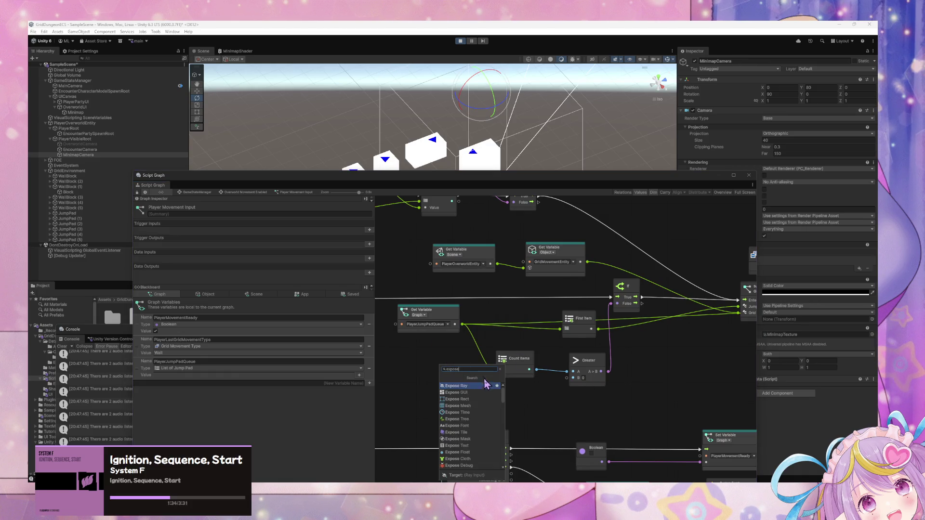
pyautogui.scroll(-10, 486, 415)
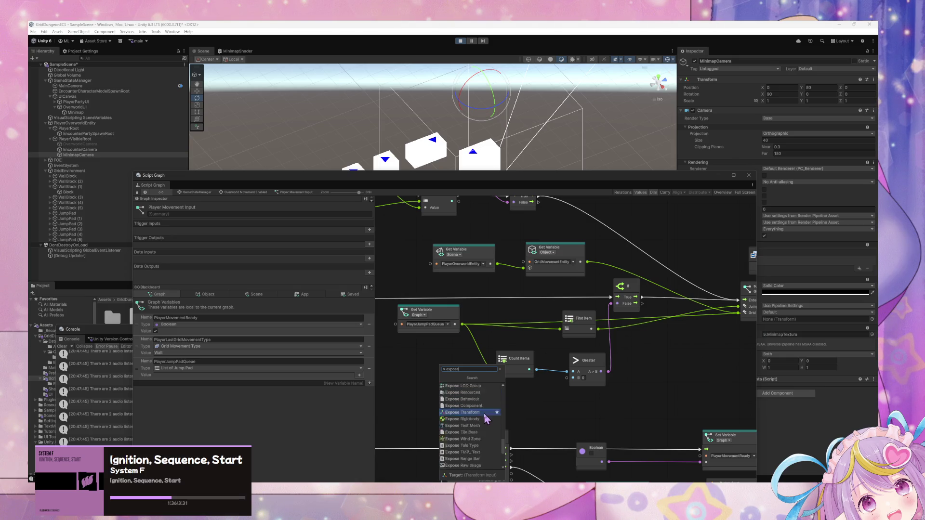
pyautogui.scroll(-6, 482, 439)
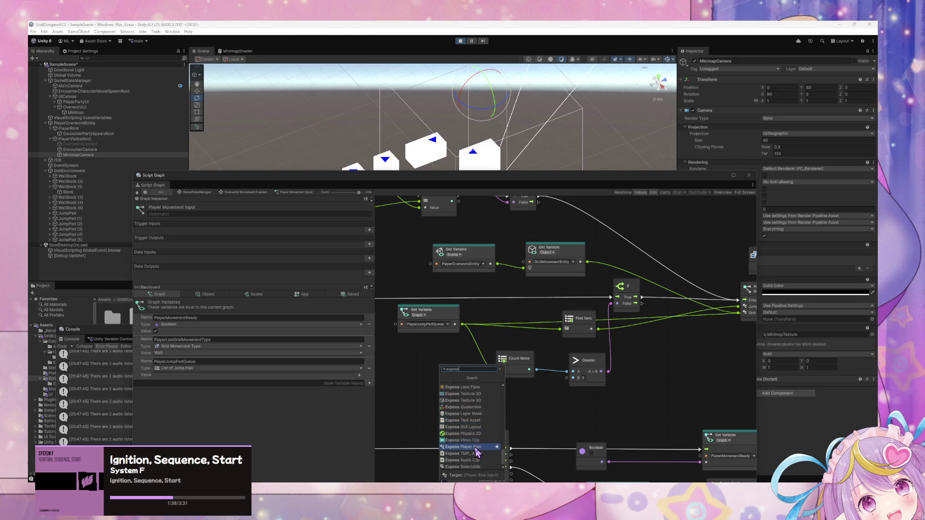
pyautogui.scroll(5, 481, 442)
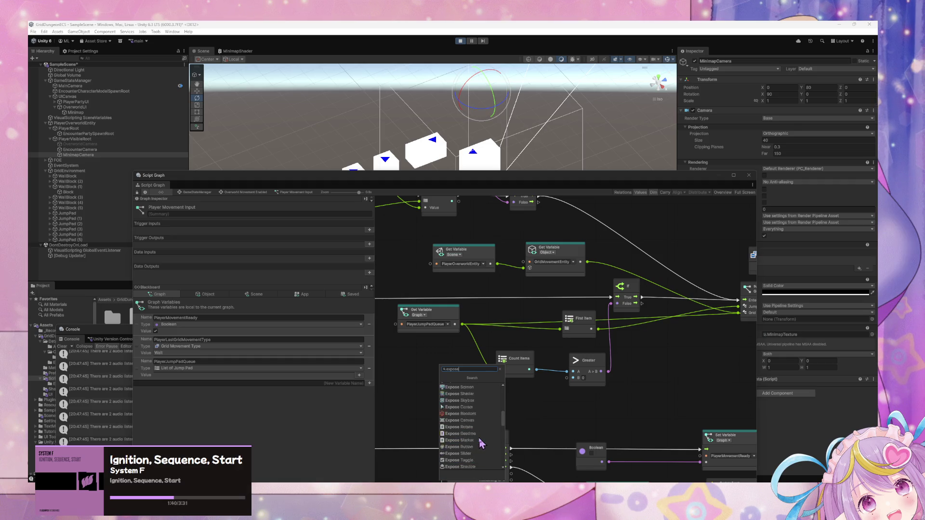
pyautogui.scroll(-4, 478, 446)
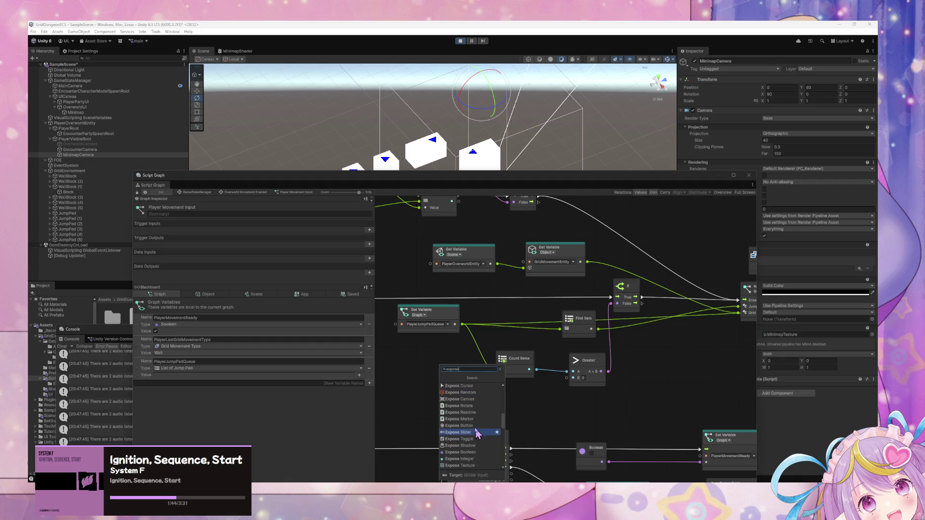
pyautogui.scroll(-4, 471, 419)
pyautogui.scroll(-3, 470, 412)
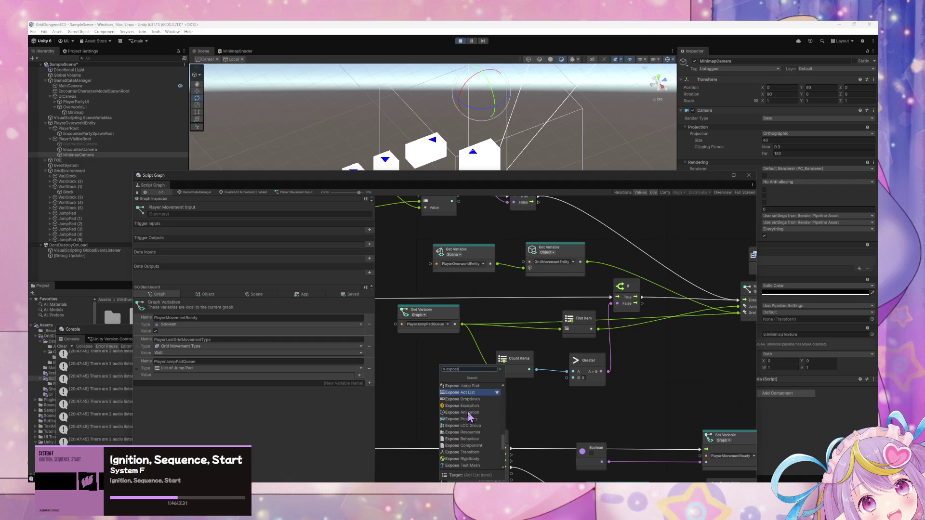
pyautogui.scroll(-4, 470, 407)
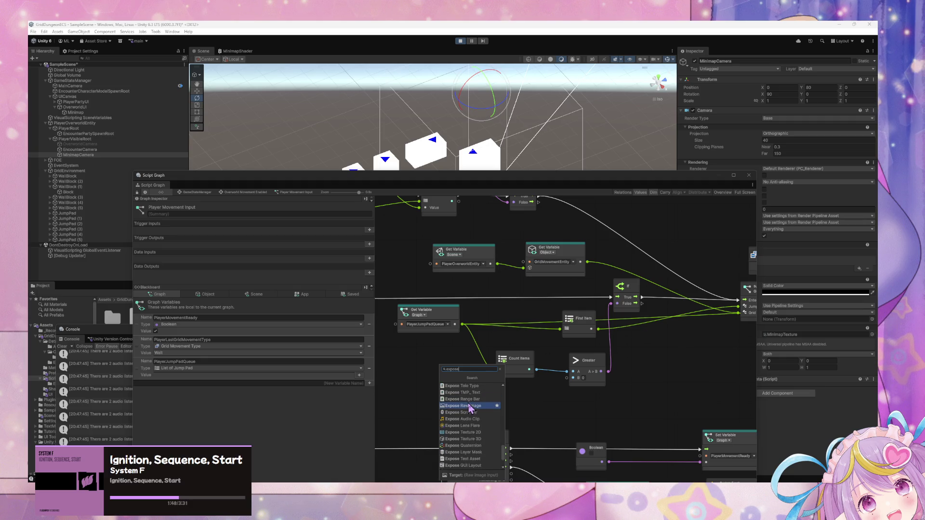
pyautogui.scroll(6, 469, 407)
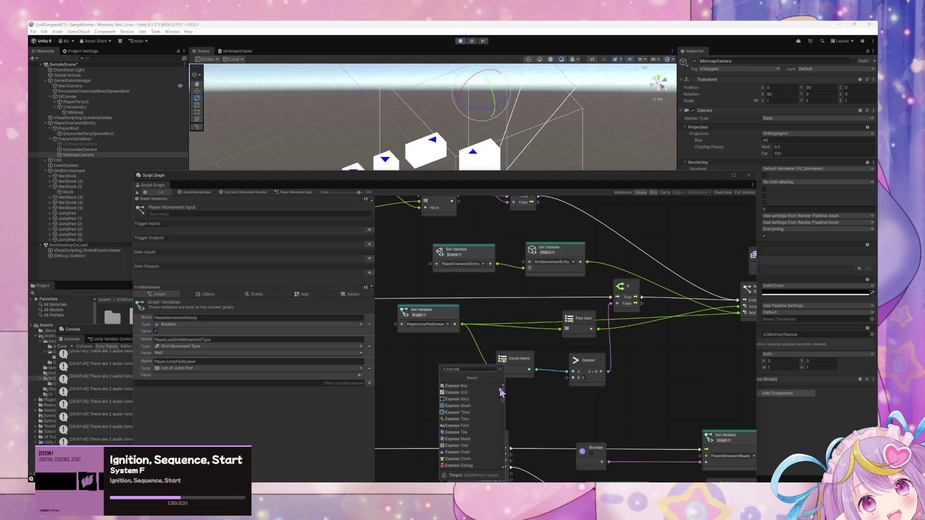
pyautogui.scroll(6, 506, 412)
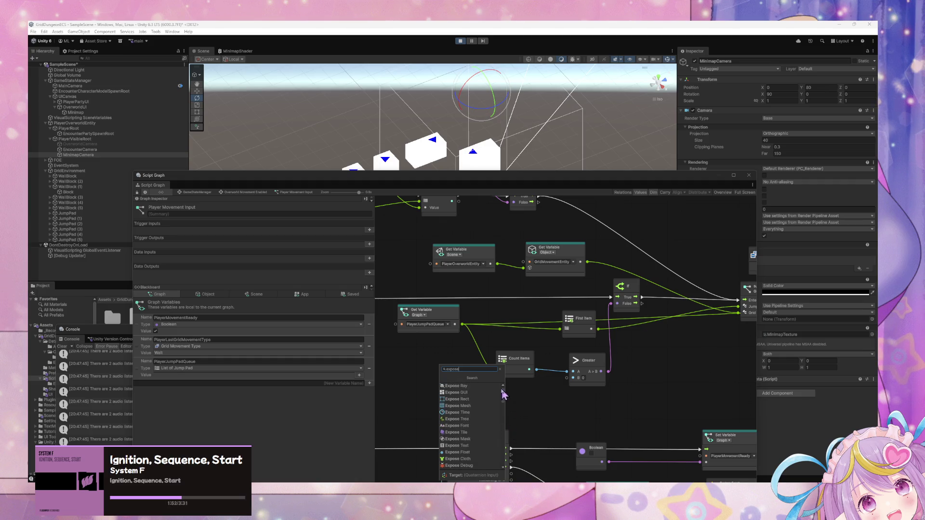
pyautogui.click(450, 362)
pyautogui.rightClick(424, 357)
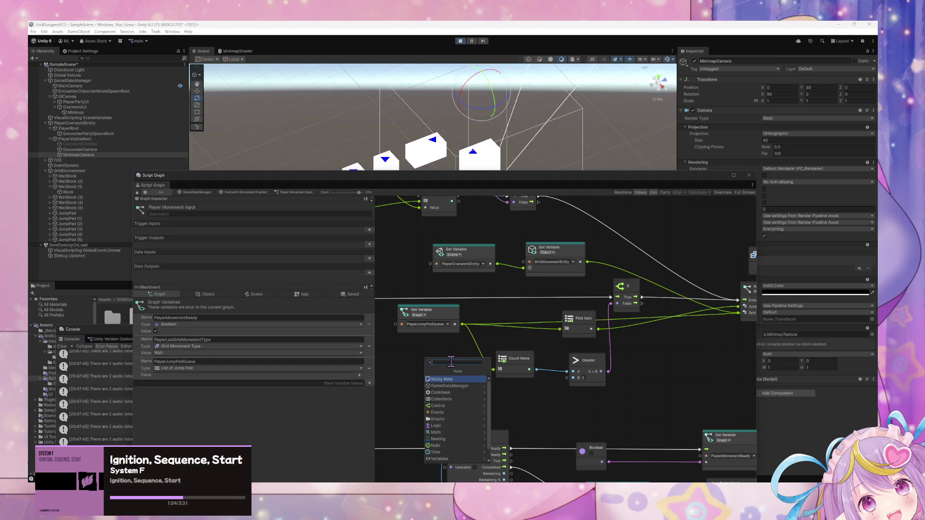
pyautogui.write('expose')
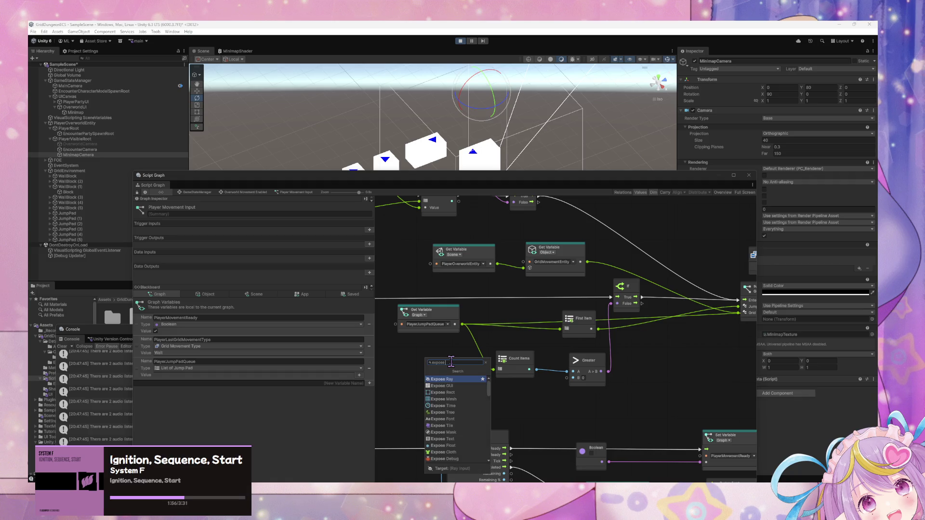
pyautogui.write(' en')
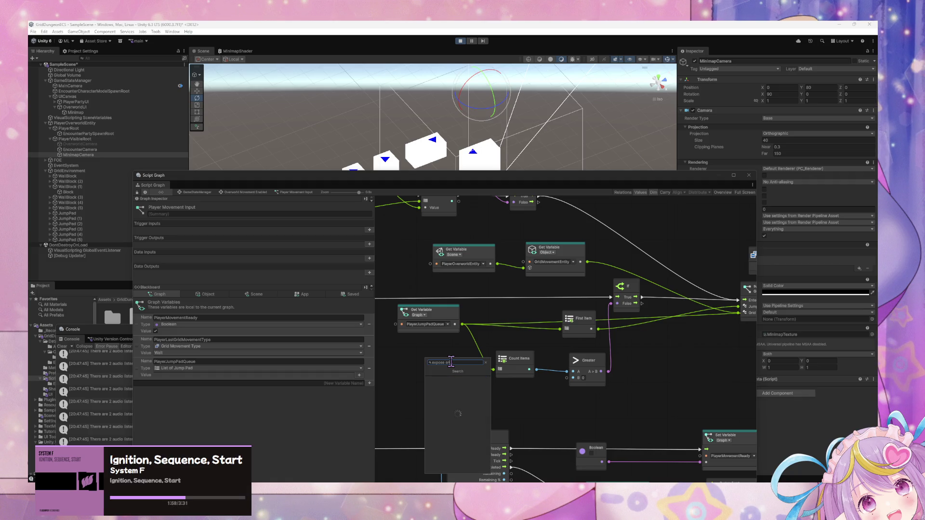
pyautogui.write('t')
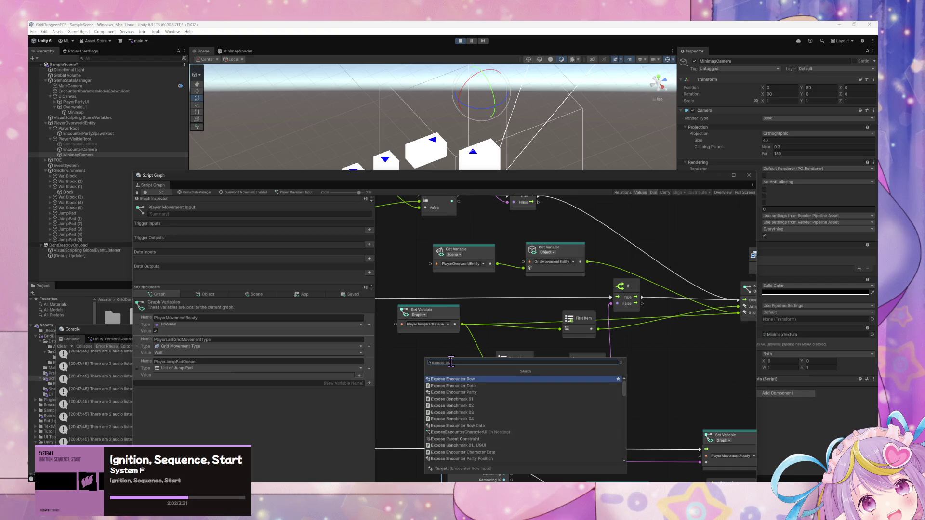
# Drag the new Expose Encounter Character UI node out into empty graph space
pyautogui.click(492, 394)
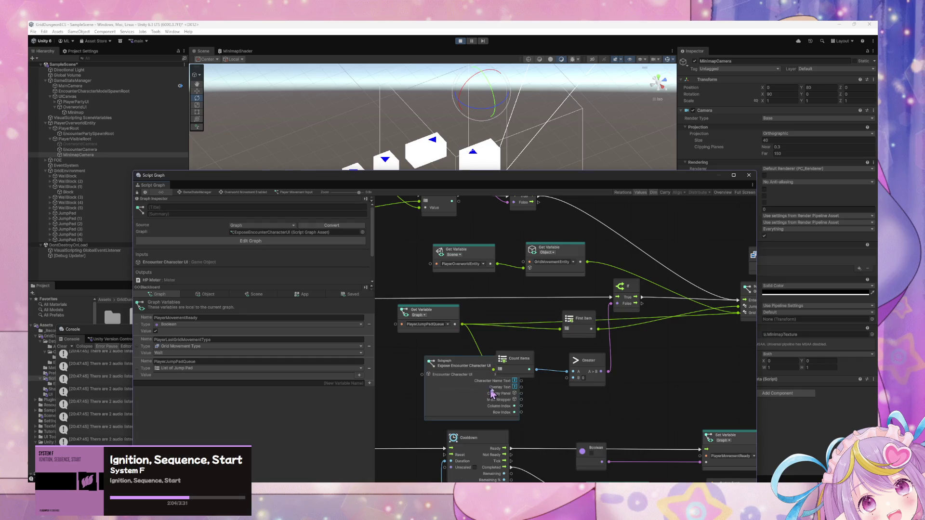
pyautogui.moveTo(492, 395)
pyautogui.mouseDown()
pyautogui.moveTo(722, 404)
pyautogui.moveTo(710, 393)
pyautogui.mouseUp()
pyautogui.moveTo(684, 334); pyautogui.dragTo(621, 316)
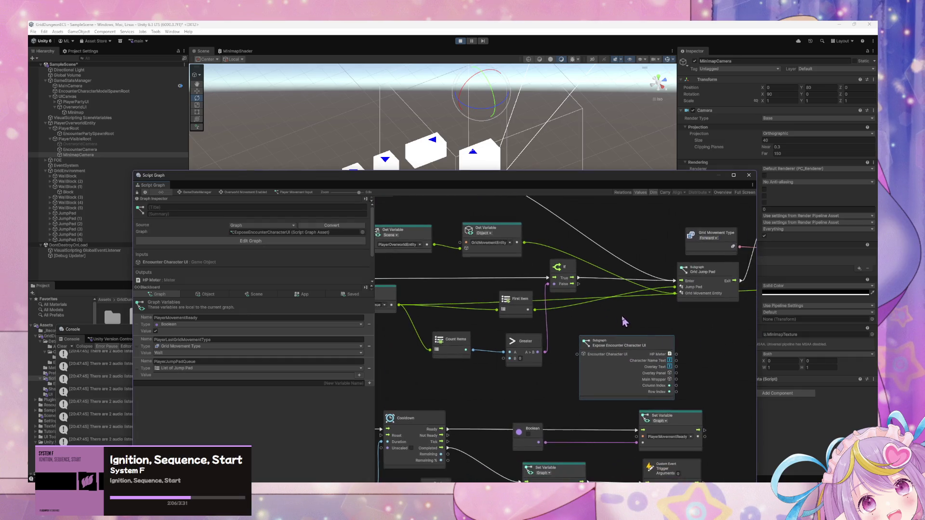
pyautogui.scroll(2, 708, 373)
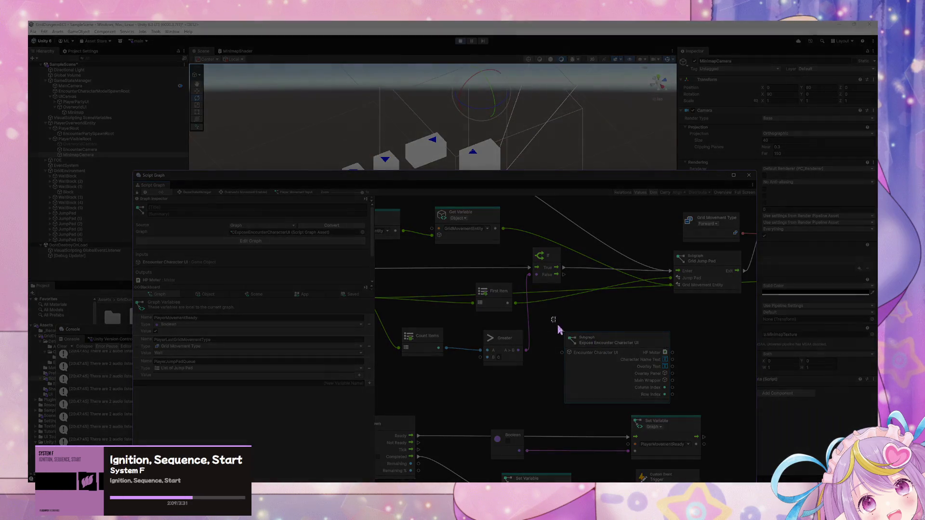
# Box-select the Expose Encounter Character UI node and delete it from the Player Movement Input graph
pyautogui.moveTo(552, 317); pyautogui.dragTo(681, 413)
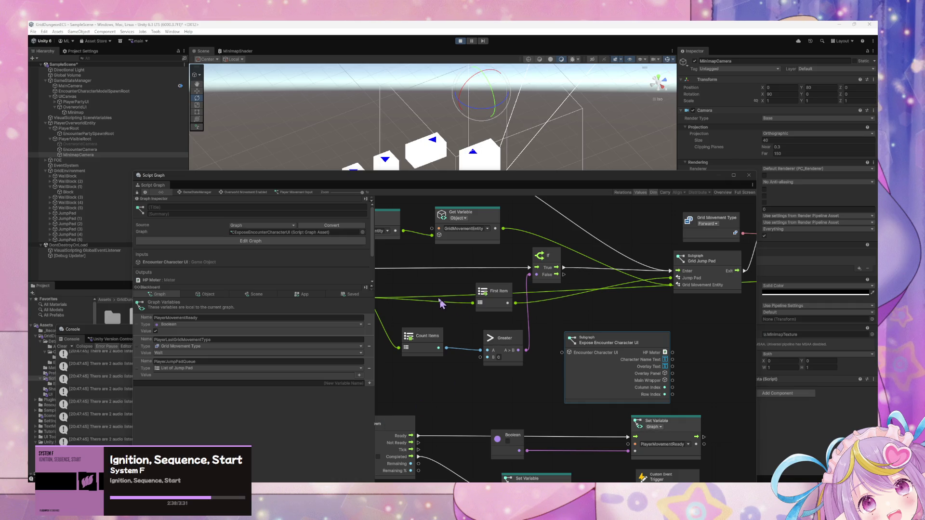
pyautogui.click(533, 402)
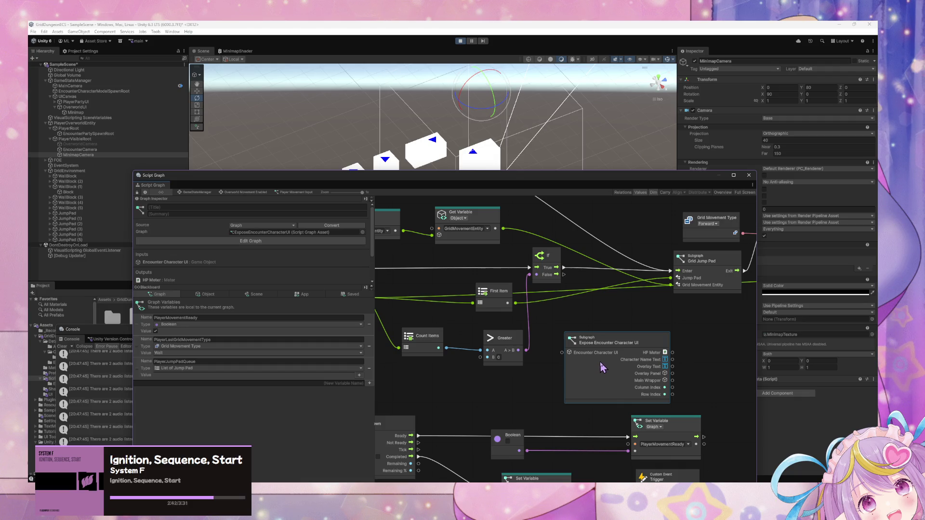
pyautogui.press('Delete')
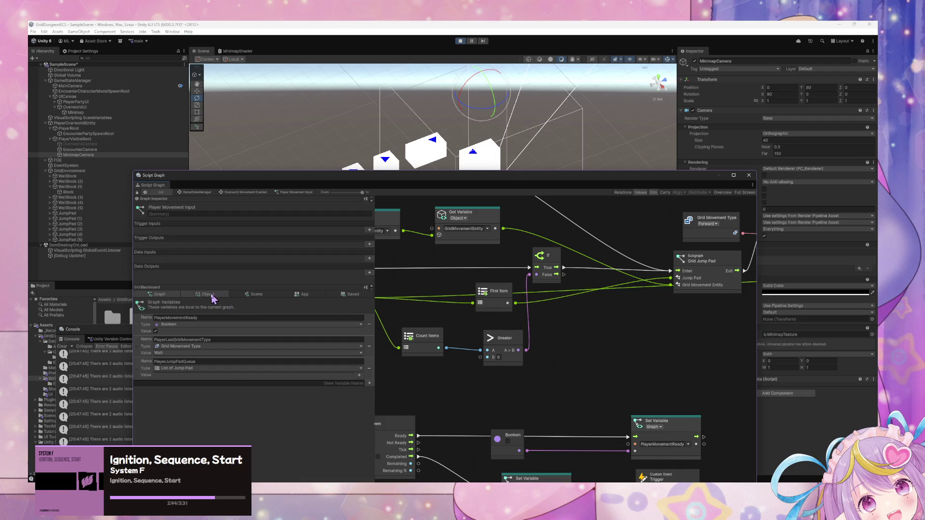
# Show the Object variables on the Blackboard and rearrange the Script Graph and Game windows
pyautogui.click(211, 295)
pyautogui.scroll(-5, 314, 348)
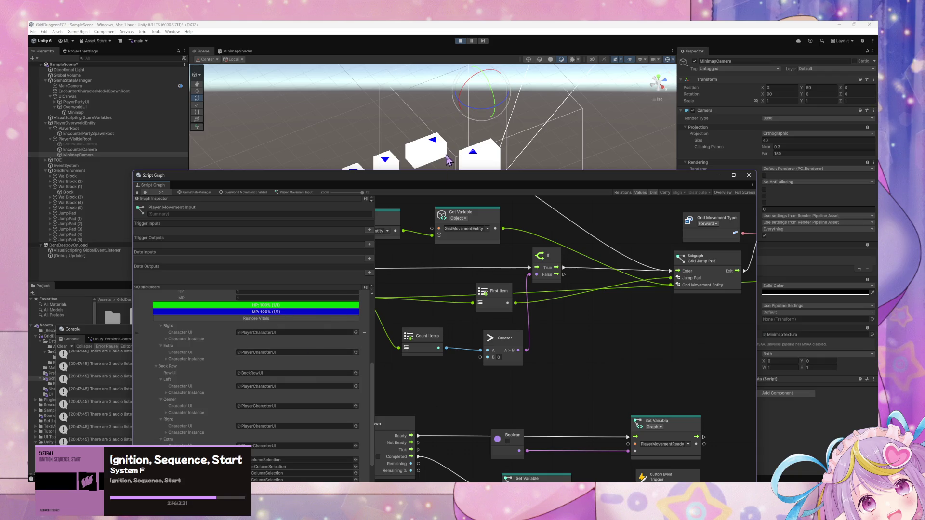
pyautogui.moveTo(316, 170); pyautogui.dragTo(316, 260)
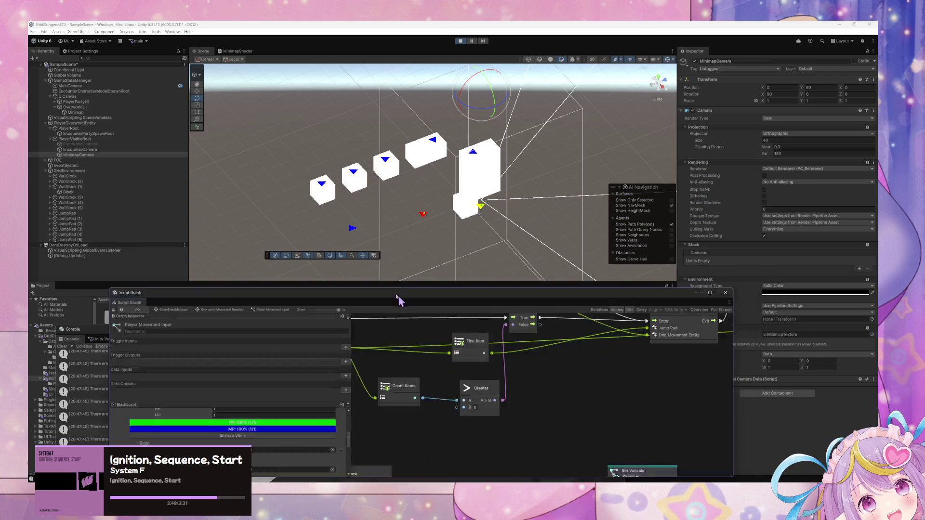
pyautogui.moveTo(433, 257); pyautogui.dragTo(332, 205)
pyautogui.click(454, 430)
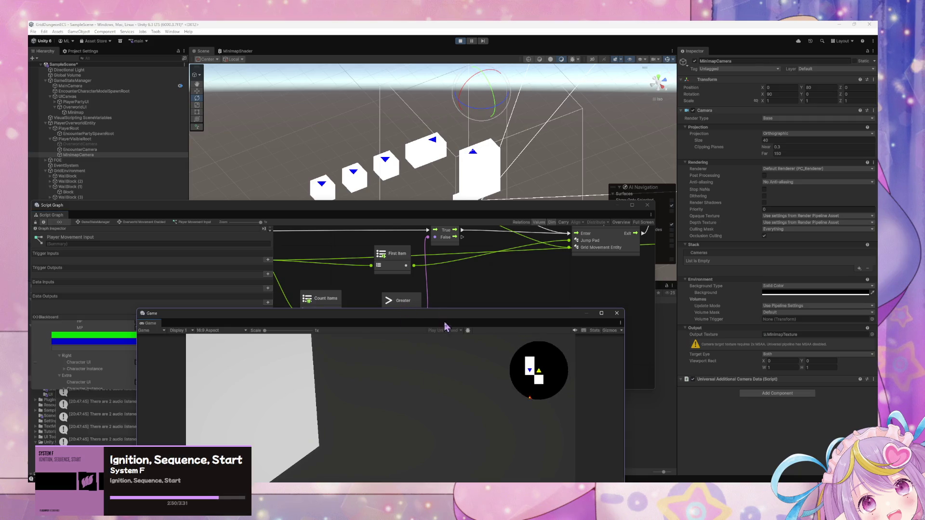
pyautogui.moveTo(412, 313)
pyautogui.mouseDown()
pyautogui.moveTo(627, 292)
pyautogui.moveTo(593, 291)
pyautogui.mouseUp()
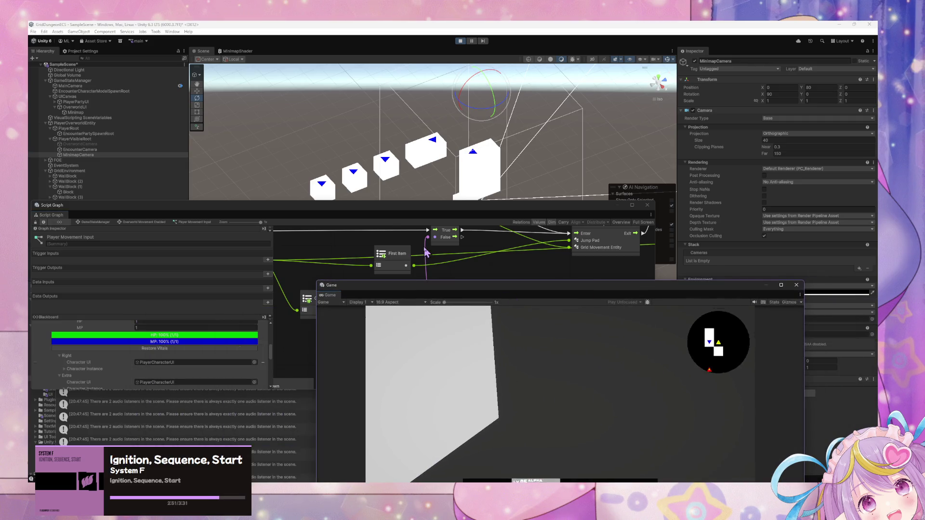
pyautogui.click(298, 214)
pyautogui.moveTo(162, 207)
pyautogui.mouseDown()
pyautogui.moveTo(207, 192)
pyautogui.moveTo(229, 158)
pyautogui.mouseUp()
# Stop Play mode, clear the Console, and bring the Game view forward at lower left
pyautogui.hotkey('ctrl', 'p')
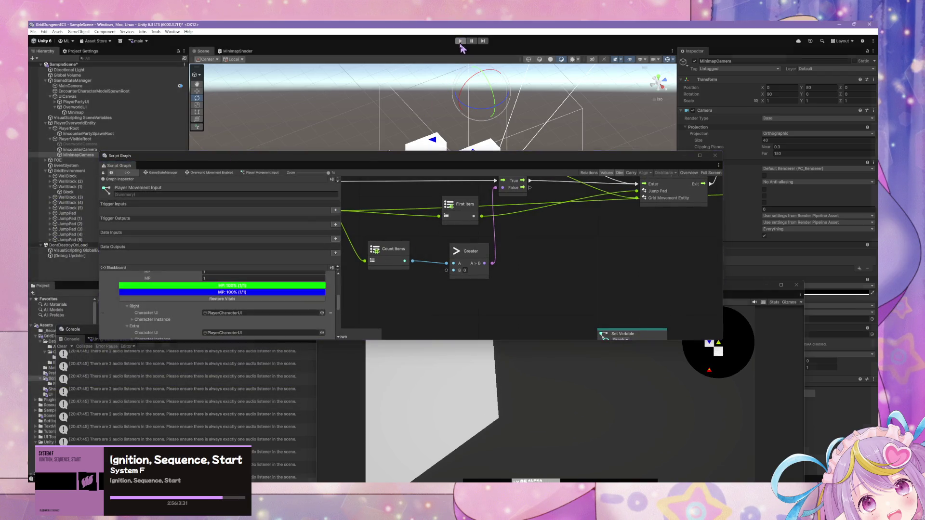
pyautogui.click(63, 347)
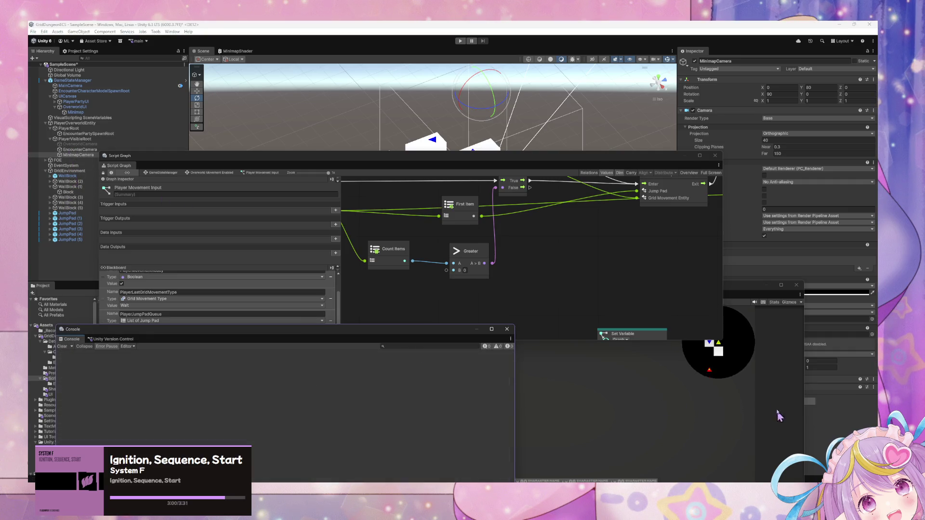
pyautogui.moveTo(775, 296); pyautogui.dragTo(490, 352)
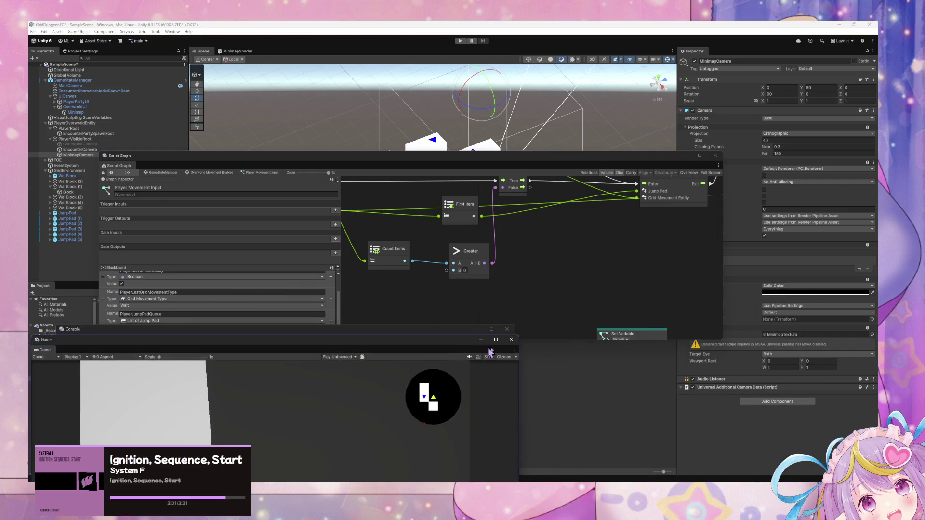
# Remove the minimap camera's Audio Listener component, then move the empty Console up over the Game view
pyautogui.click(873, 379)
pyautogui.click(819, 398)
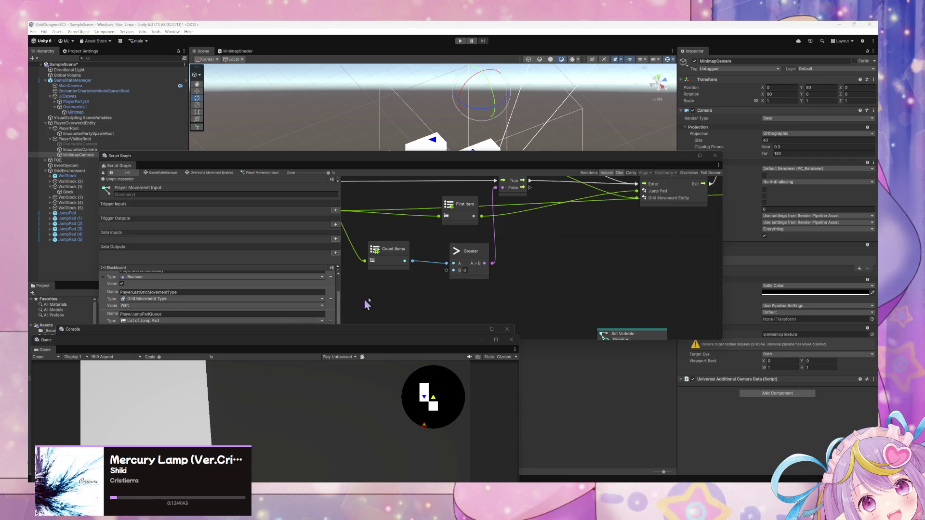
pyautogui.click(375, 338)
pyautogui.moveTo(375, 335); pyautogui.dragTo(486, 294)
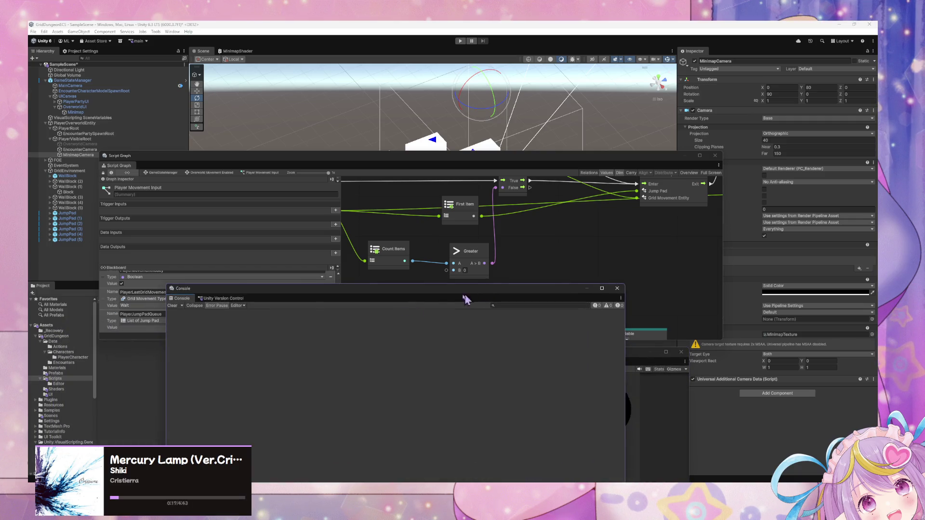
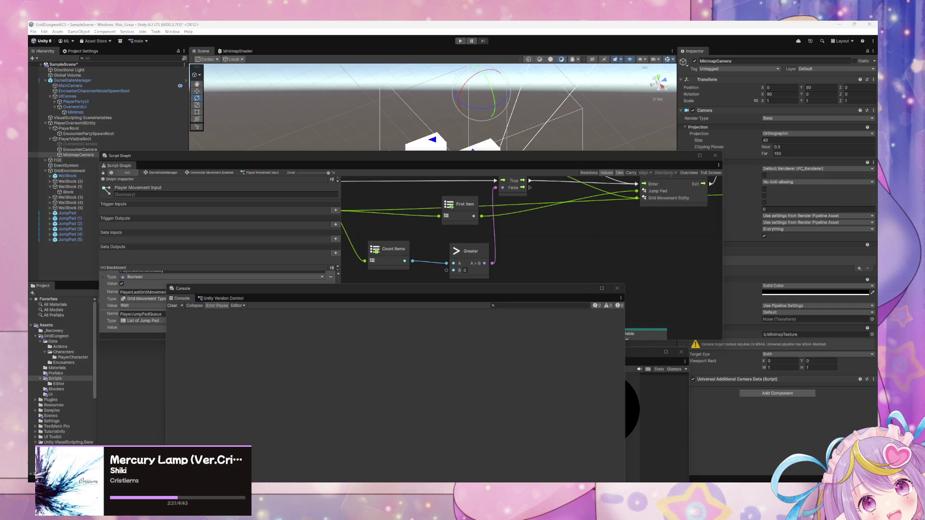
# Move the Console, Game view and Script Graph windows apart, with the Script Graph in front
pyautogui.press('super+shift+s')
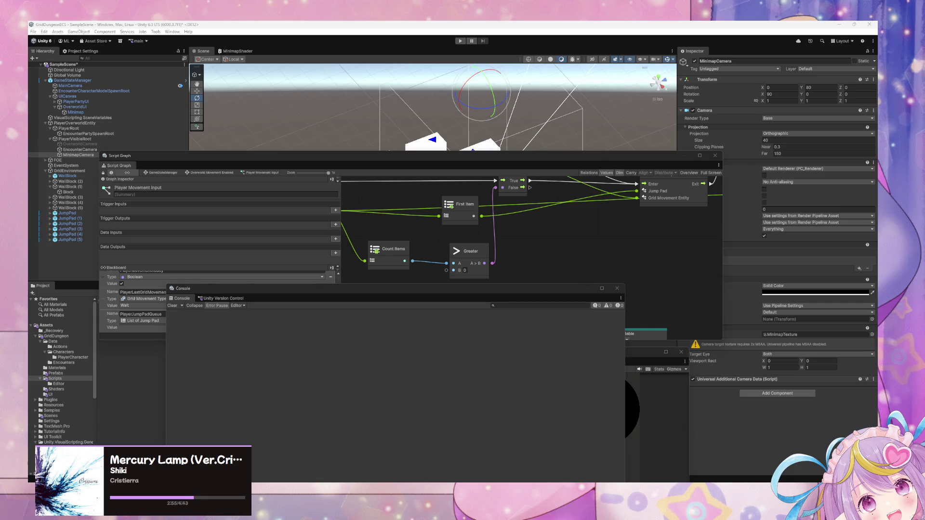
pyautogui.moveTo(501, 287); pyautogui.dragTo(459, 377)
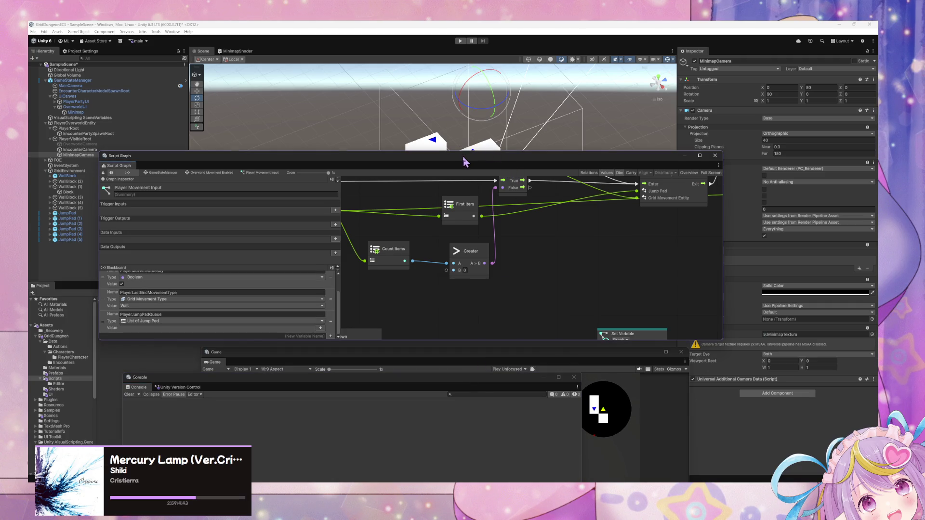
pyautogui.moveTo(467, 163); pyautogui.dragTo(395, 112)
pyautogui.moveTo(601, 355)
pyautogui.mouseDown()
pyautogui.moveTo(528, 279)
pyautogui.moveTo(550, 224)
pyautogui.mouseUp()
pyautogui.click(424, 176)
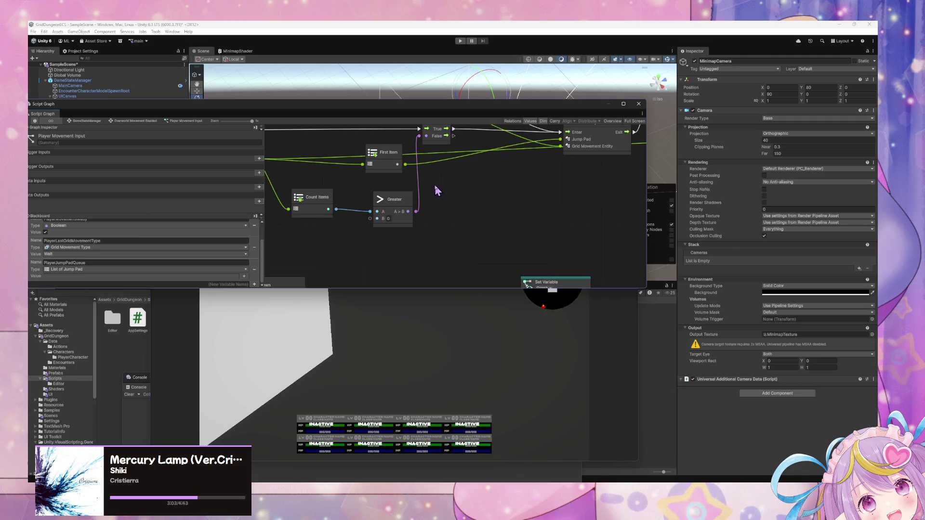
pyautogui.moveTo(438, 189)
pyautogui.mouseDown()
pyautogui.moveTo(406, 299)
pyautogui.moveTo(413, 280)
pyautogui.moveTo(460, 412)
pyautogui.mouseUp()
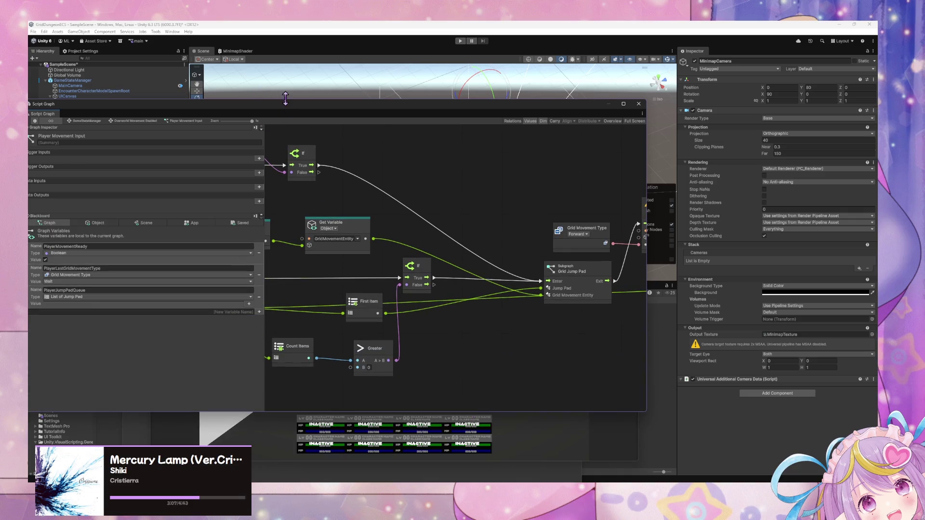
# Enlarge the Script Graph window and show its Application Variables list, uncovering the Hierarchy
pyautogui.moveTo(284, 104); pyautogui.dragTo(485, 129)
pyautogui.click(383, 242)
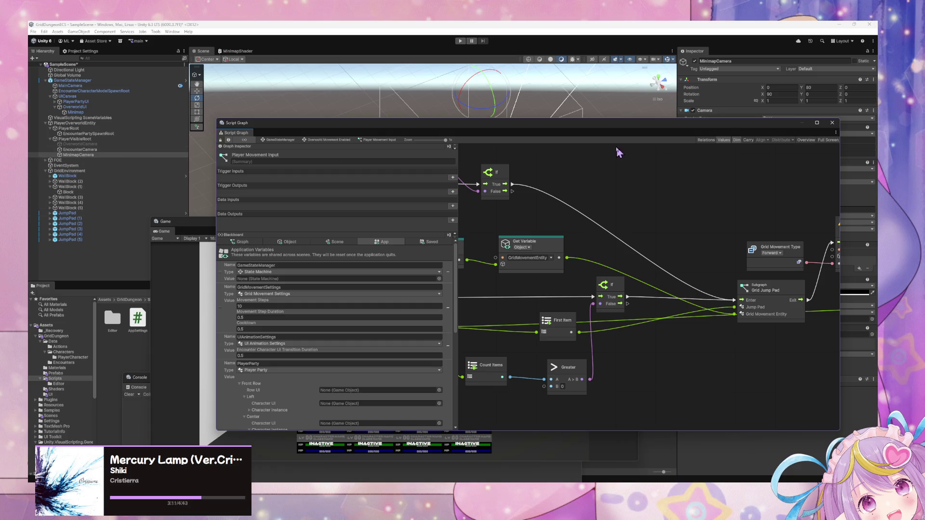
pyautogui.moveTo(617, 130); pyautogui.dragTo(426, 107)
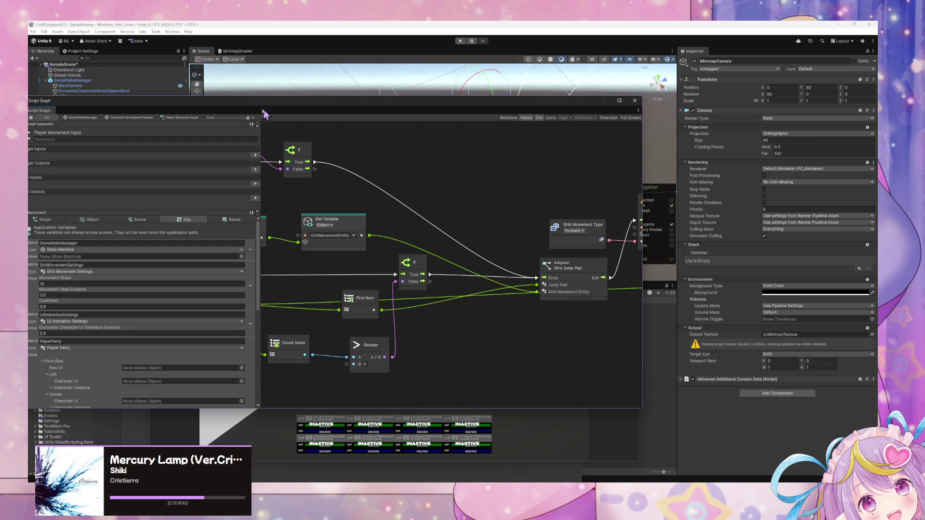
pyautogui.moveTo(233, 100)
pyautogui.mouseDown()
pyautogui.moveTo(392, 93)
pyautogui.moveTo(469, 66)
pyautogui.mouseUp()
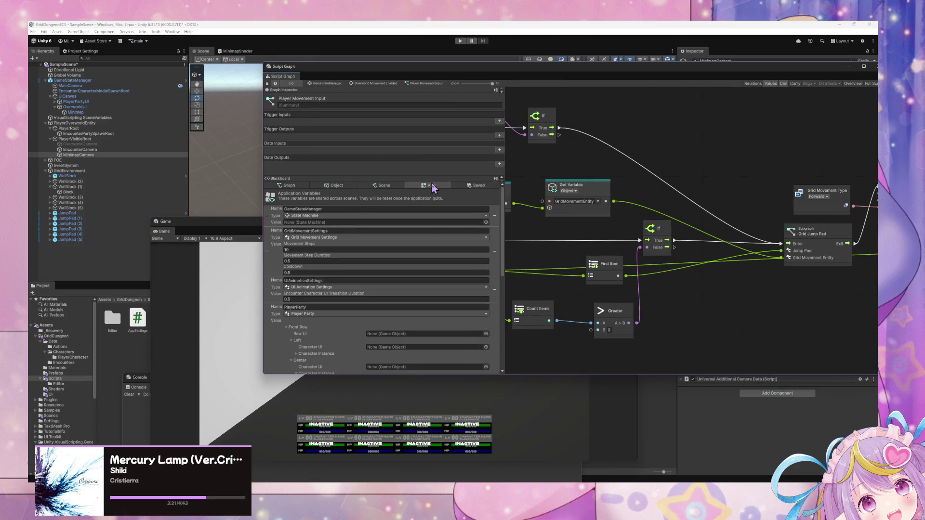
# Create a new application variable named ExplorationStats in the App blackboard
pyautogui.scroll(-10, 339, 270)
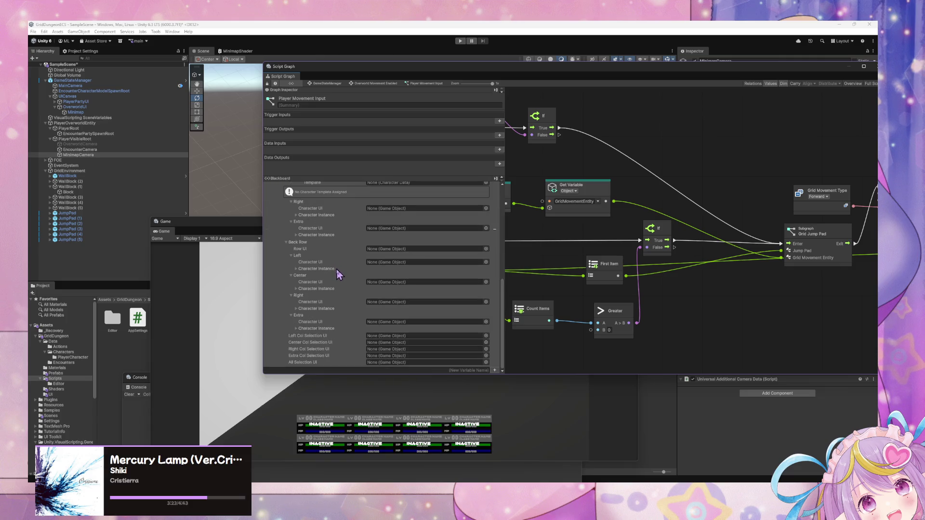
pyautogui.scroll(10, 338, 272)
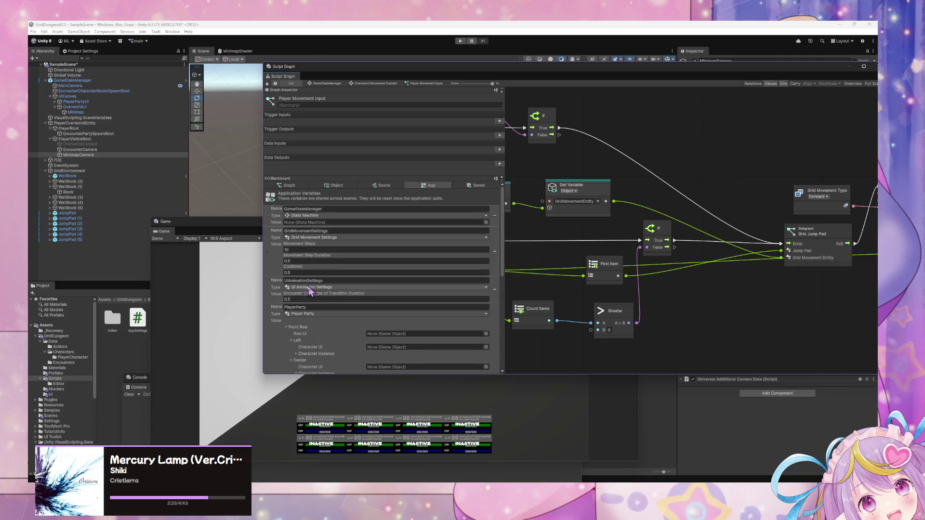
pyautogui.scroll(-10, 308, 289)
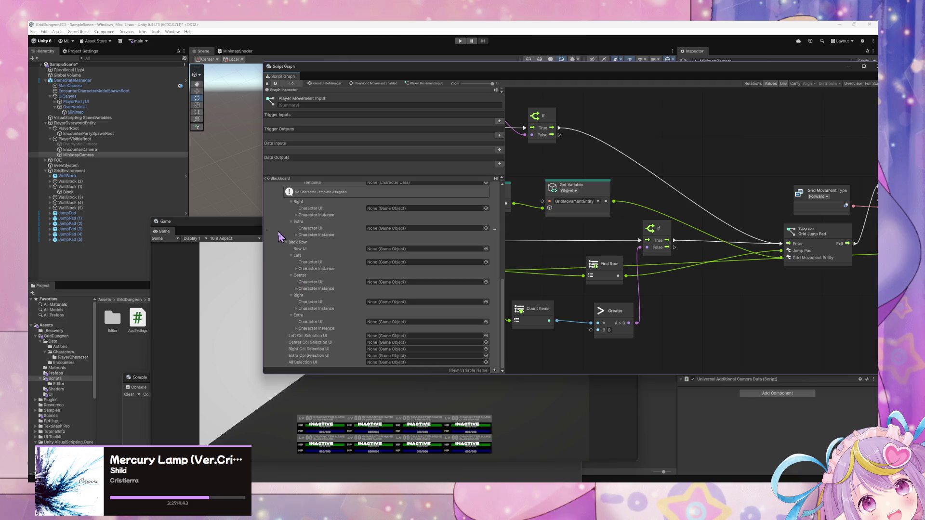
pyautogui.scroll(10, 281, 237)
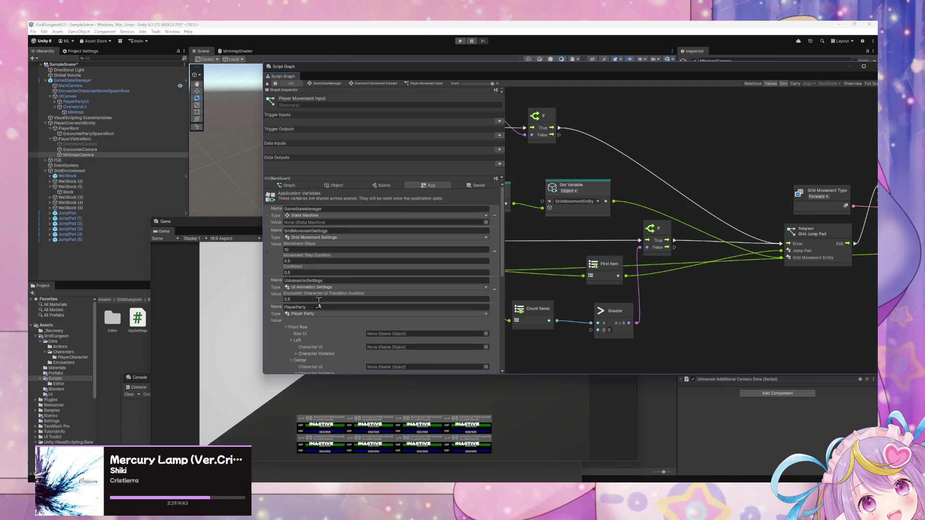
pyautogui.scroll(-10, 321, 308)
pyautogui.write('Exploration')
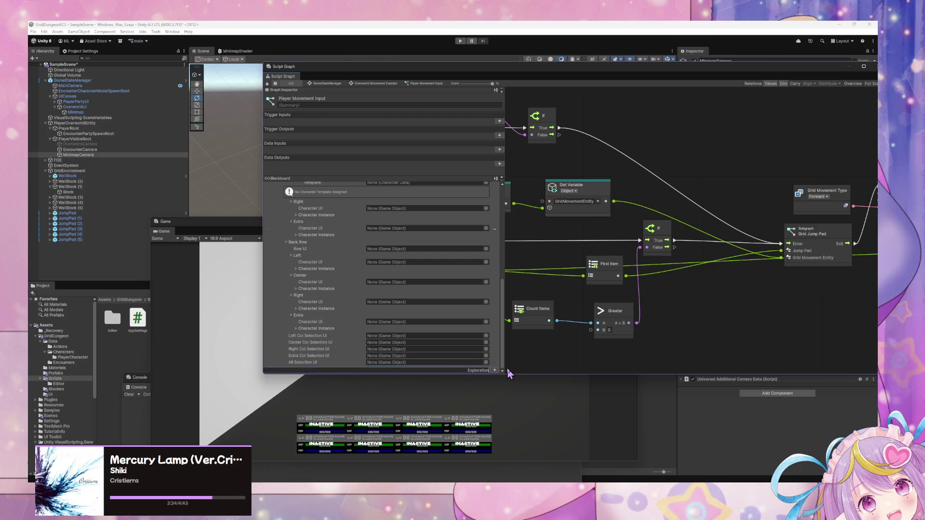
pyautogui.write('Stats')
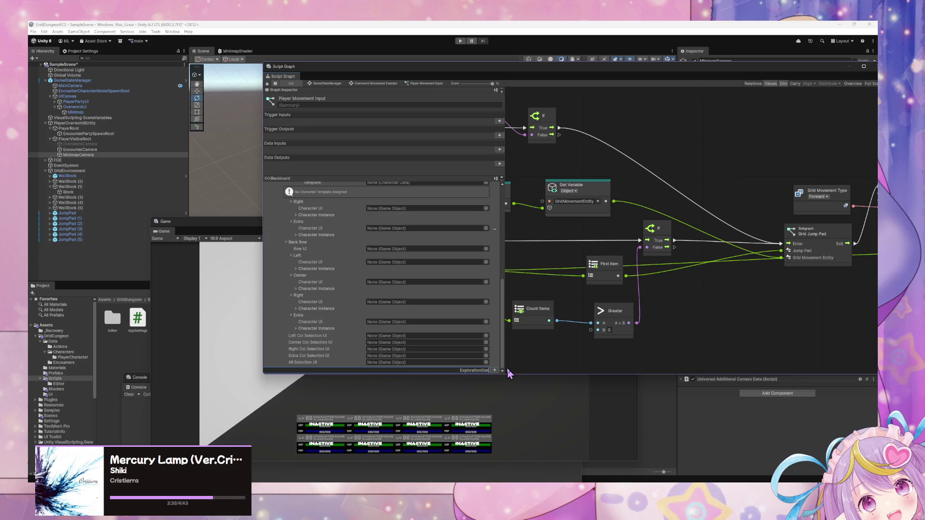
pyautogui.press('Return')
# Set the ExplorationStats variable type to Exploration Stats and its encounter value to 5
pyautogui.scroll(10, 458, 318)
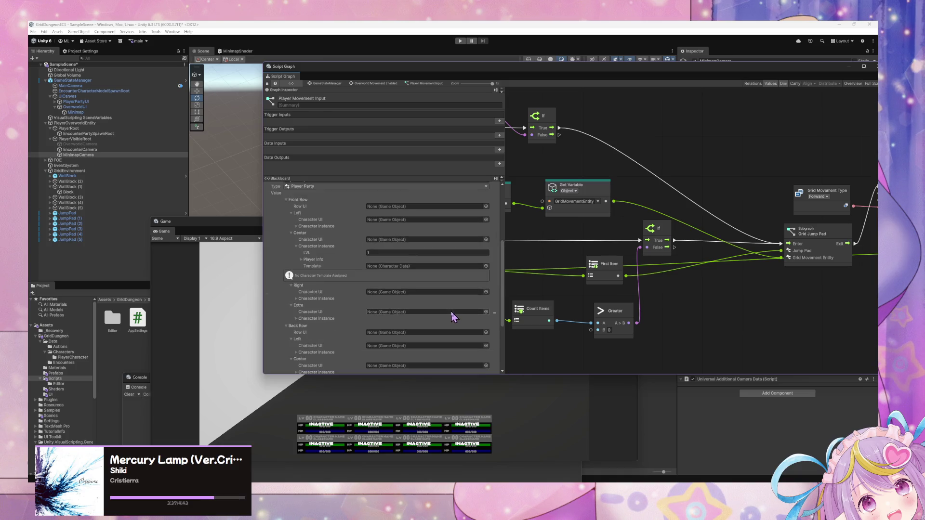
pyautogui.scroll(-10, 450, 310)
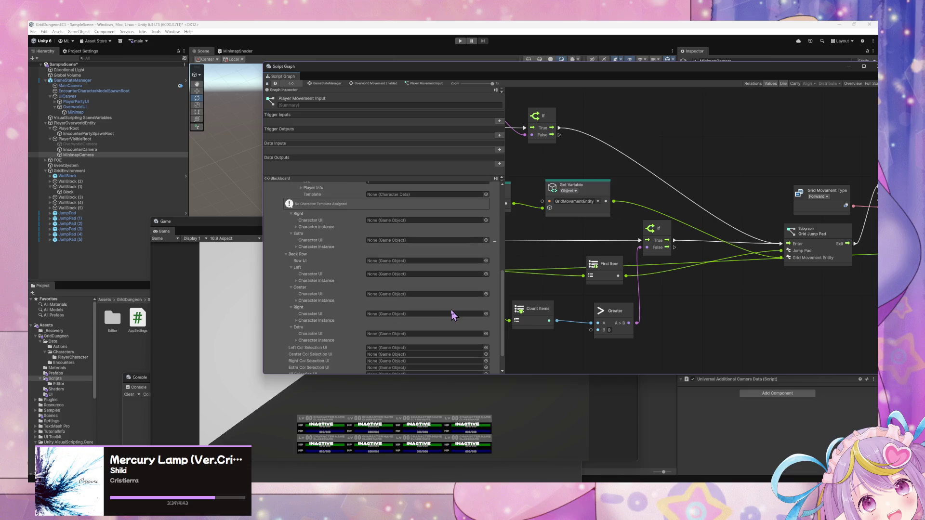
pyautogui.click(371, 362)
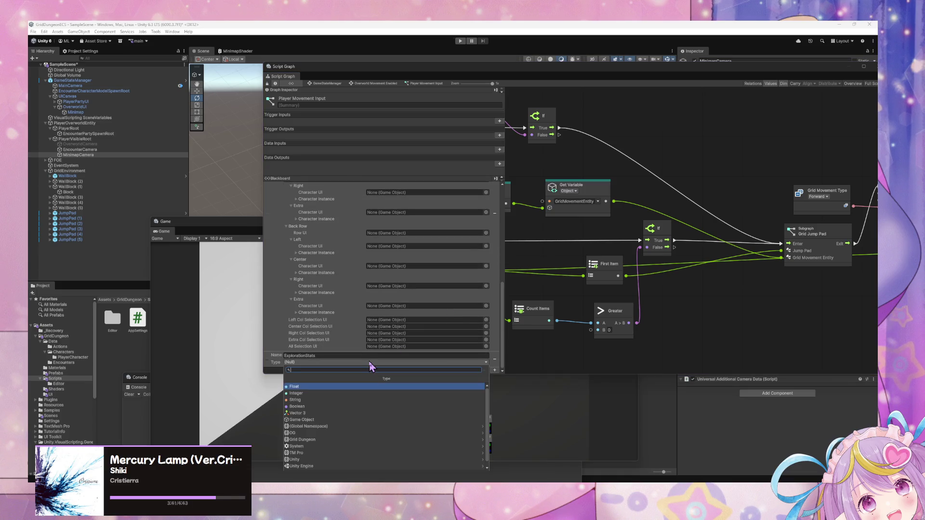
pyautogui.write('explor')
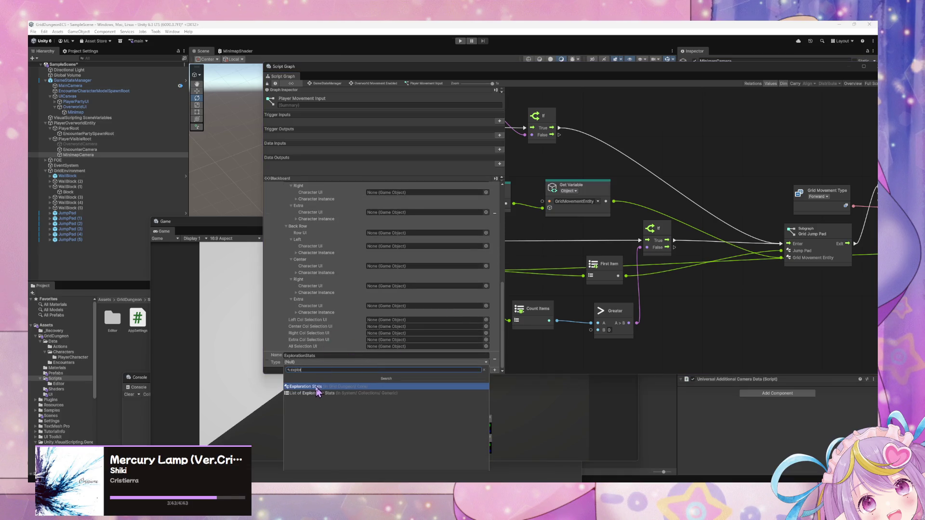
pyautogui.click(318, 392)
pyautogui.scroll(-2, 388, 320)
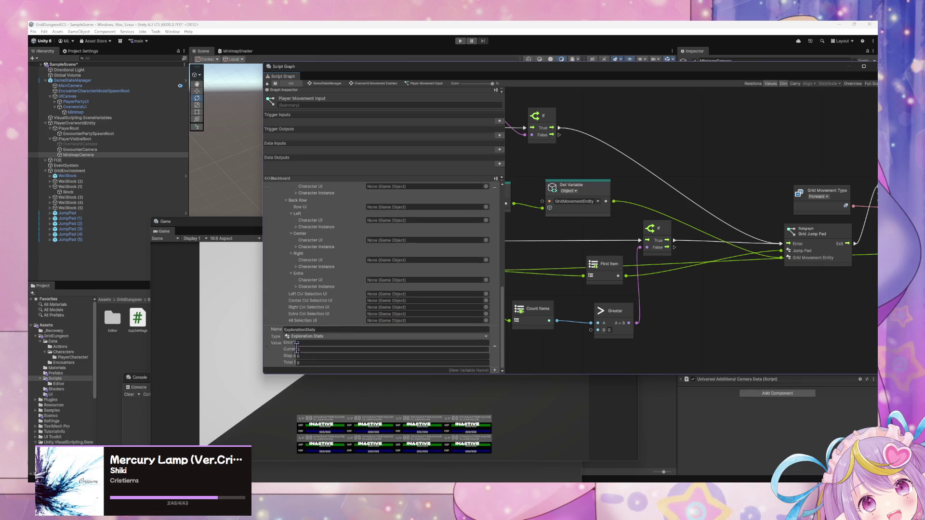
pyautogui.write('5')
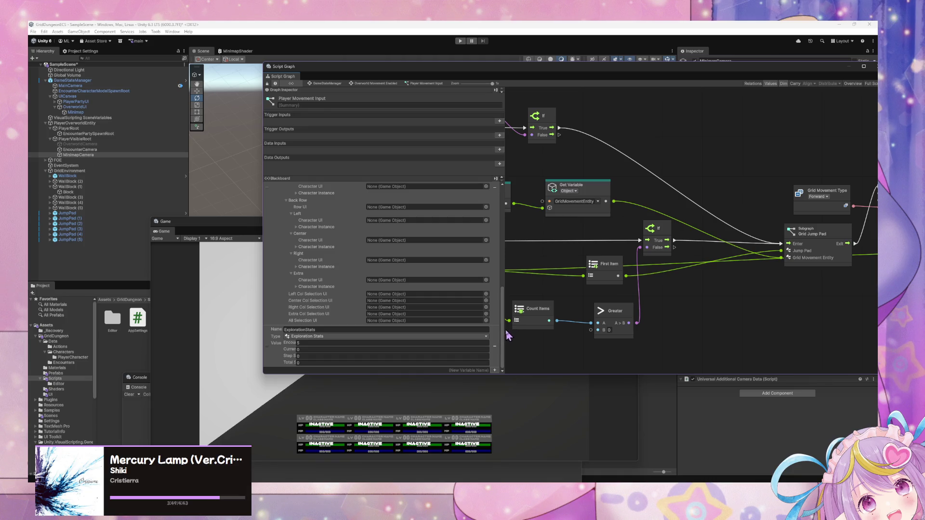
pyautogui.moveTo(504, 329)
pyautogui.mouseDown()
pyautogui.moveTo(571, 333)
pyautogui.moveTo(391, 342)
pyautogui.moveTo(498, 343)
pyautogui.mouseUp()
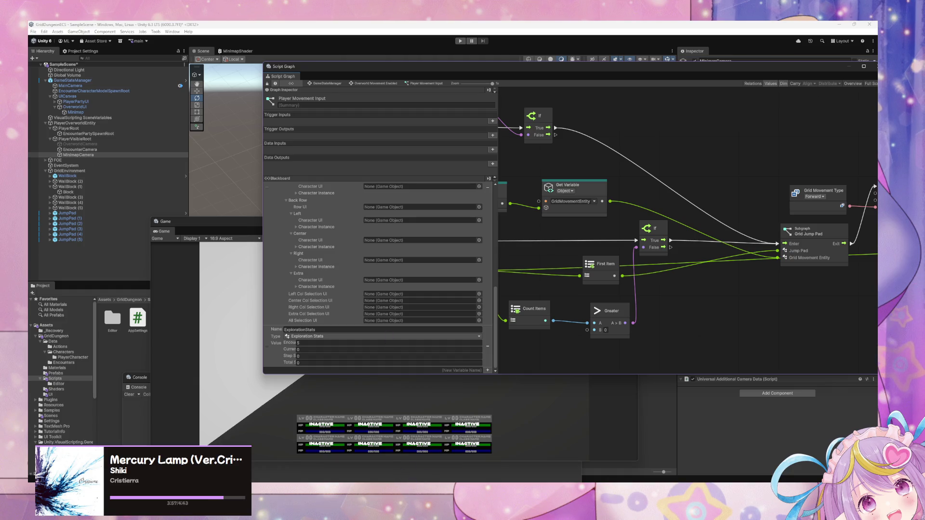
pyautogui.scroll(5, 380, 327)
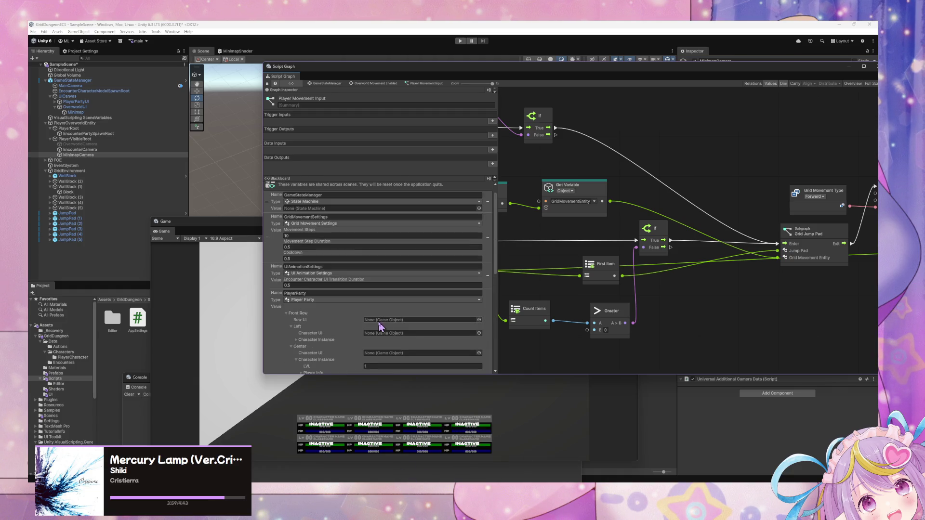
pyautogui.scroll(-5, 380, 328)
# In VS Code, copy the InspectorWide(true) attribute from line 13 of GridMovementEntities.cs
pyautogui.hotkey('alt', 'Tab')
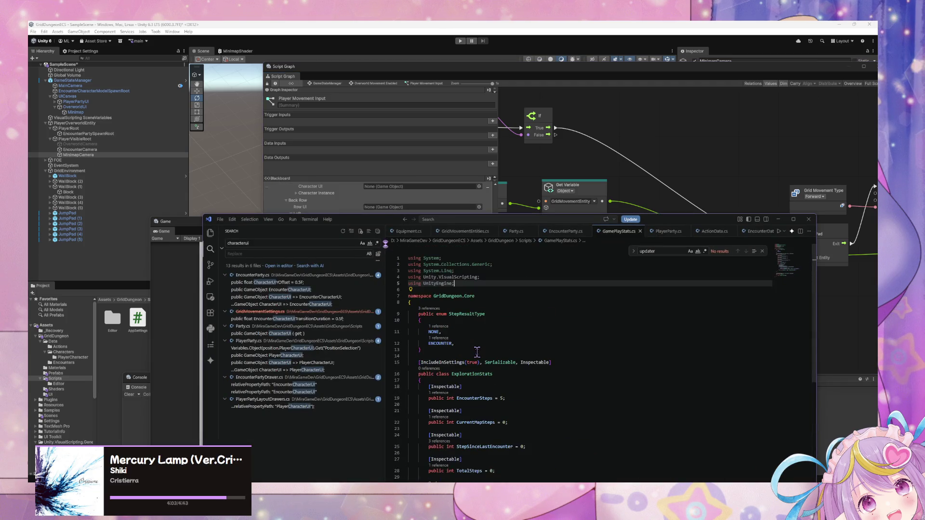
pyautogui.click(459, 320)
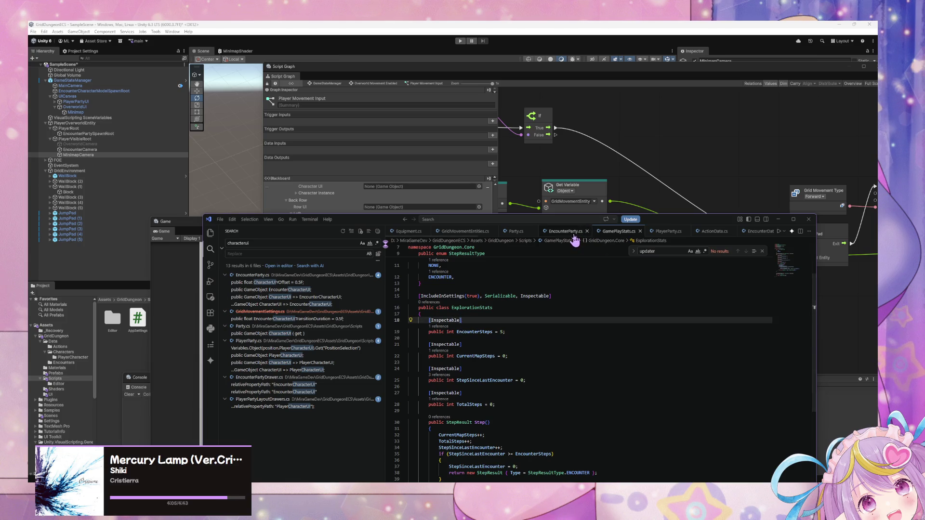
pyautogui.click(564, 231)
pyautogui.scroll(-15, 520, 284)
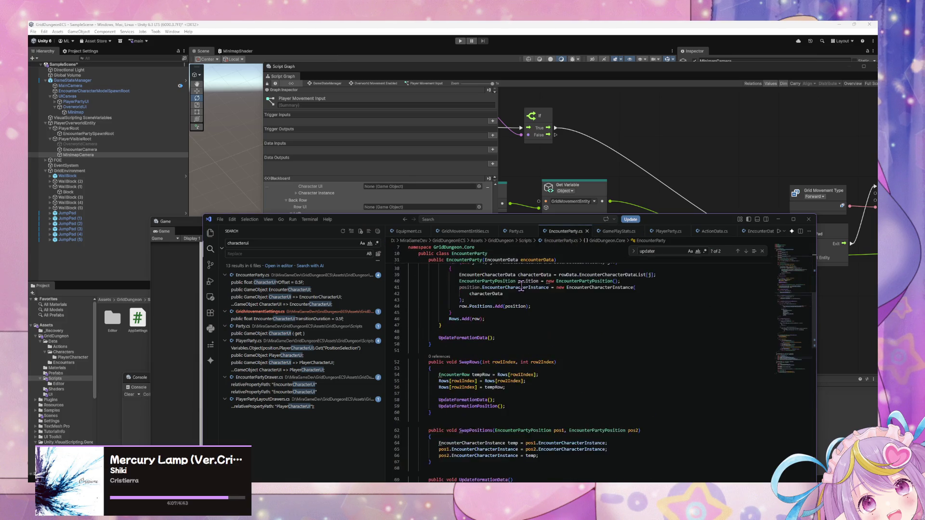
pyautogui.click(513, 231)
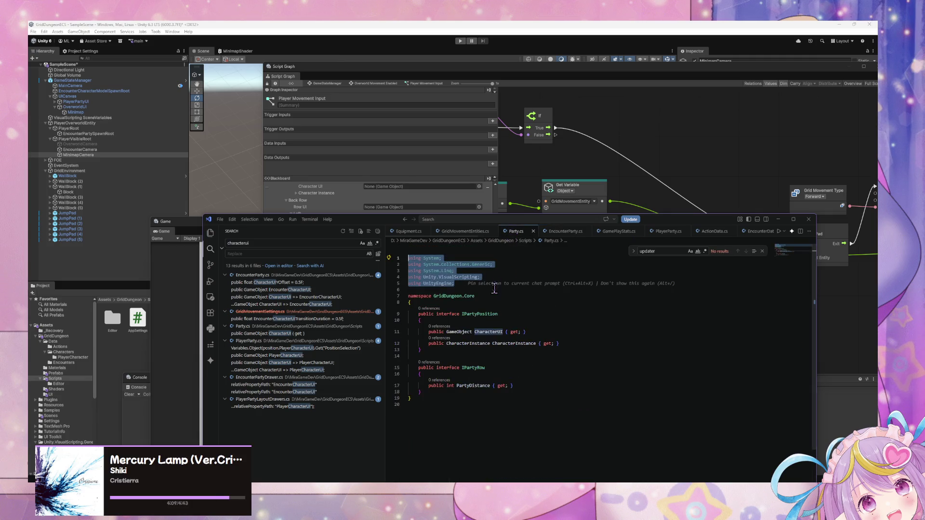
pyautogui.click(460, 231)
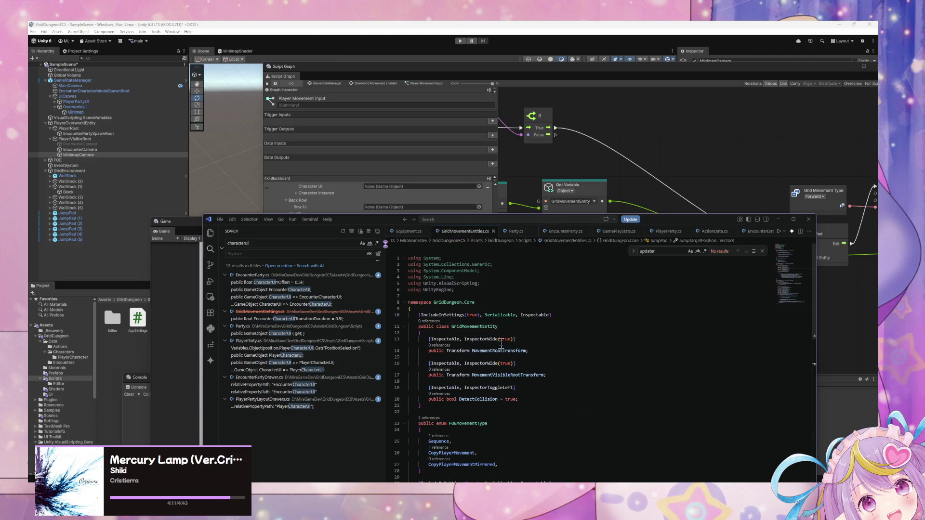
pyautogui.click(487, 339)
pyautogui.moveTo(464, 339); pyautogui.dragTo(514, 340)
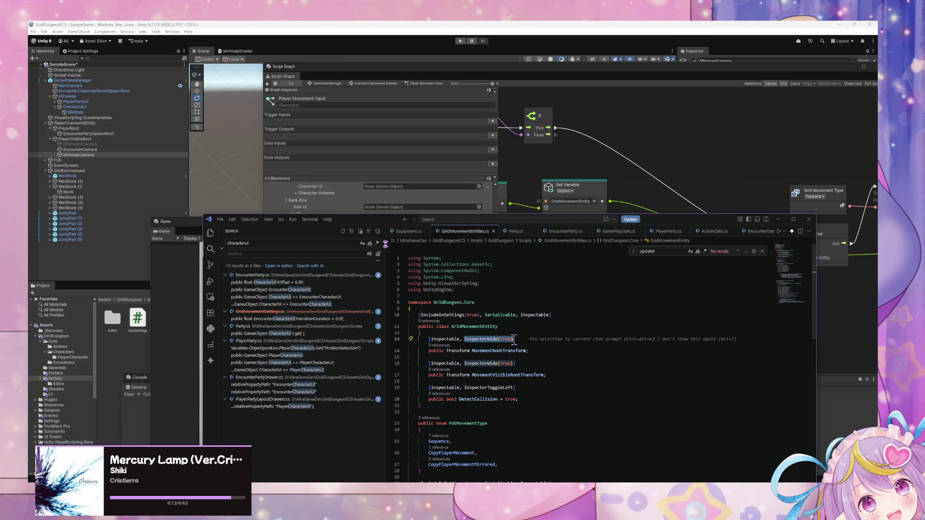
# Add InspectorWide(true) to the [Inspectable] attributes of the GamePlayStats.cs fields and save the file
pyautogui.click(619, 231)
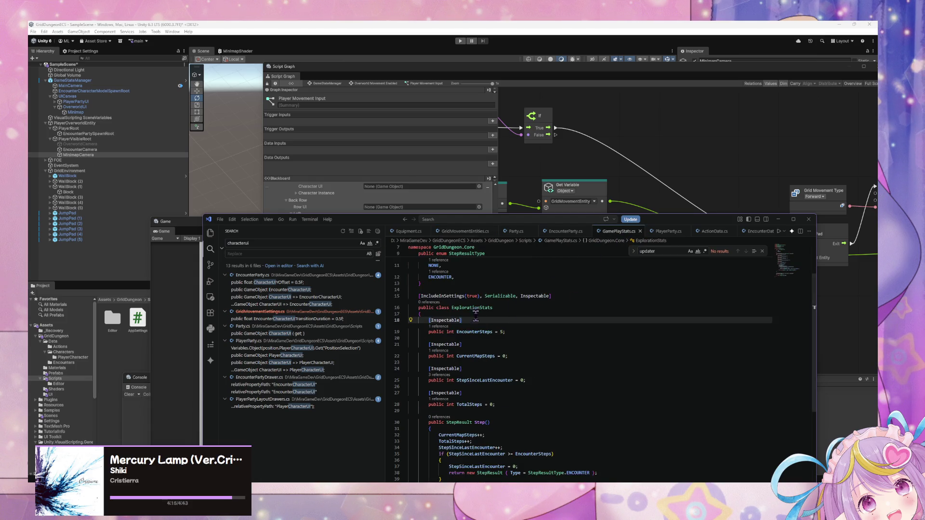
pyautogui.doubleClick(455, 320)
pyautogui.click(504, 320)
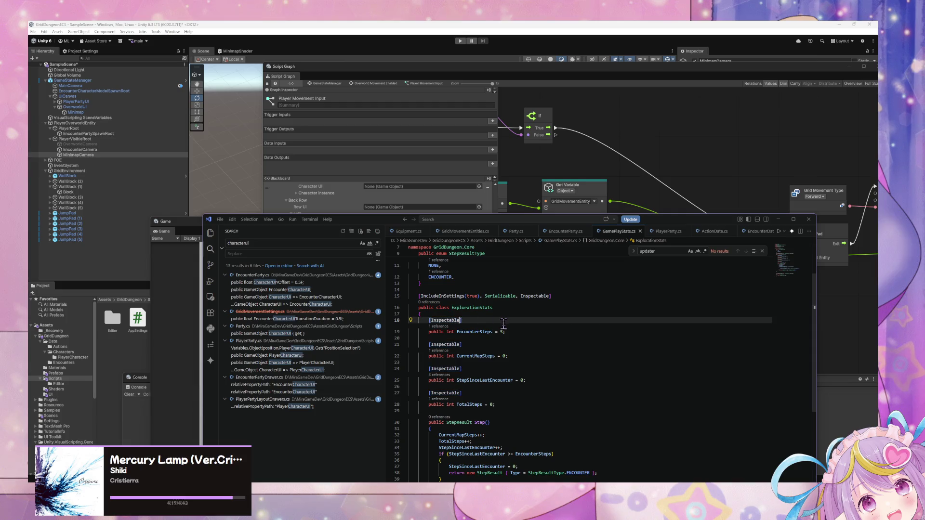
pyautogui.press('Left')
pyautogui.write(', InspectorWide(true)')
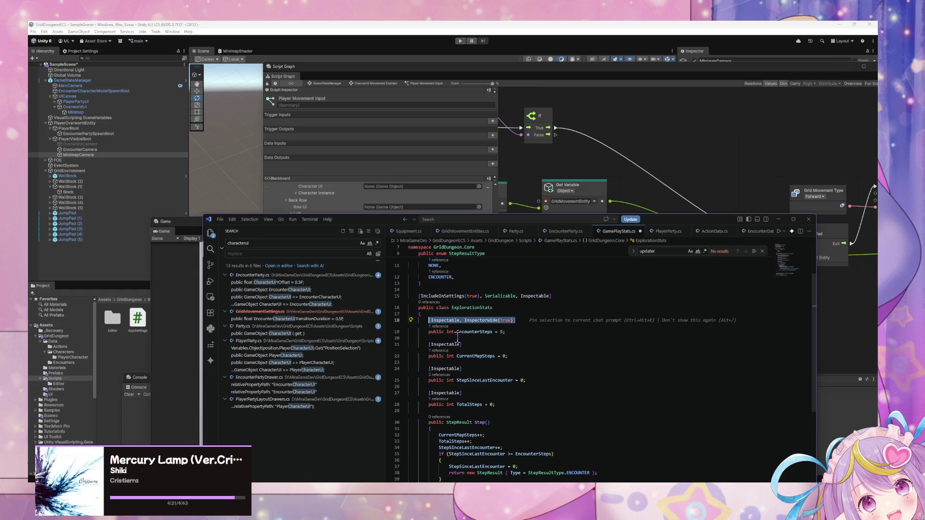
pyautogui.doubleClick(433, 344)
pyautogui.write('Inspectable, InspectorWide(true)')
pyautogui.doubleClick(443, 368)
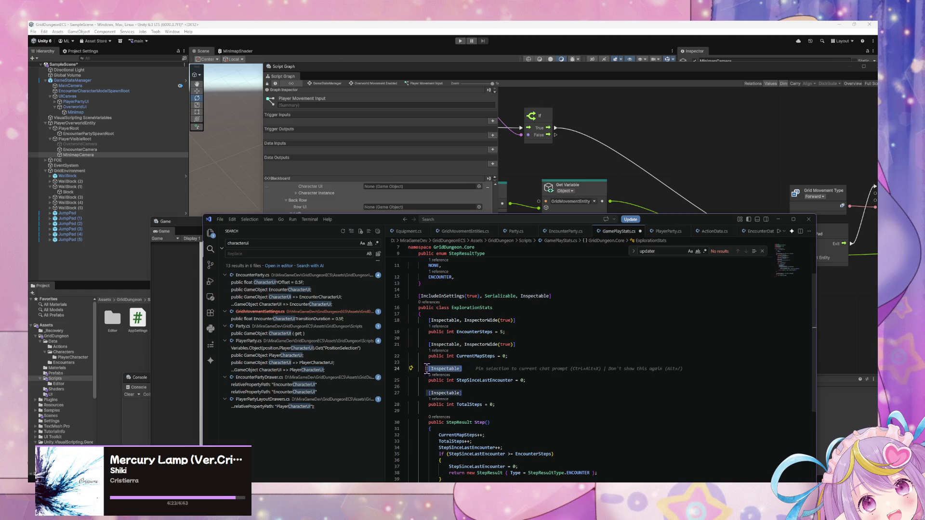
pyautogui.write('Inspectable, InspectorWide(true)')
pyautogui.doubleClick(444, 393)
pyautogui.write('Inspectable, InspectorWide(true)')
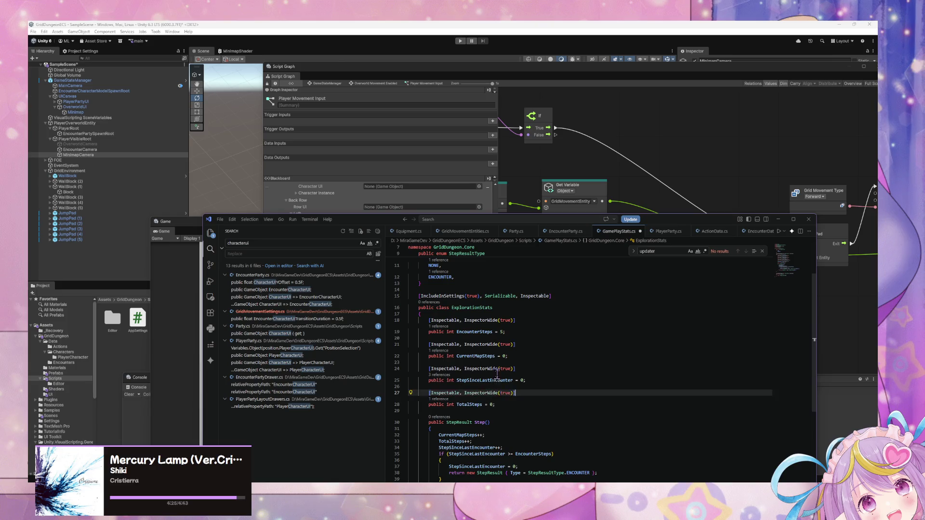
pyautogui.scroll(-5, 497, 376)
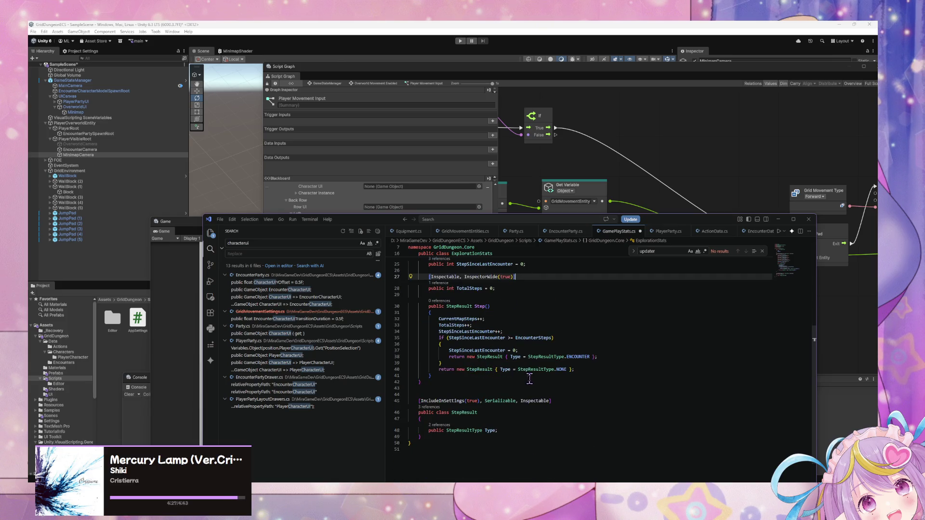
pyautogui.hotkey('ctrl', 's')
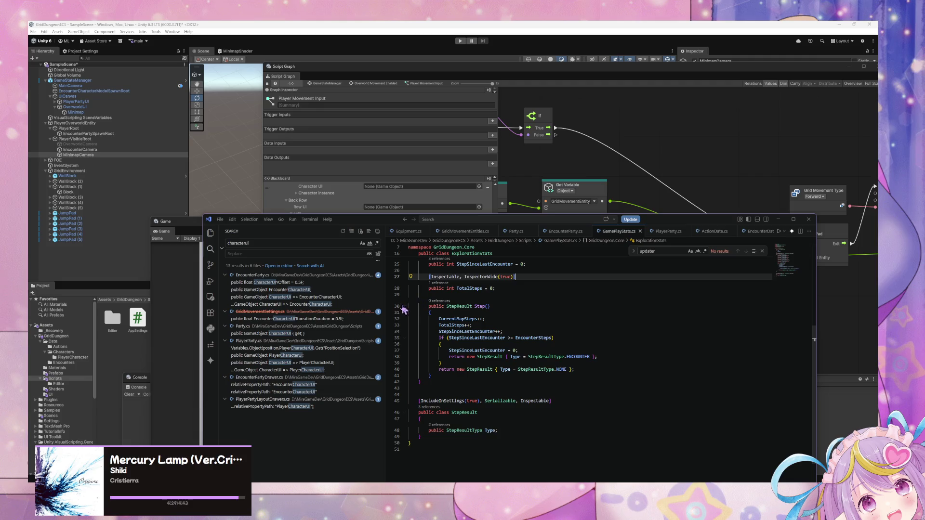
# Start a Debug.Log("Starting Encounter") line after the counter reset in Step()'s encounter branch
pyautogui.moveTo(361, 223)
pyautogui.mouseDown()
pyautogui.moveTo(375, 241)
pyautogui.moveTo(388, 170)
pyautogui.mouseUp()
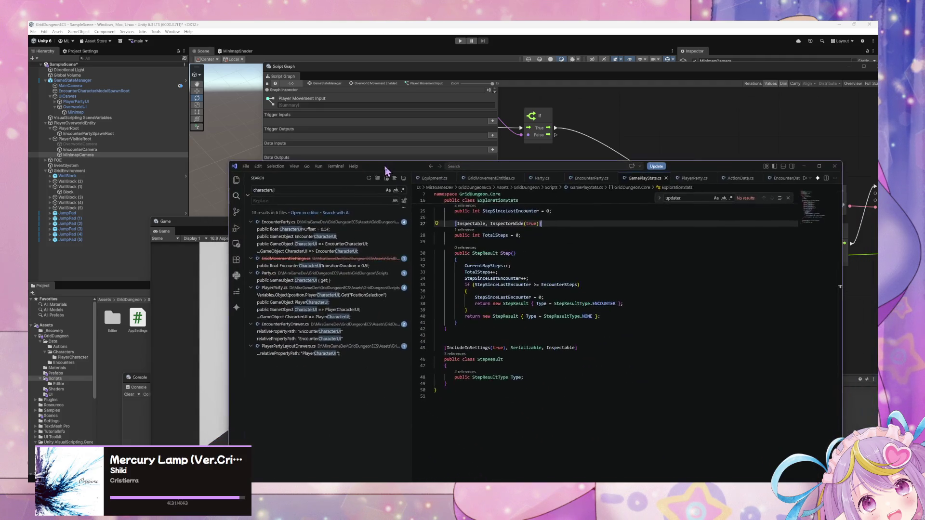
pyautogui.click(542, 355)
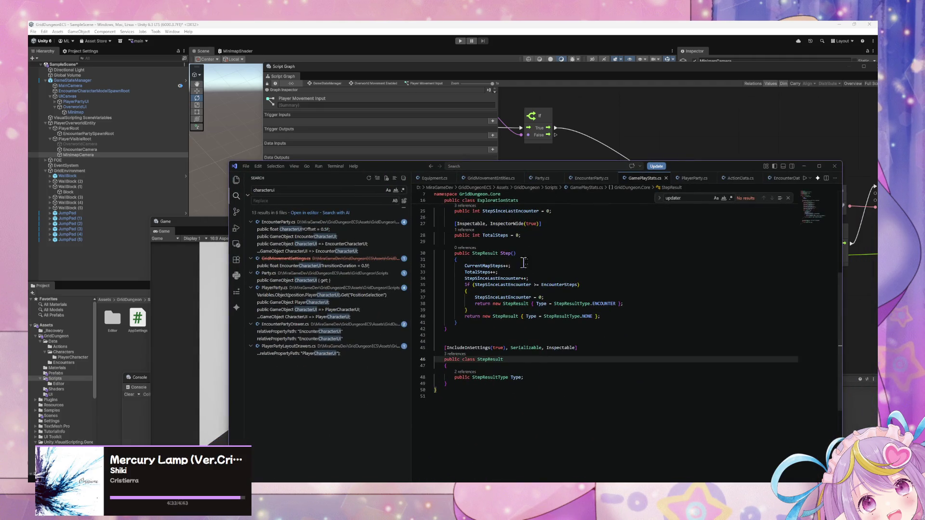
pyautogui.click(480, 365)
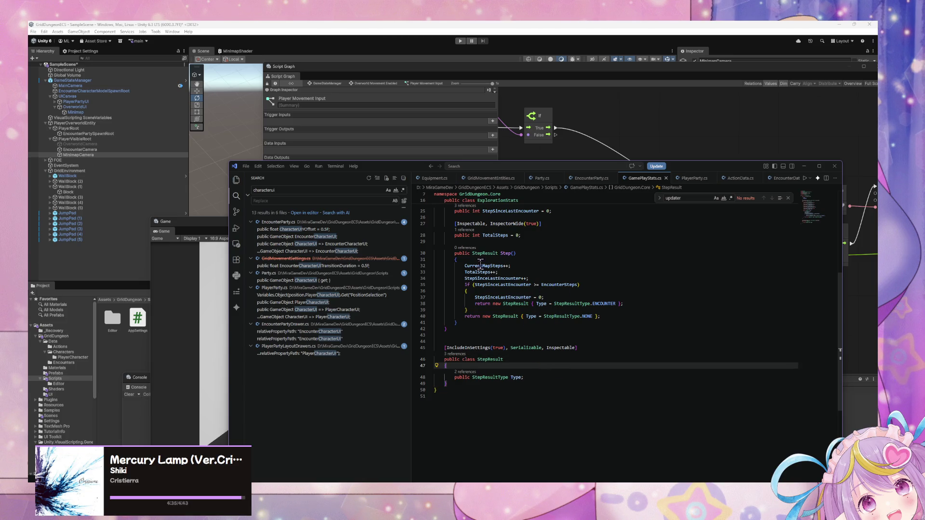
pyautogui.click(594, 298)
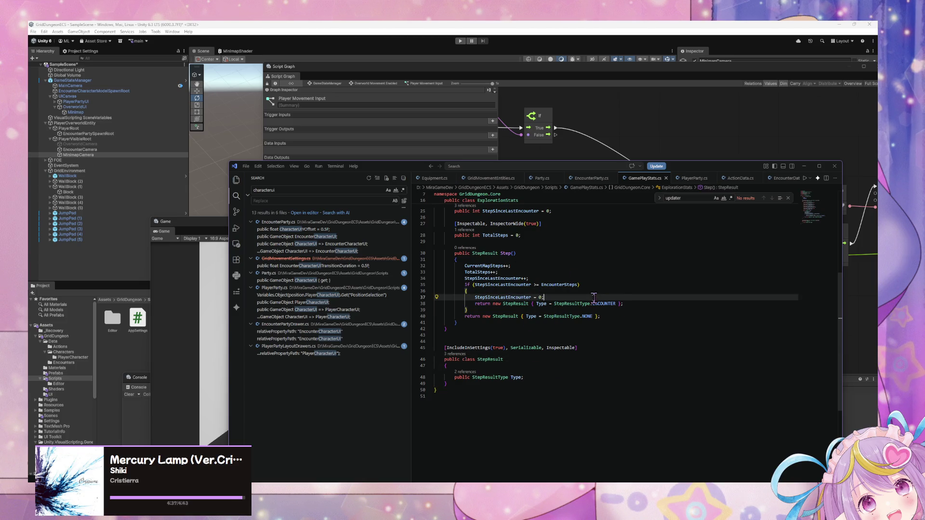
pyautogui.press('Return')
pyautogui.write('Debug.Log("Encounter!')
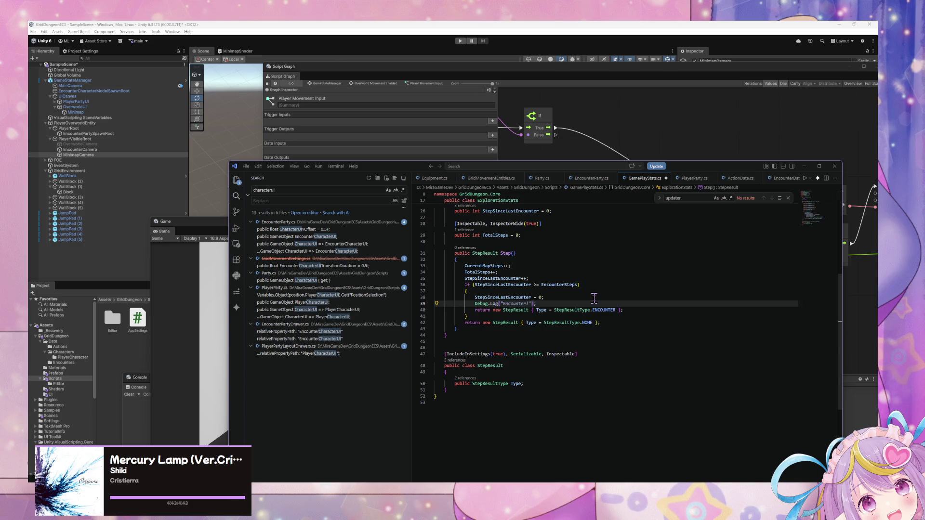
pyautogui.write('"Start')
pyautogui.write('ing End')
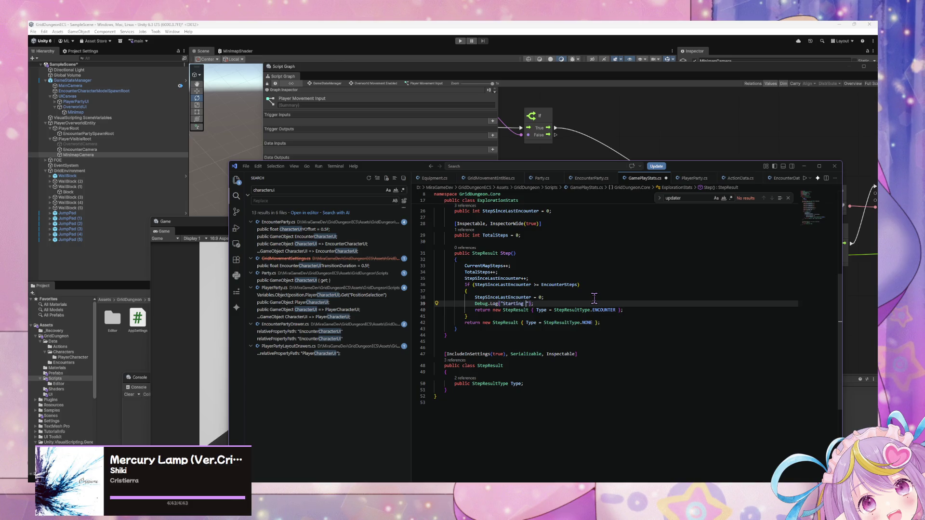
pyautogui.press('BackSpace')
pyautogui.press('BackSpace')
pyautogui.write('counter')
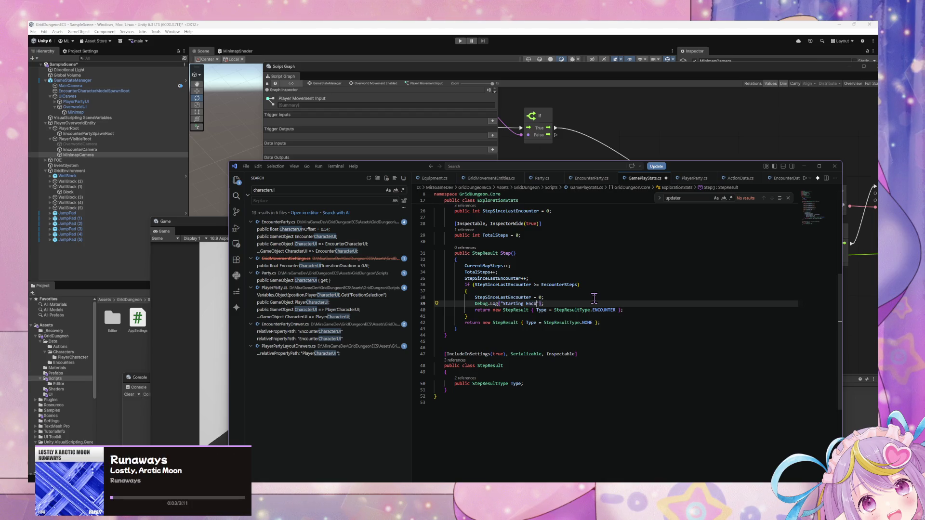
pyautogui.write('...')
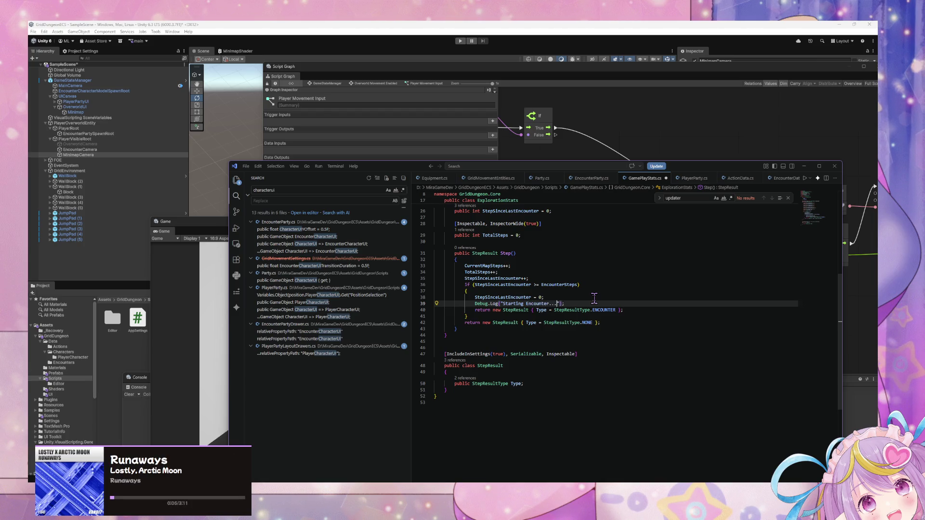
# Back in Unity, move the Script Graph and Game view aside and enter Play mode
pyautogui.click(507, 144)
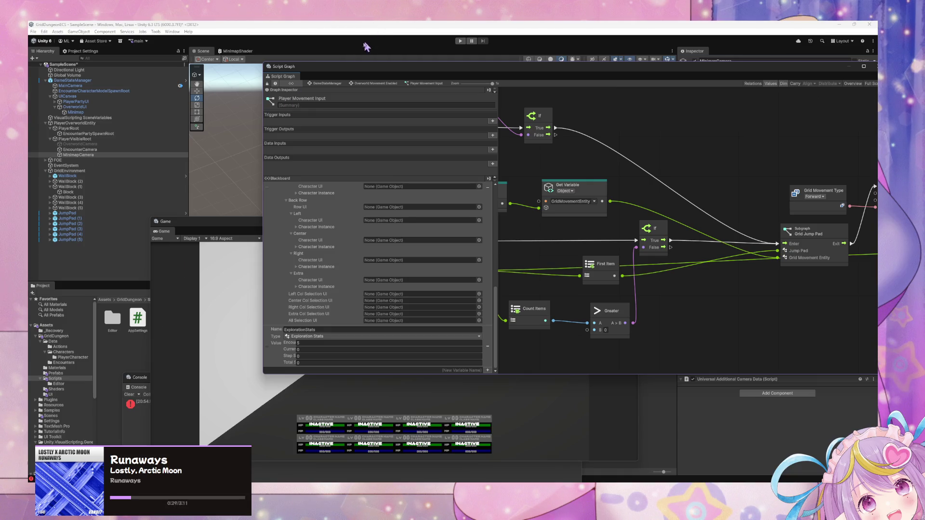
pyautogui.moveTo(347, 67); pyautogui.dragTo(490, 212)
pyautogui.moveTo(356, 221); pyautogui.dragTo(329, 115)
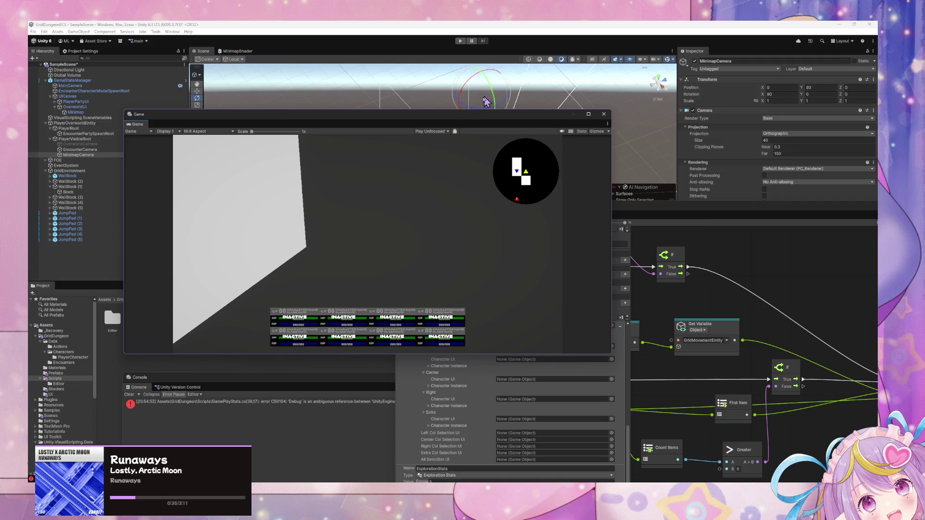
pyautogui.moveTo(454, 127)
pyautogui.mouseDown()
pyautogui.moveTo(407, 206)
pyautogui.moveTo(305, 238)
pyautogui.mouseUp()
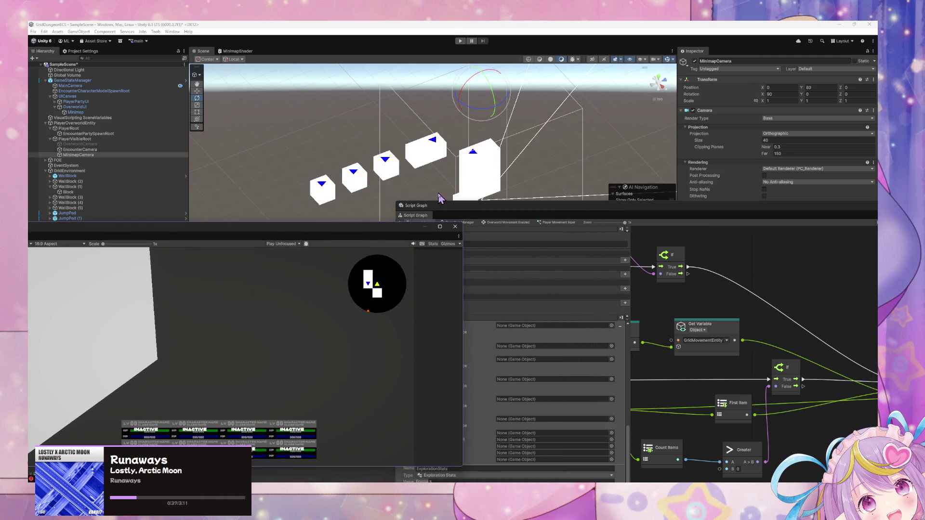
pyautogui.click(456, 72)
pyautogui.click(460, 40)
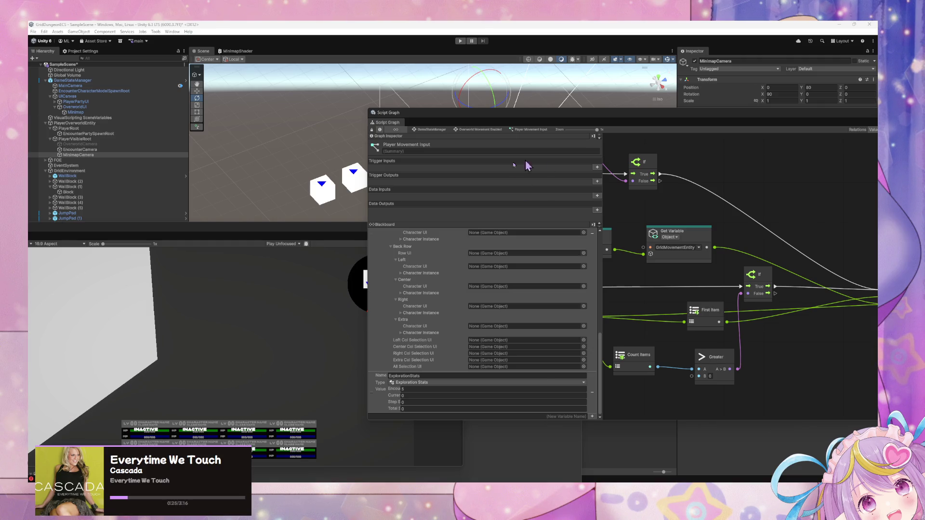
# Enlarge the Script Graph window and go up to the Overworld Movement Enabled state graph
pyautogui.click(448, 26)
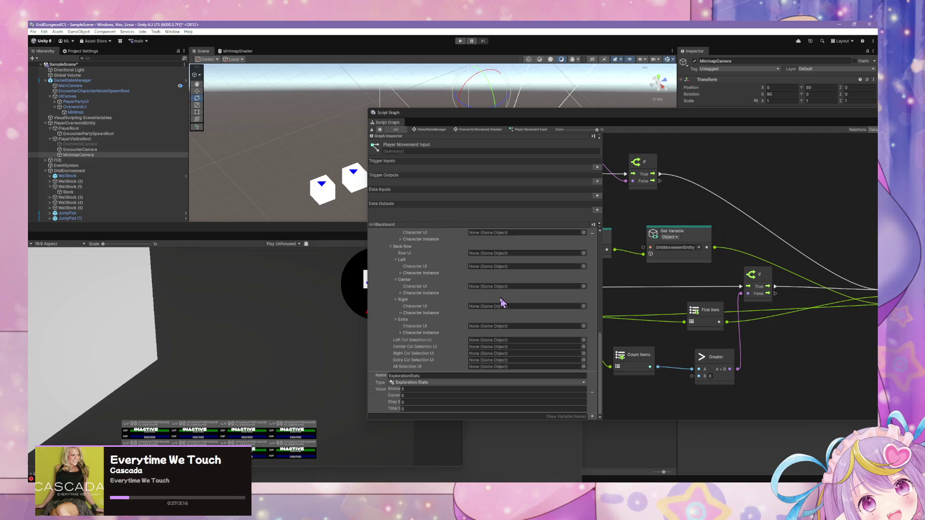
pyautogui.scroll(5, 507, 304)
pyautogui.moveTo(597, 129); pyautogui.dragTo(336, 182)
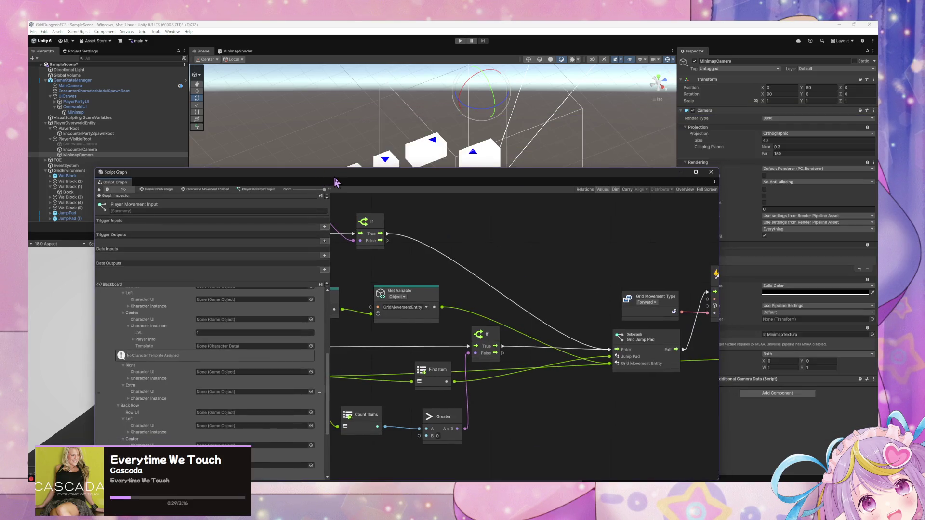
pyautogui.moveTo(501, 225); pyautogui.dragTo(399, 275)
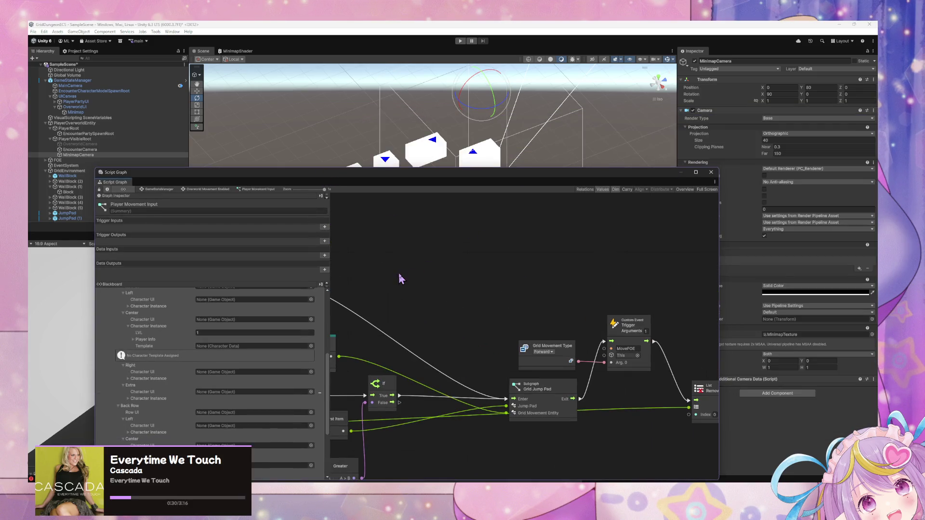
pyautogui.click(211, 190)
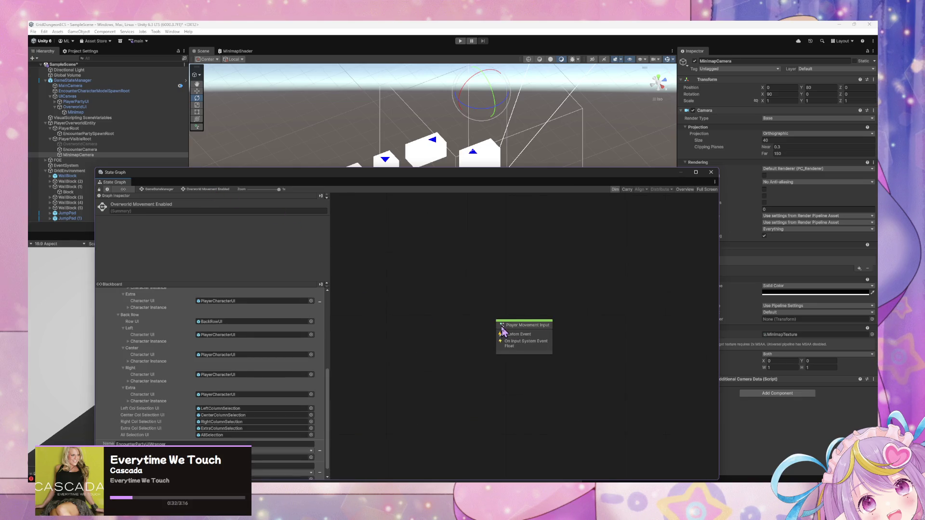
# Follow the CS0104 ambiguous Debug error, delete 'using System.Diagnostics;', and let Unity recompile
pyautogui.hotkey('ctrl', 'shift', 'c')
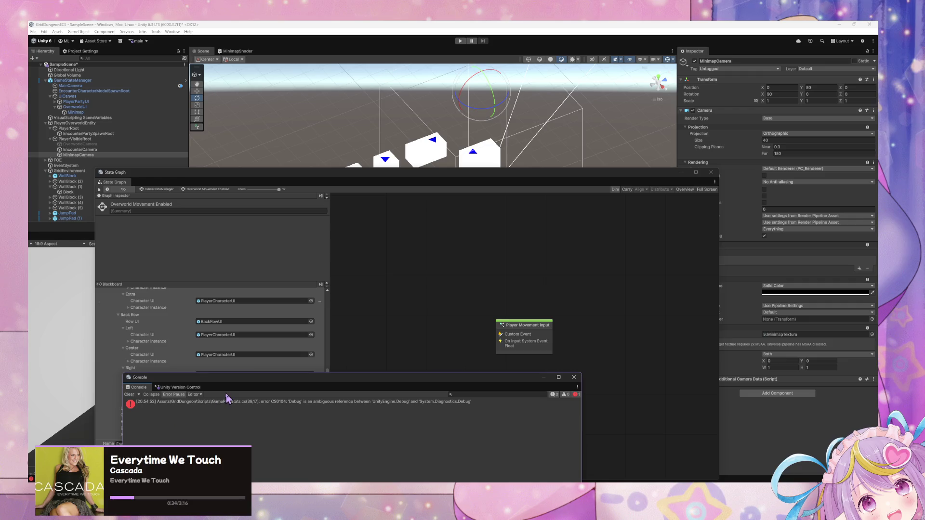
pyautogui.doubleClick(230, 407)
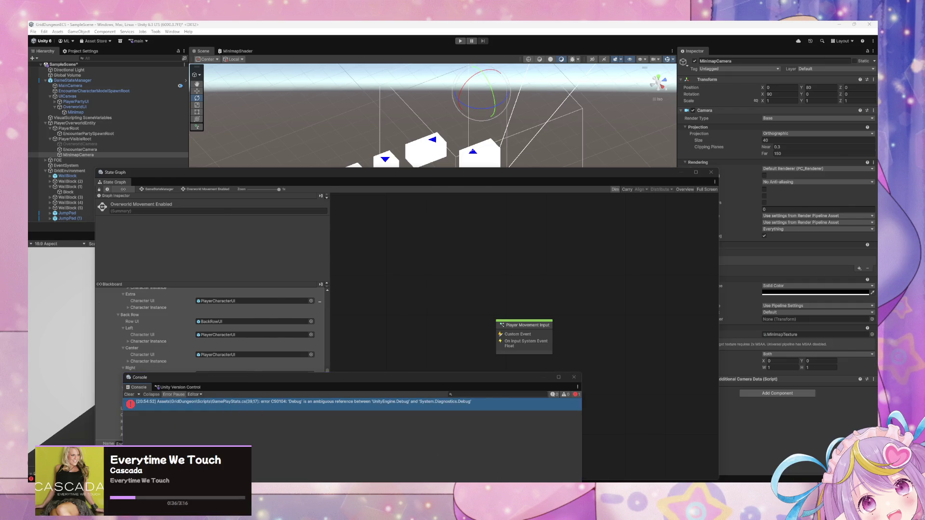
pyautogui.scroll(7, 496, 274)
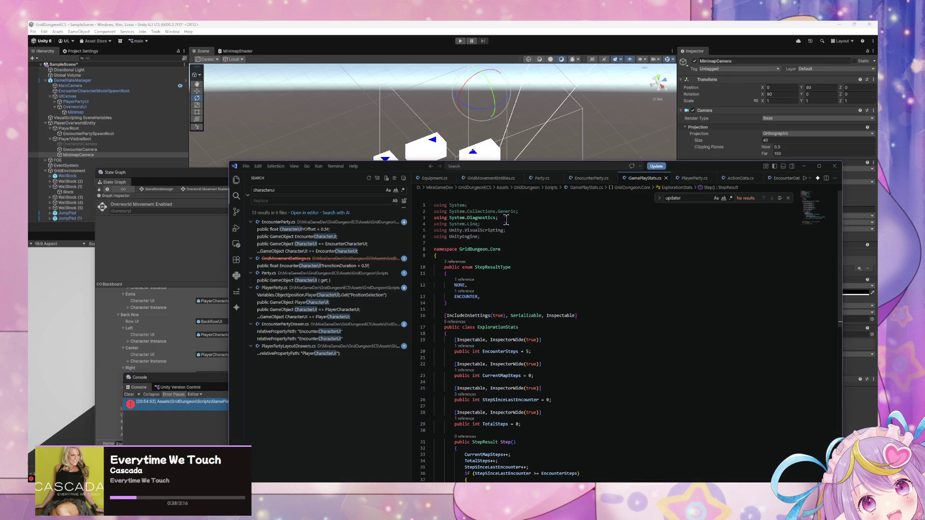
pyautogui.moveTo(498, 218); pyautogui.dragTo(407, 217)
pyautogui.press('BackSpace')
pyautogui.press('BackSpace')
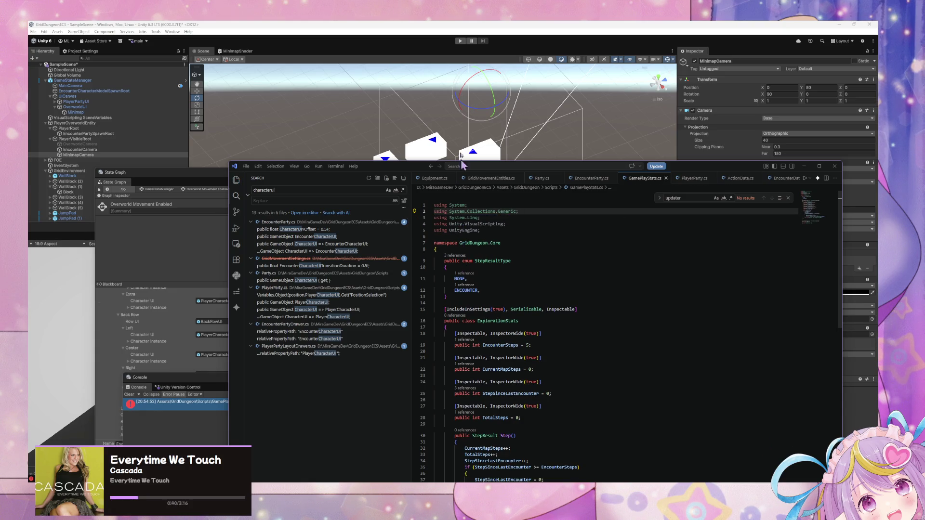
pyautogui.click(416, 26)
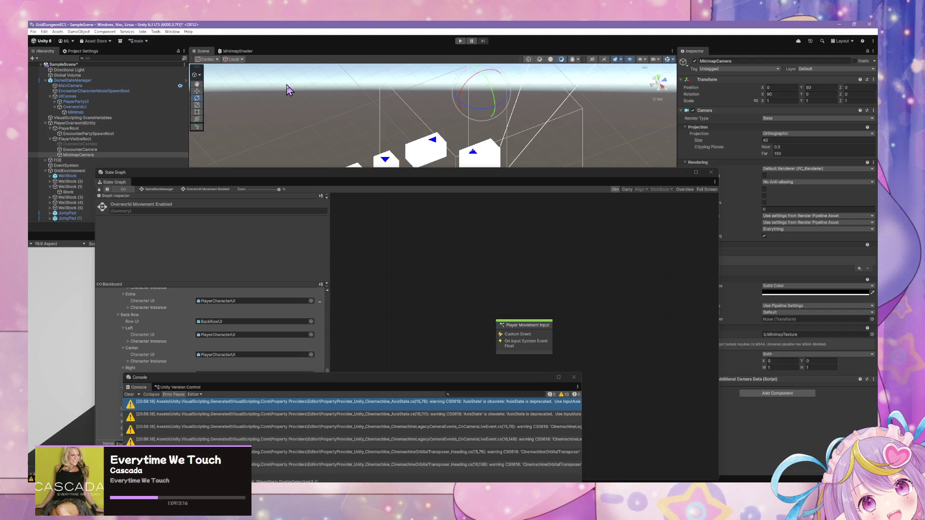
# Select the Player Movement Input state in the State Graph and open its script graph
pyautogui.moveTo(355, 175); pyautogui.dragTo(442, 117)
pyautogui.scroll(10, 289, 278)
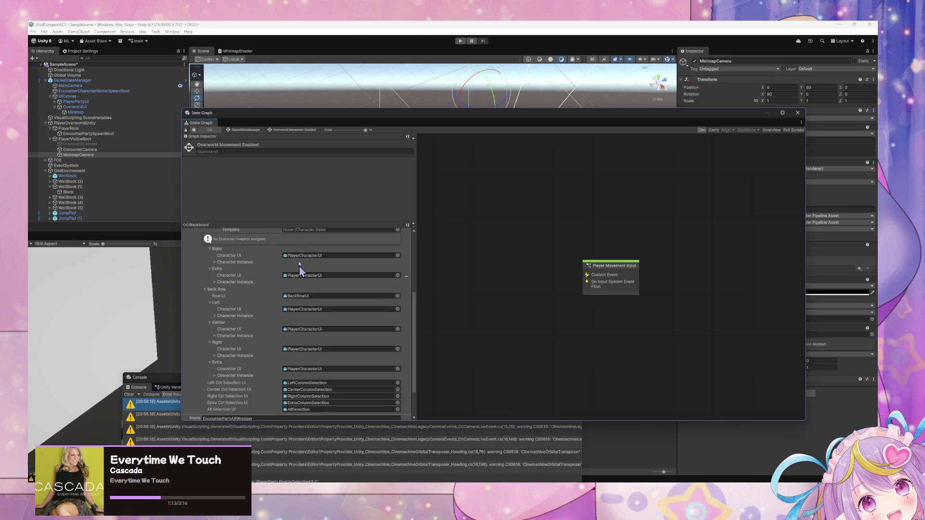
pyautogui.scroll(-10, 342, 290)
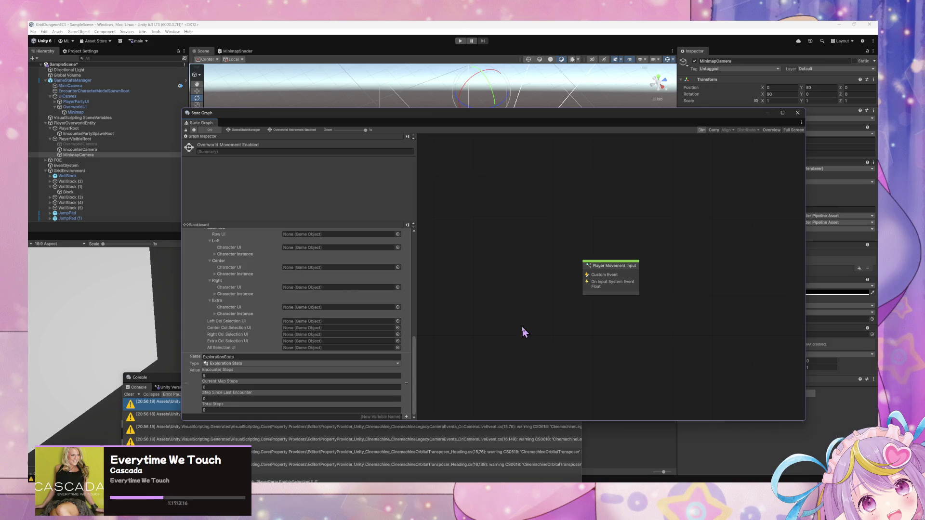
pyautogui.click(616, 273)
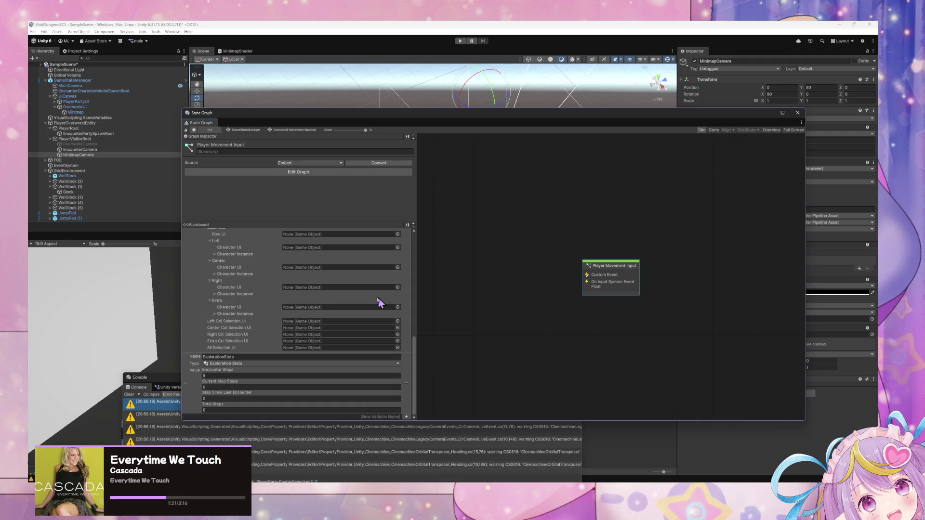
pyautogui.doubleClick(609, 271)
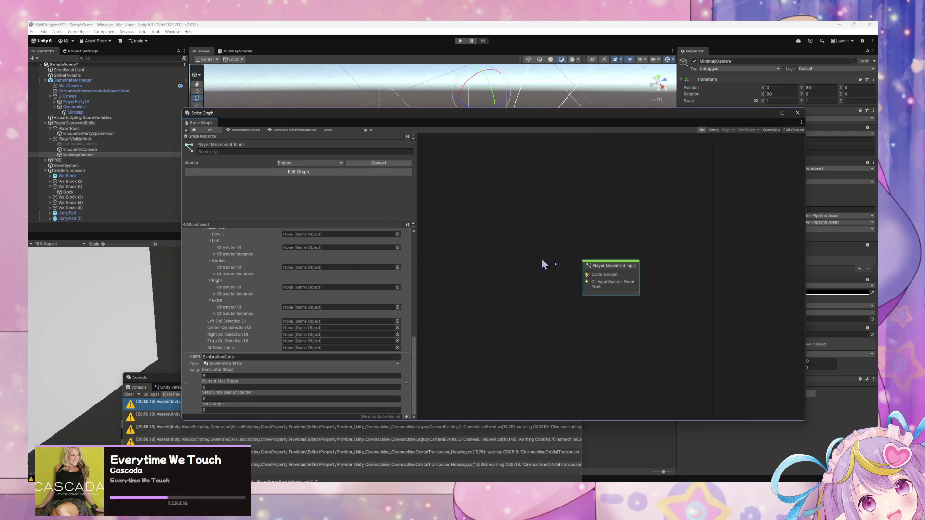
pyautogui.scroll(-2, 579, 286)
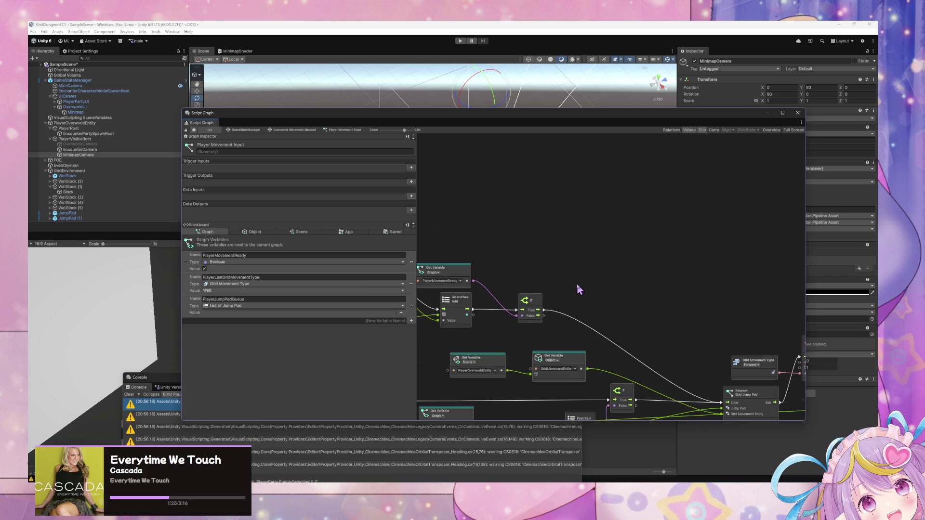
pyautogui.moveTo(579, 289)
pyautogui.mouseDown()
pyautogui.moveTo(692, 311)
pyautogui.moveTo(730, 337)
pyautogui.moveTo(708, 313)
pyautogui.moveTo(592, 289)
pyautogui.moveTo(481, 320)
pyautogui.moveTo(539, 341)
pyautogui.mouseUp()
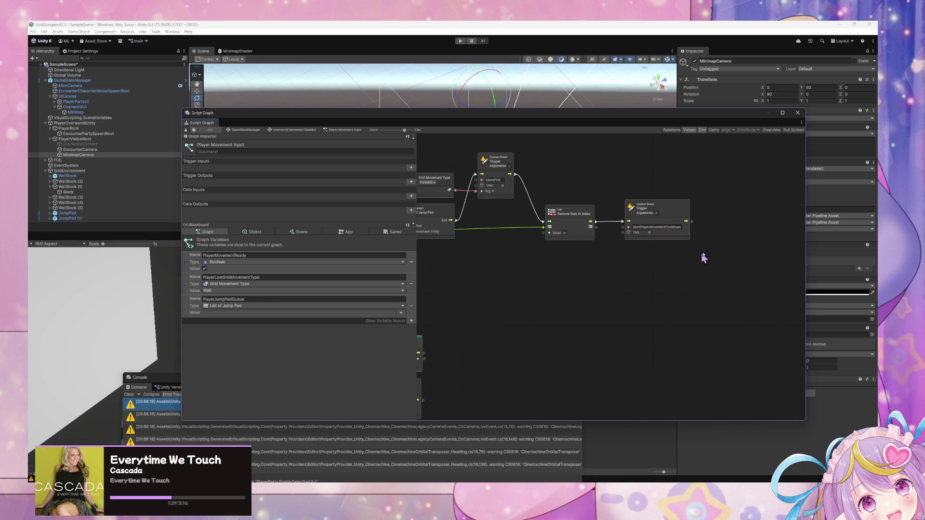
pyautogui.scroll(5, 689, 231)
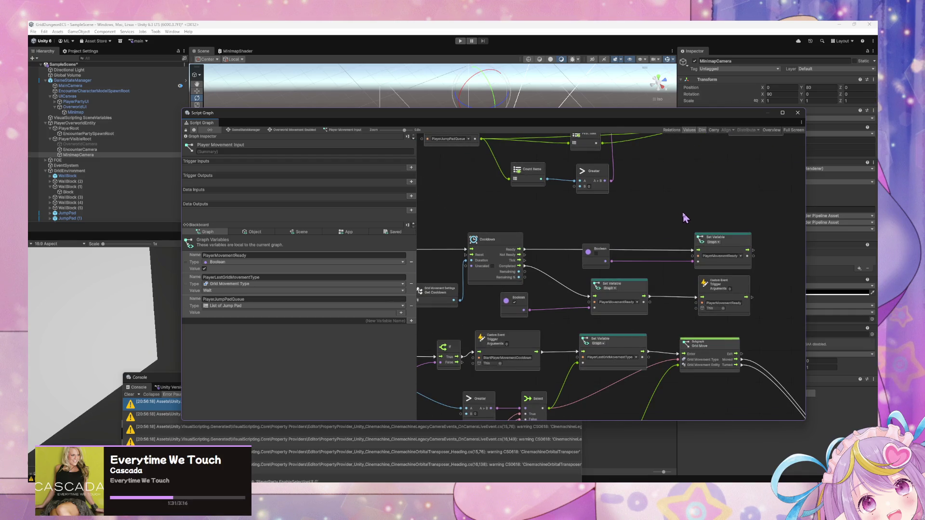
pyautogui.moveTo(554, 220); pyautogui.dragTo(724, 193)
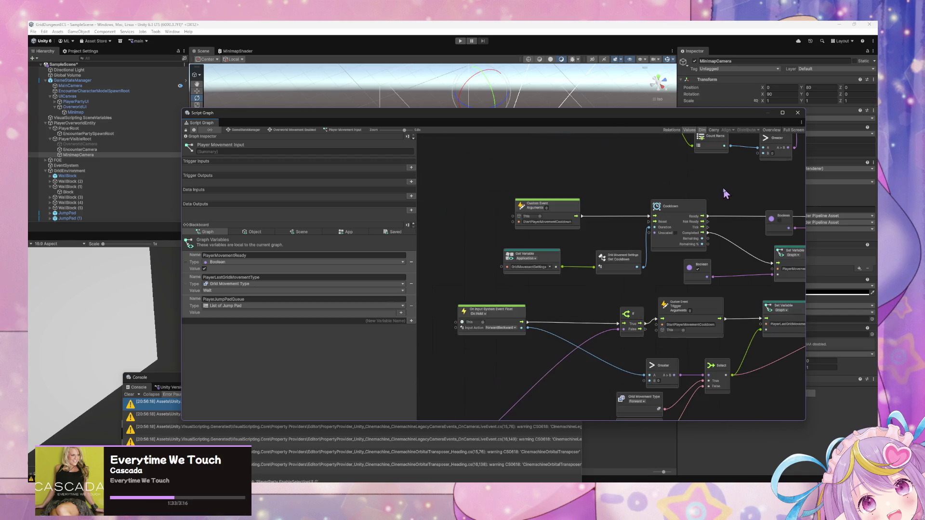
pyautogui.click(563, 211)
pyautogui.moveTo(562, 211); pyautogui.dragTo(529, 211)
pyautogui.click(581, 236)
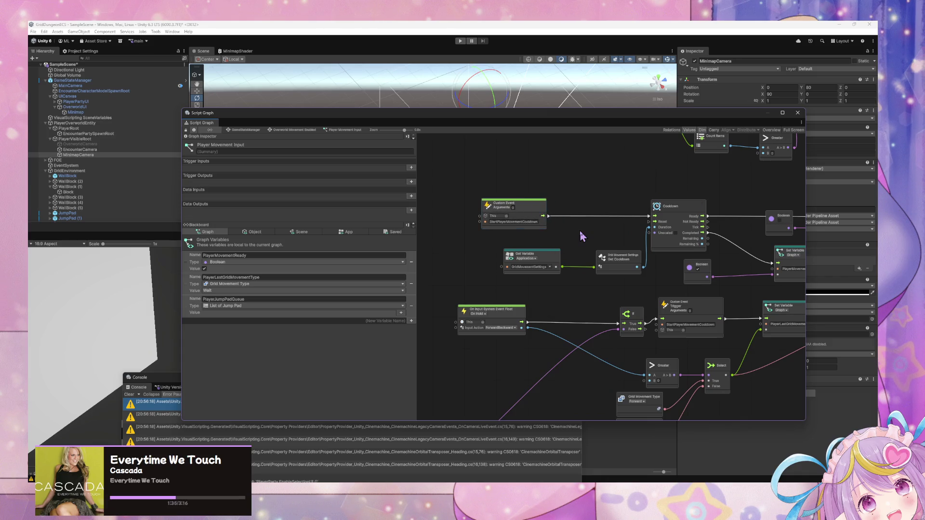
pyautogui.scroll(-8, 737, 289)
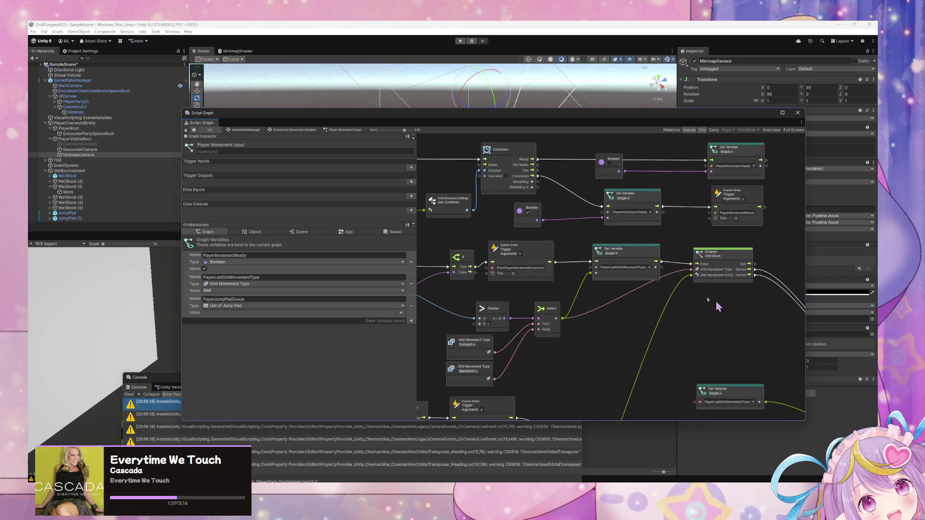
pyautogui.scroll(-10, 641, 202)
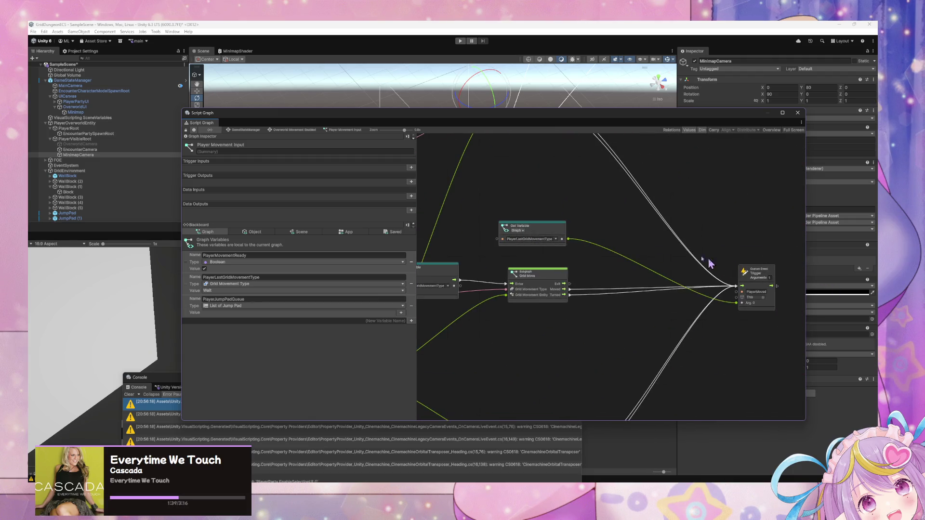
pyautogui.moveTo(533, 323)
pyautogui.mouseDown()
pyautogui.moveTo(609, 212)
pyautogui.moveTo(520, 334)
pyautogui.moveTo(563, 408)
pyautogui.moveTo(552, 397)
pyautogui.mouseUp()
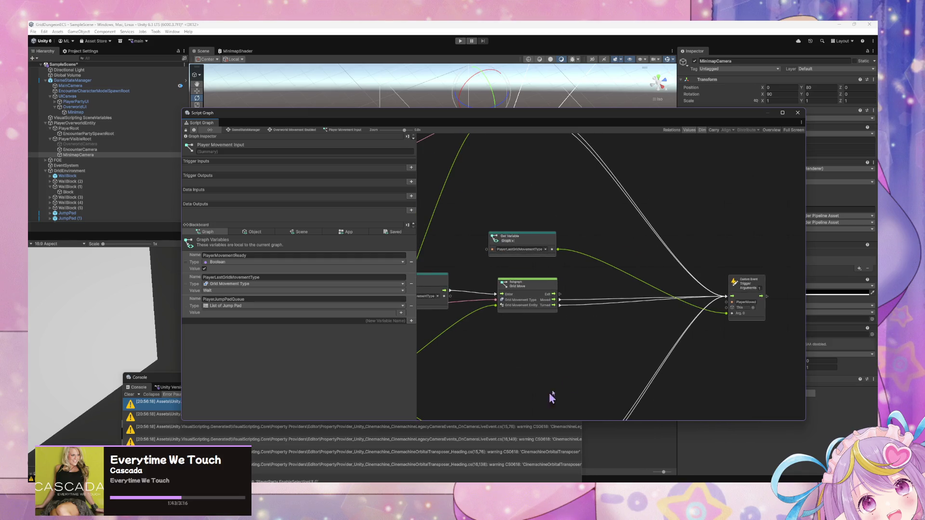
pyautogui.click(255, 131)
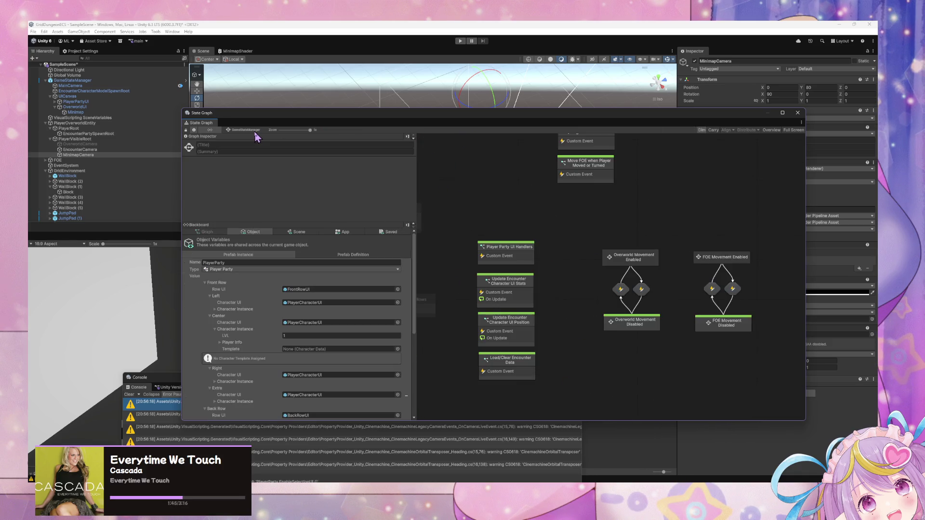
pyautogui.click(621, 325)
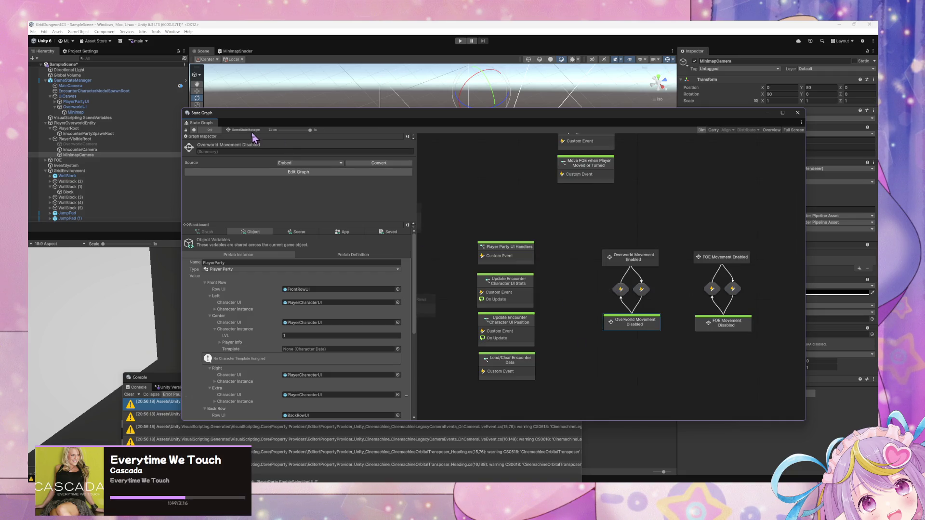
pyautogui.scroll(3, 554, 217)
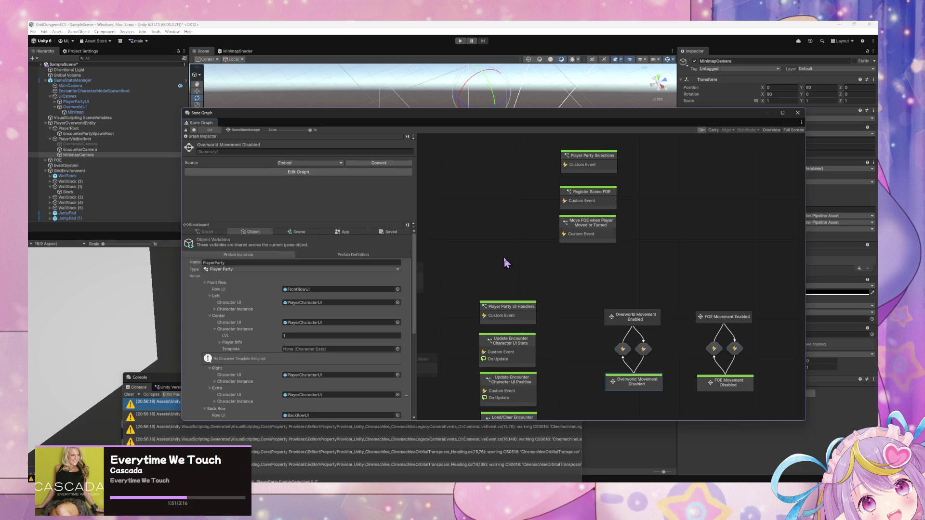
pyautogui.doubleClick(634, 322)
pyautogui.doubleClick(606, 284)
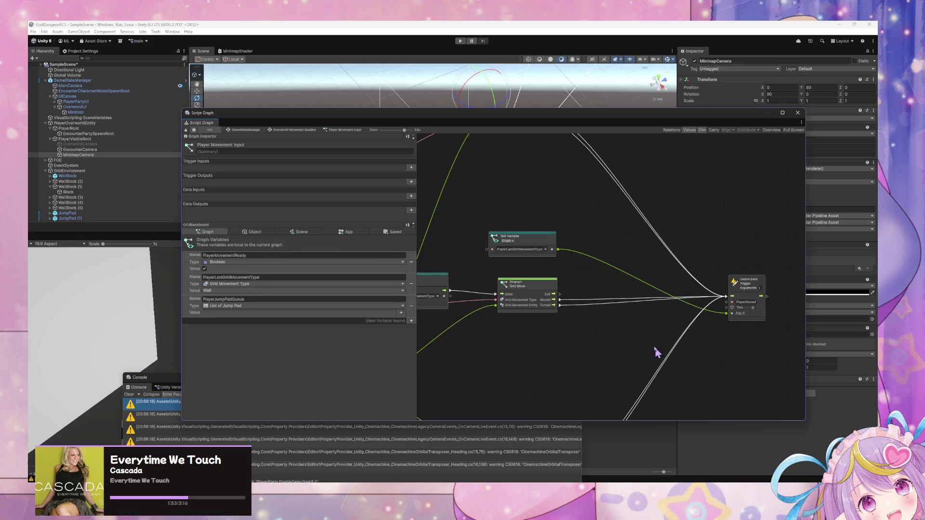
pyautogui.scroll(2, 641, 327)
pyautogui.click(558, 209)
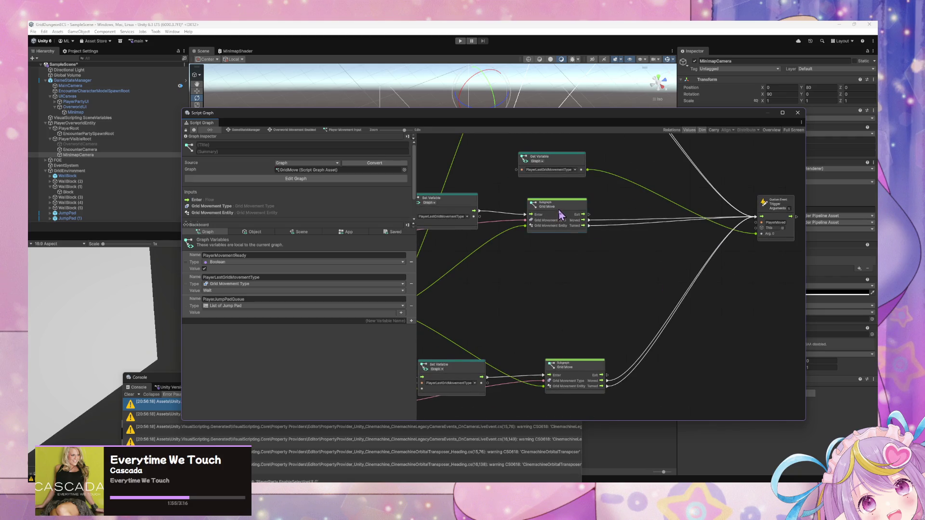
# Open the Grid Move subgraph and inspect its Output node's Exit, Moved and Turned triggers
pyautogui.doubleClick(625, 279)
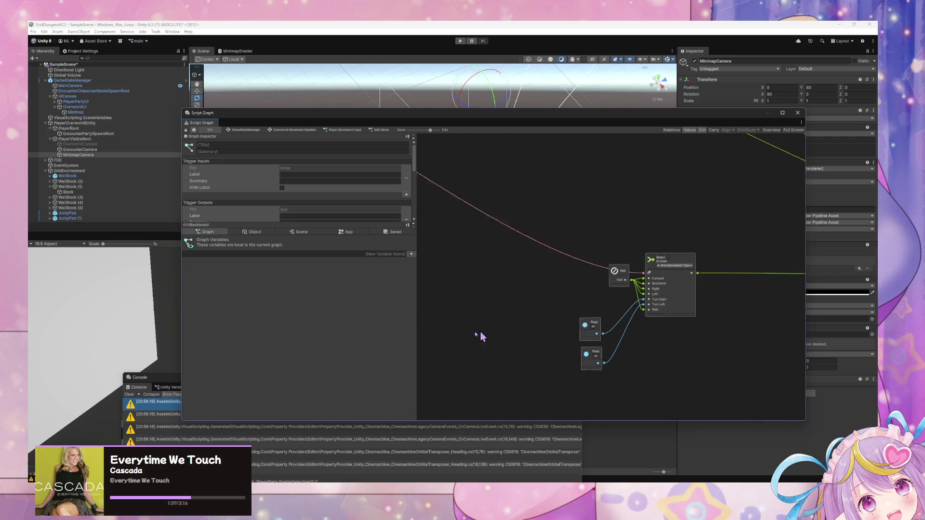
pyautogui.scroll(-5, 600, 309)
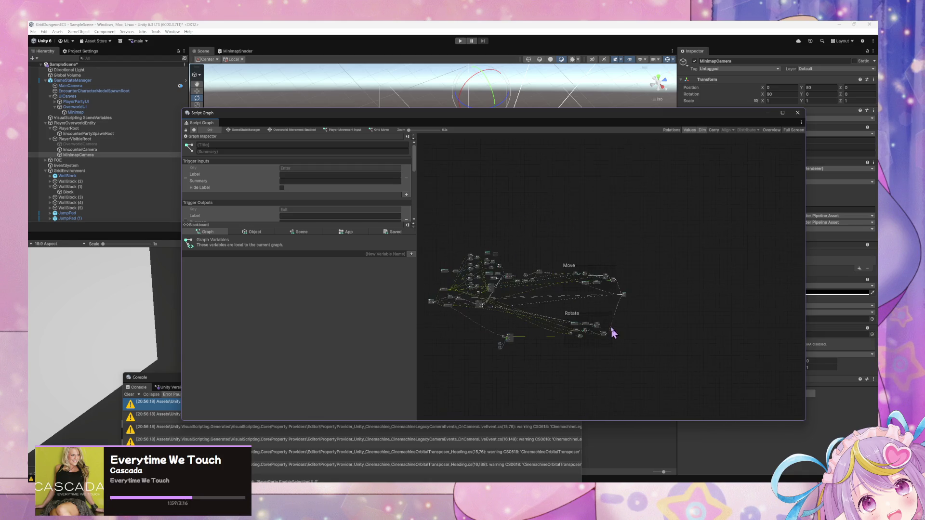
pyautogui.scroll(5, 612, 325)
pyautogui.scroll(-2, 572, 355)
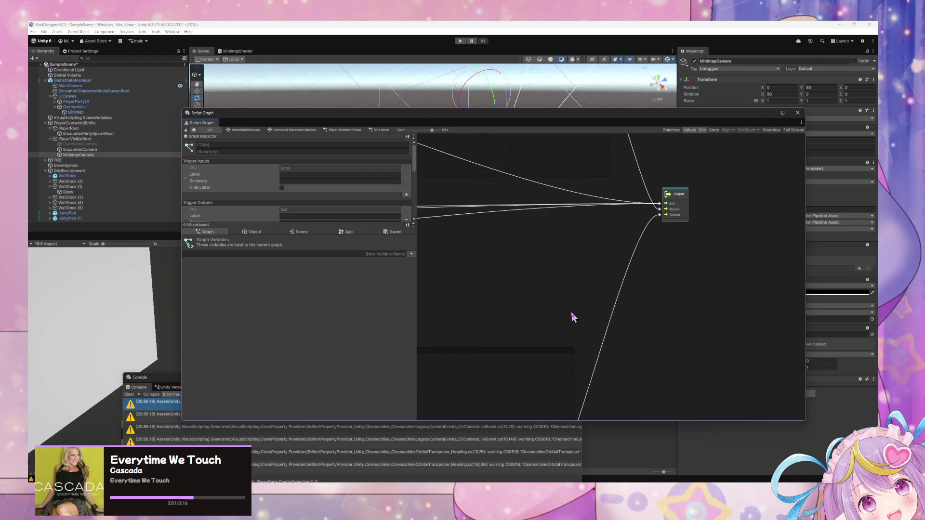
pyautogui.scroll(-1, 571, 311)
pyautogui.scroll(2, 571, 313)
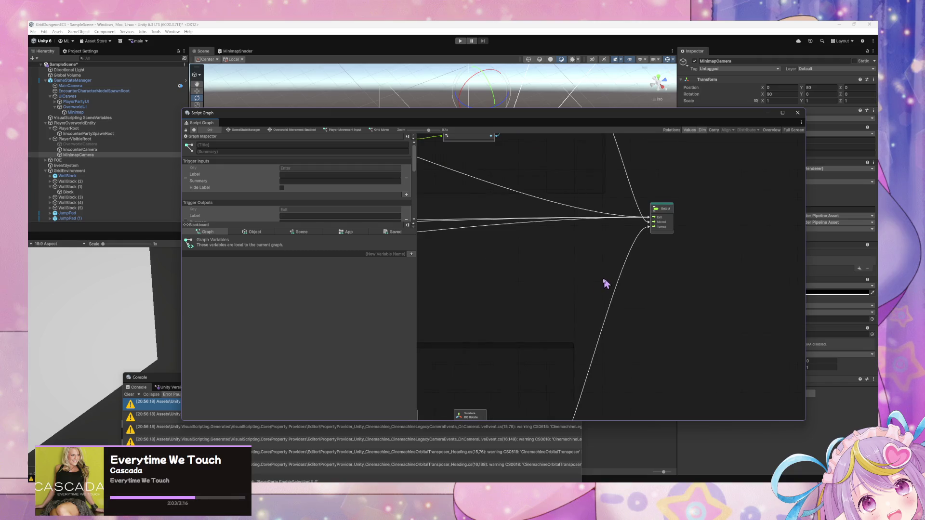
pyautogui.click(660, 240)
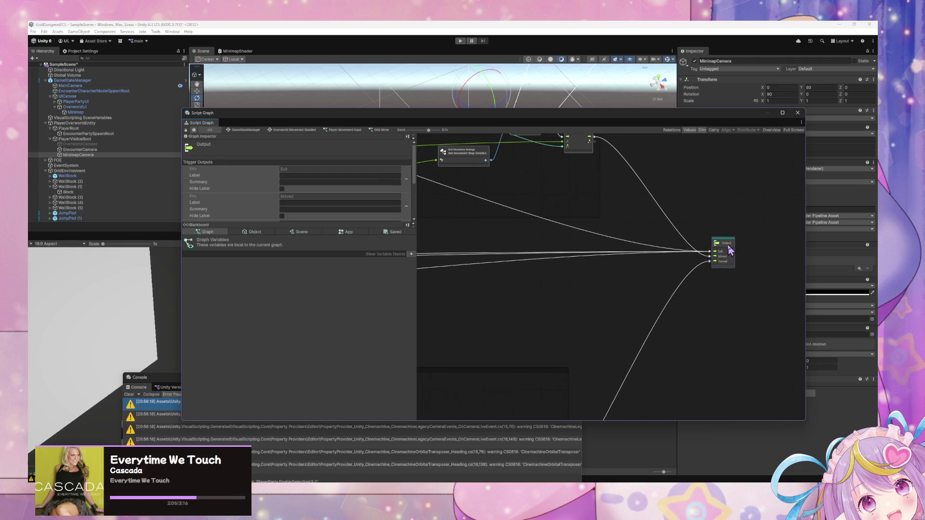
pyautogui.hscroll(-5, 579, 340)
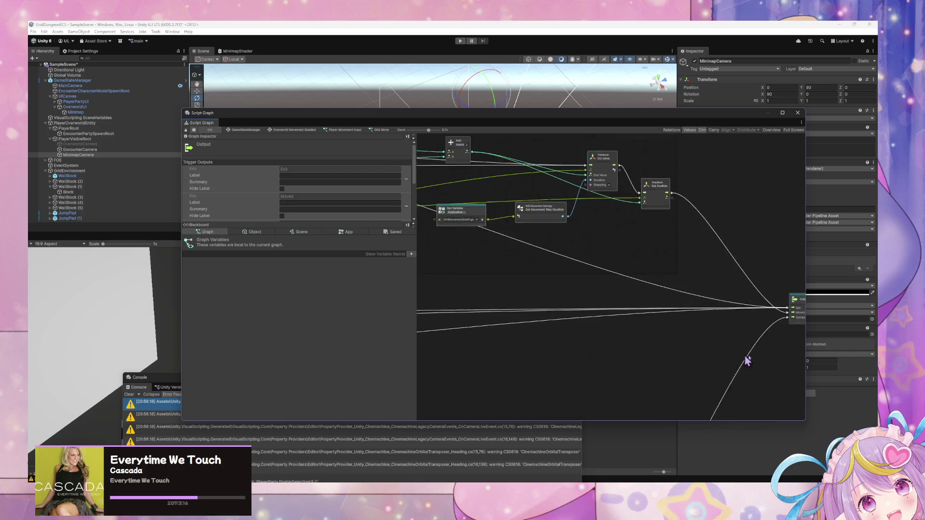
pyautogui.hscroll(-5, 563, 342)
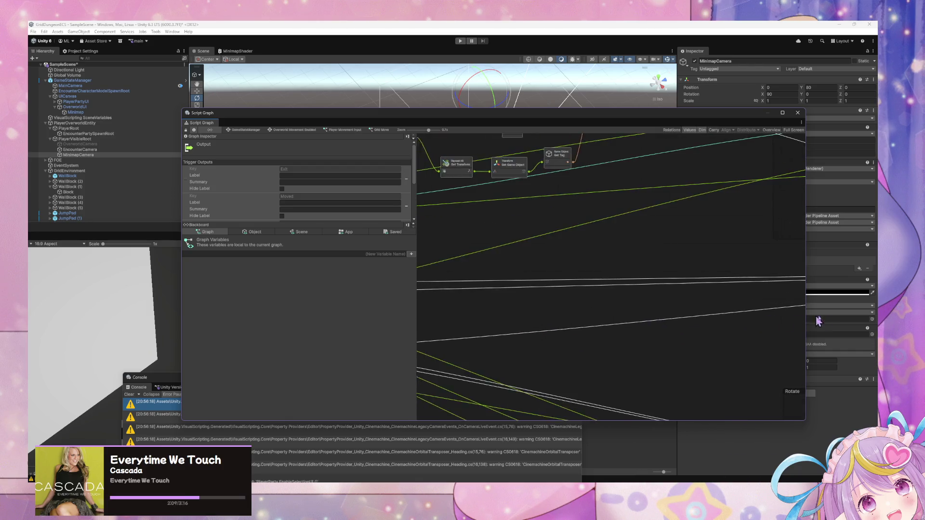
pyautogui.hscroll(10, 526, 316)
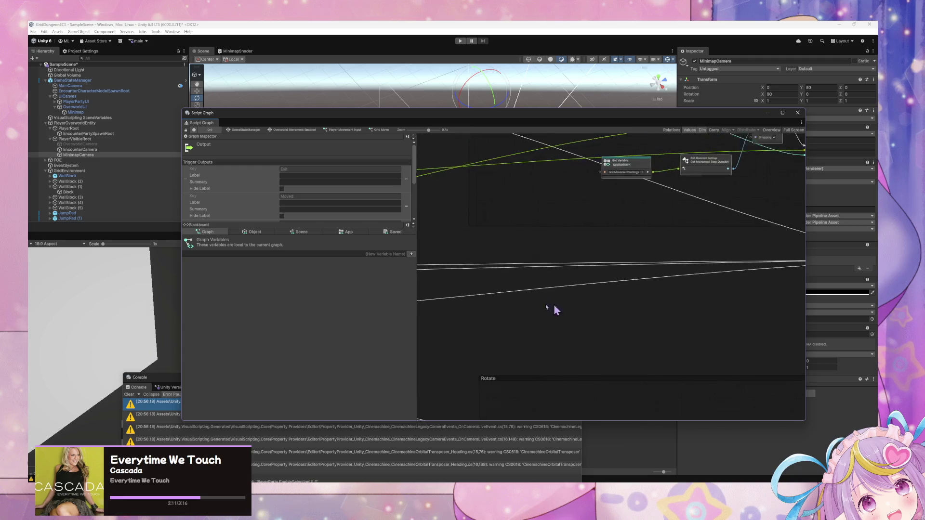
pyautogui.hscroll(2, 590, 326)
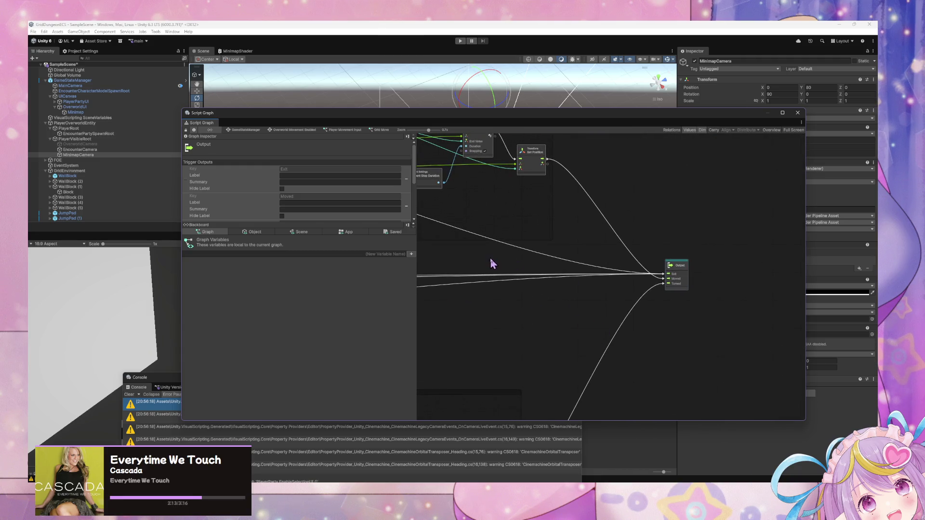
# Show the Object variables, then the App variables scrolled down to ExplorationStats
pyautogui.click(253, 232)
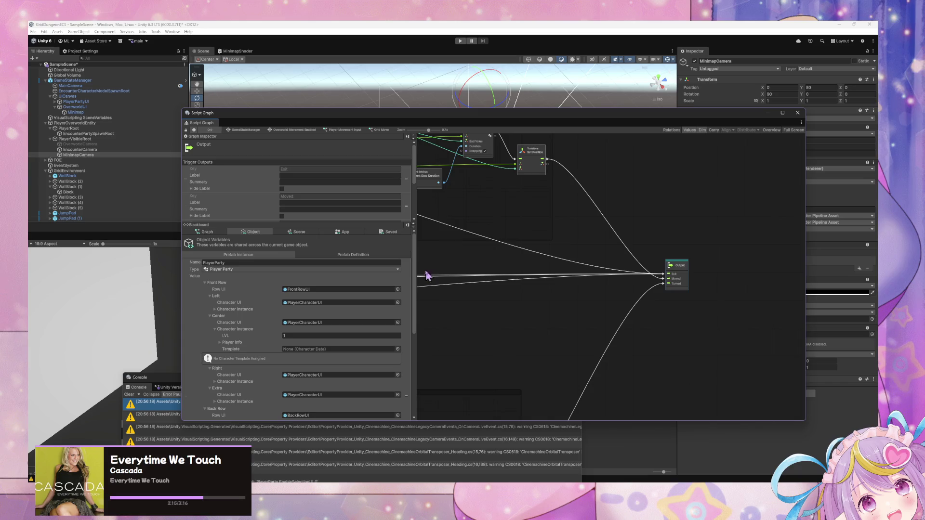
pyautogui.scroll(-8, 407, 287)
pyautogui.scroll(8, 408, 287)
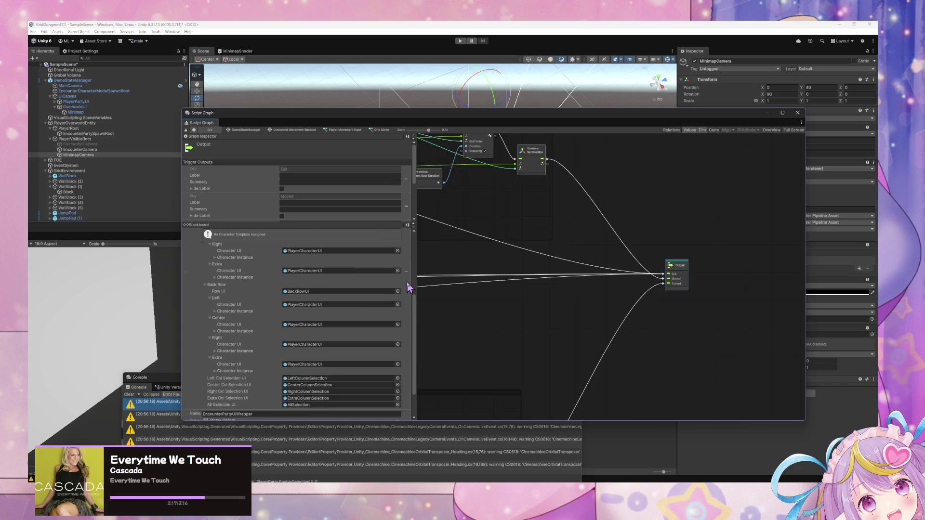
pyautogui.click(345, 232)
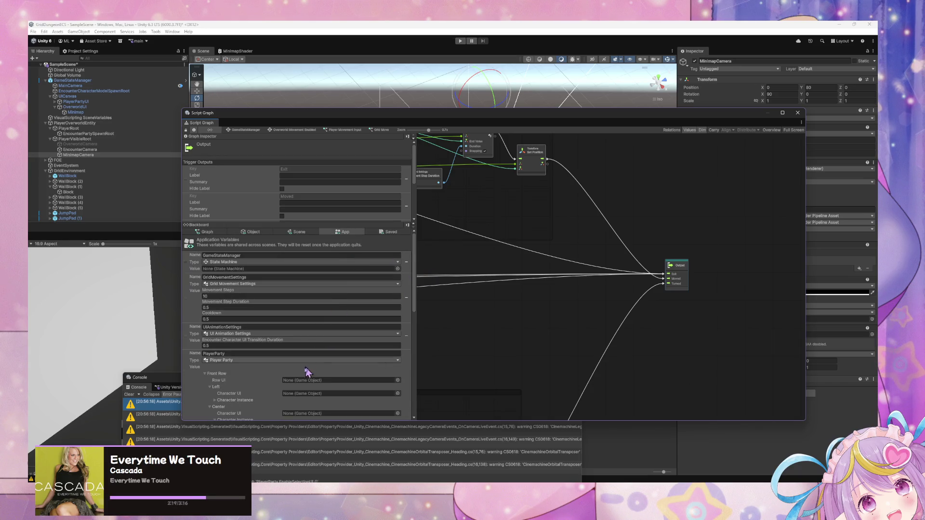
pyautogui.scroll(-8, 305, 377)
pyautogui.scroll(-3, 302, 377)
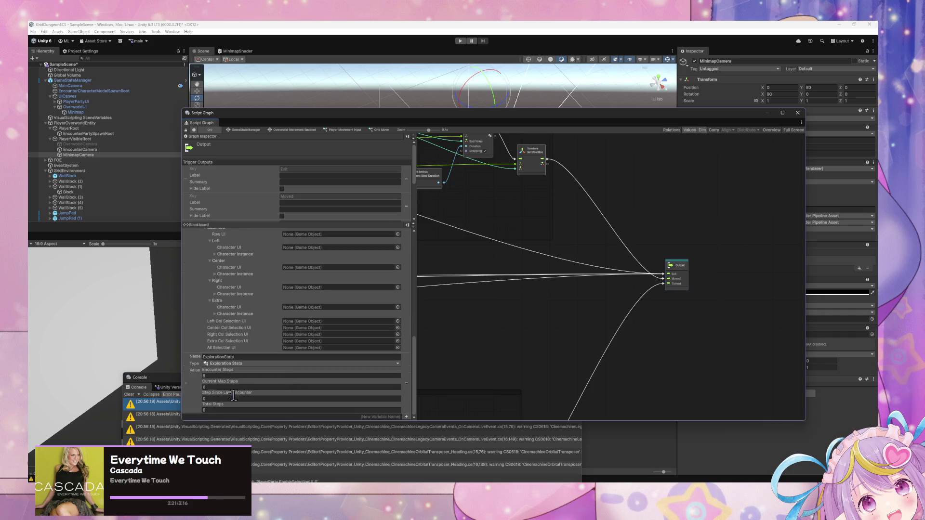
# Place an ExplorationStats Get Variable node, cancel its type search, and float the Game view
pyautogui.moveTo(472, 256); pyautogui.dragTo(637, 229)
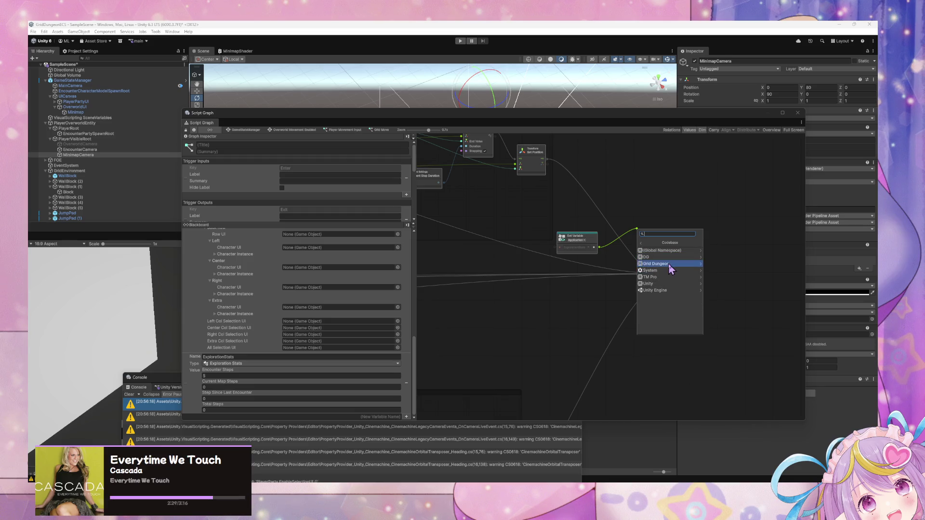
pyautogui.click(670, 263)
pyautogui.click(674, 251)
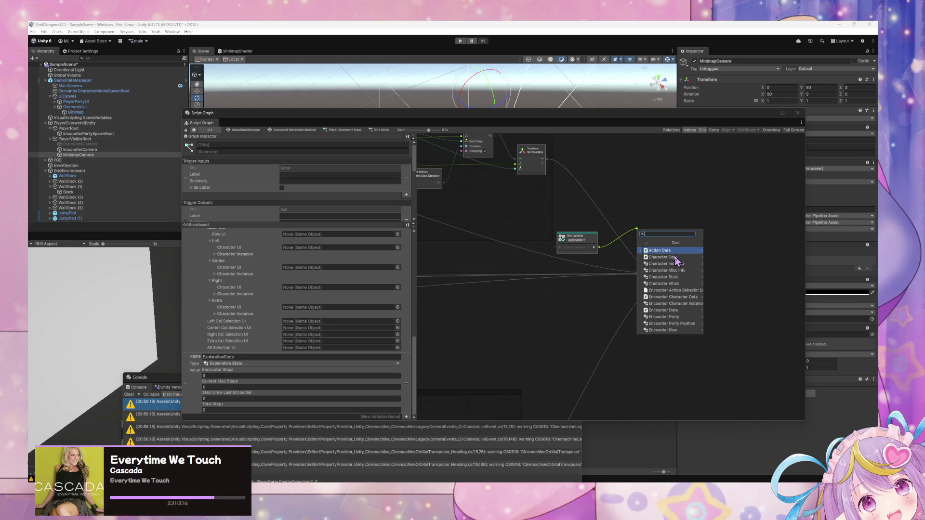
pyautogui.scroll(-3, 669, 291)
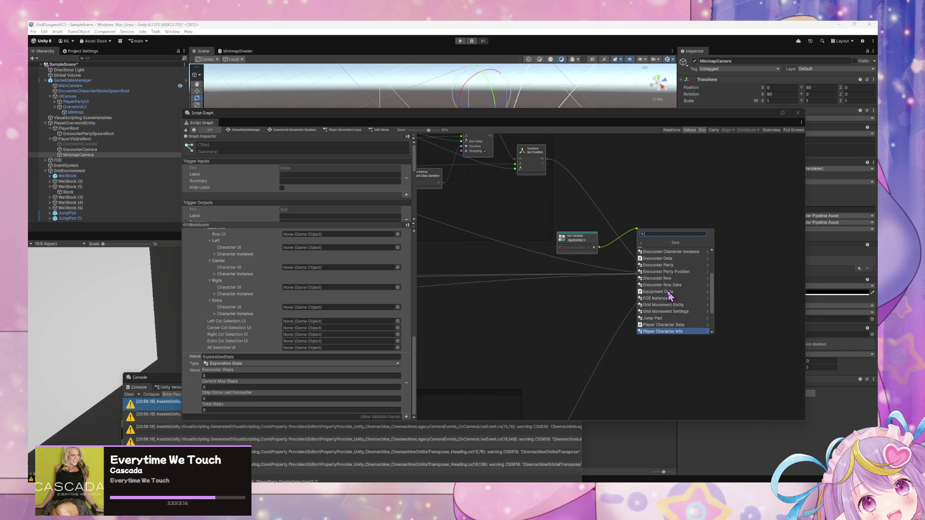
pyautogui.scroll(3, 669, 314)
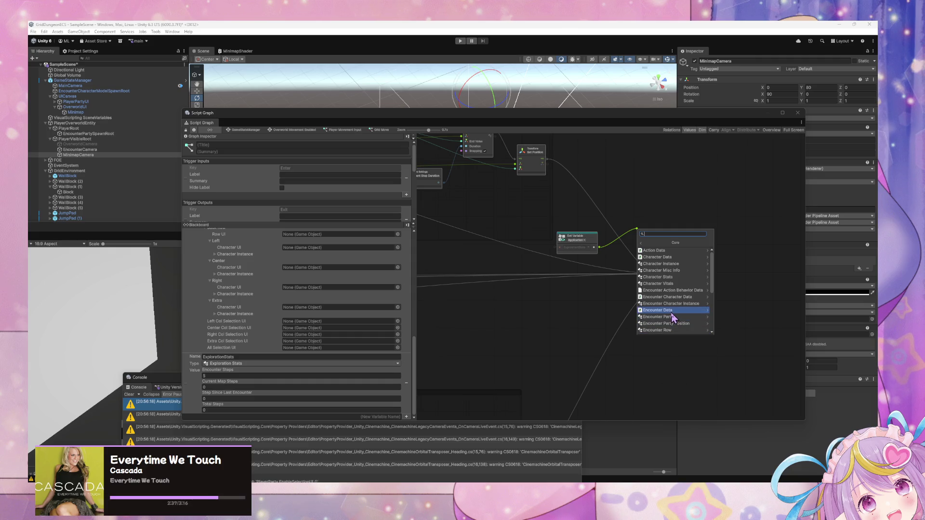
pyautogui.scroll(-3, 673, 319)
pyautogui.click(613, 306)
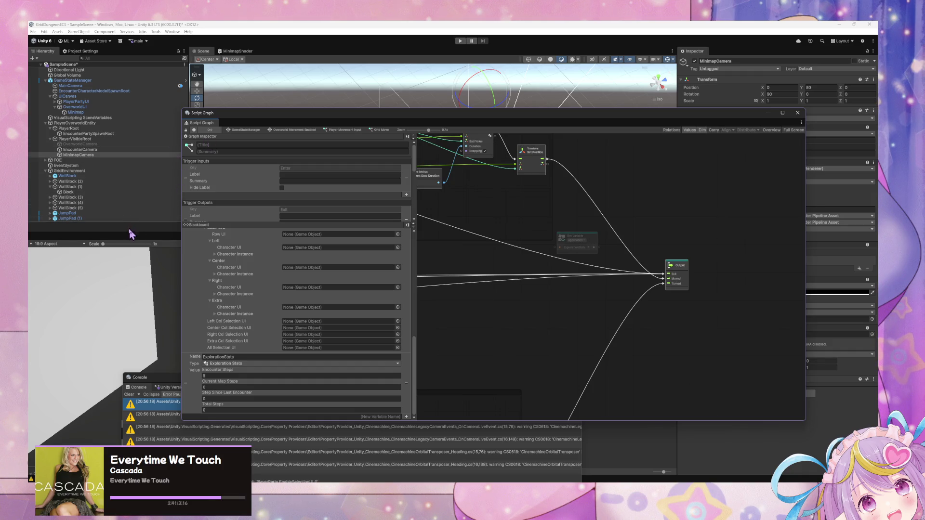
pyautogui.moveTo(42, 236)
pyautogui.mouseDown()
pyautogui.moveTo(489, 222)
pyautogui.moveTo(458, 245)
pyautogui.mouseUp()
# Run Regenerate Nodes from the Visual Scripting page of Project Settings
pyautogui.click(82, 51)
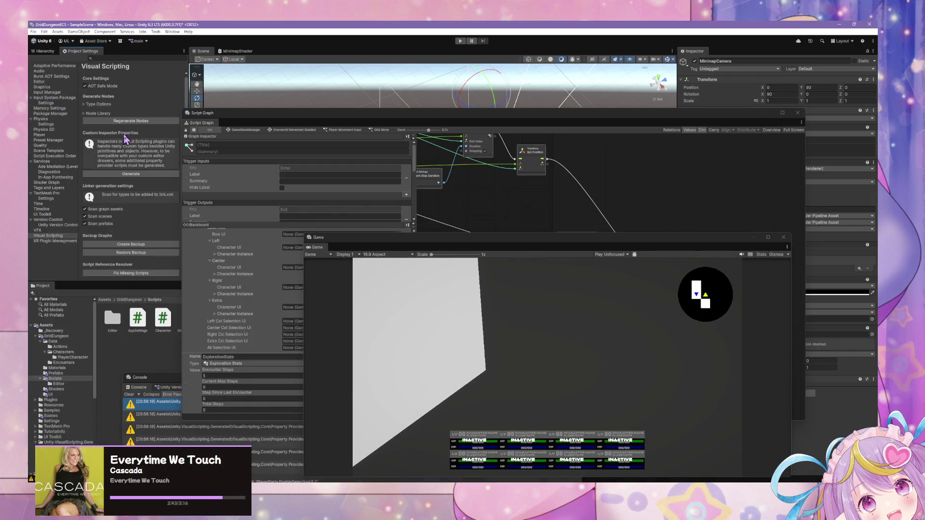
pyautogui.click(141, 121)
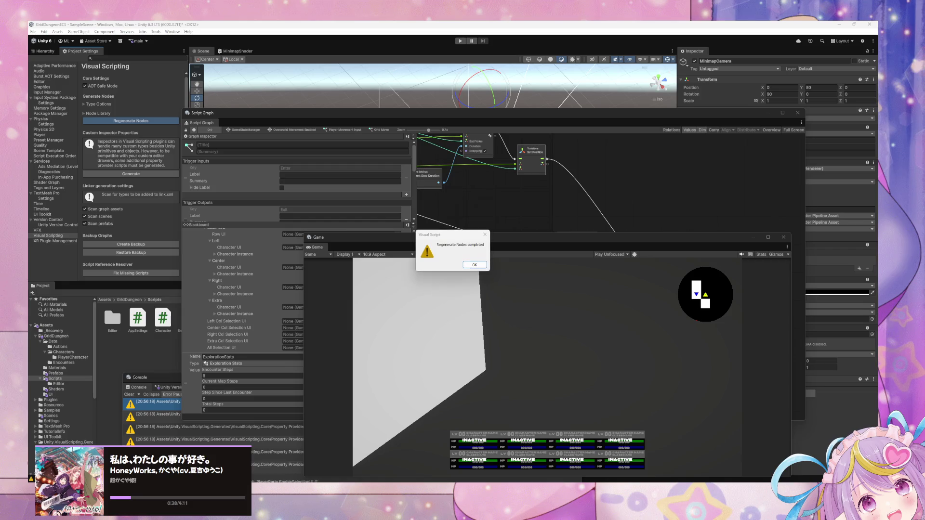
# Search 'step' from ExplorationStats without adding a node, then return to the Overworld Movement Enabled state graph
pyautogui.click(475, 265)
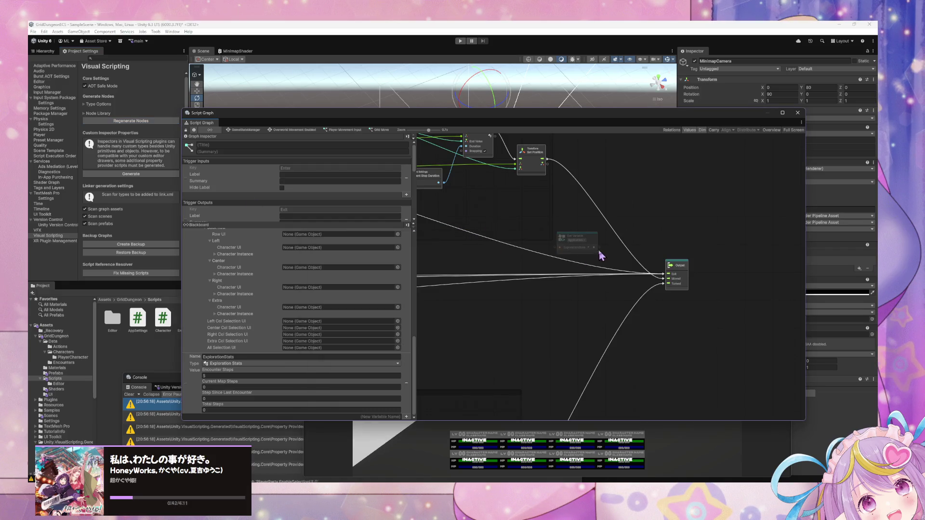
pyautogui.moveTo(600, 248); pyautogui.dragTo(614, 248)
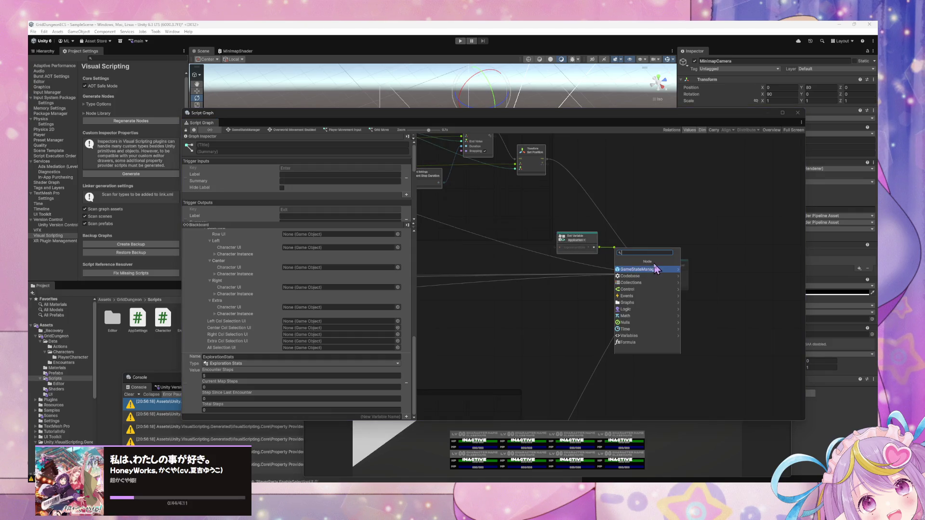
pyautogui.write('step')
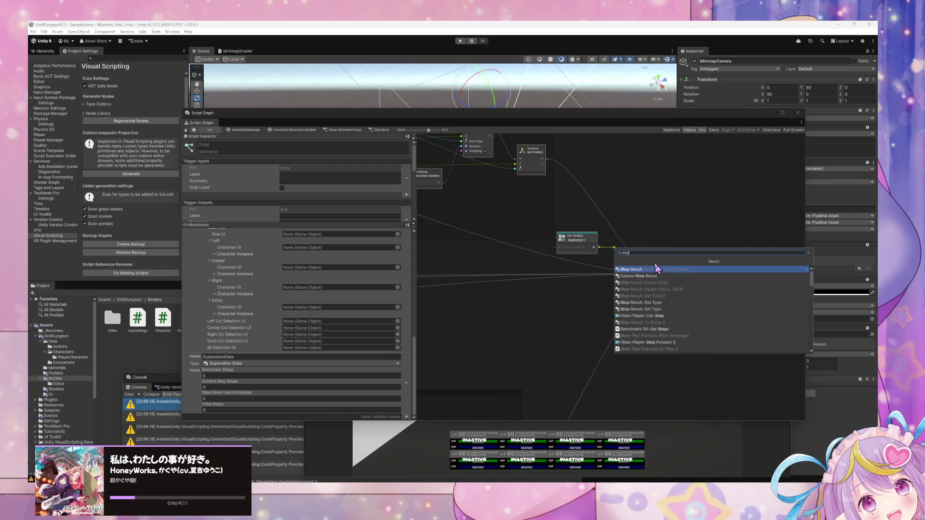
pyautogui.press('Down')
pyautogui.press('Down')
pyautogui.press('Down')
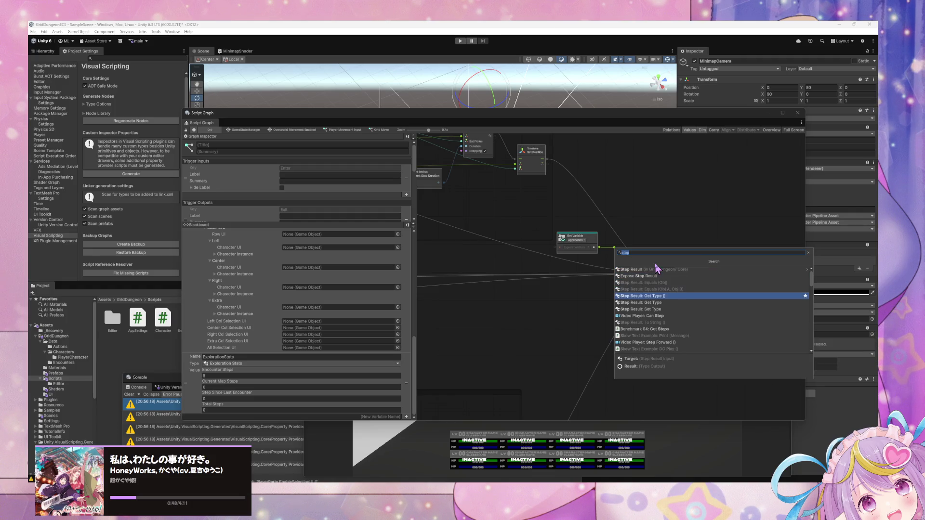
pyautogui.press('Down')
pyautogui.press('Down')
pyautogui.press('Up')
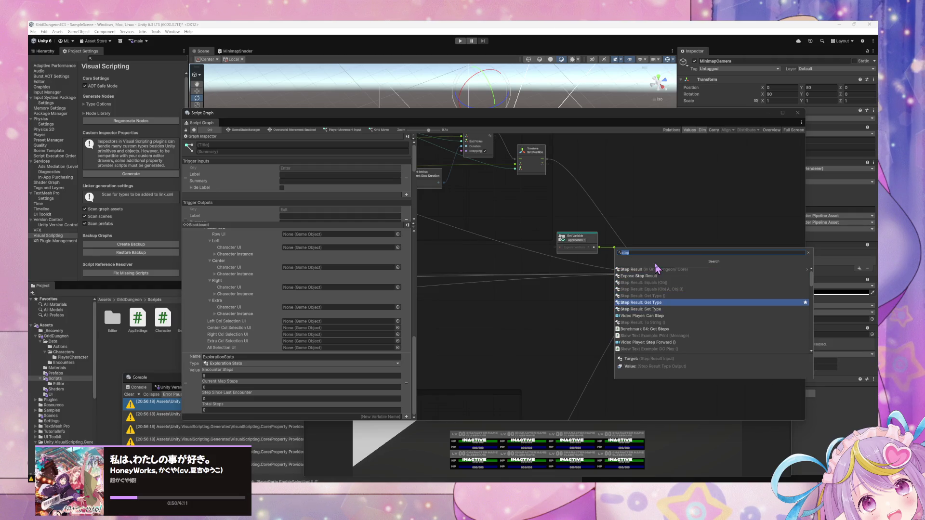
pyautogui.click(632, 236)
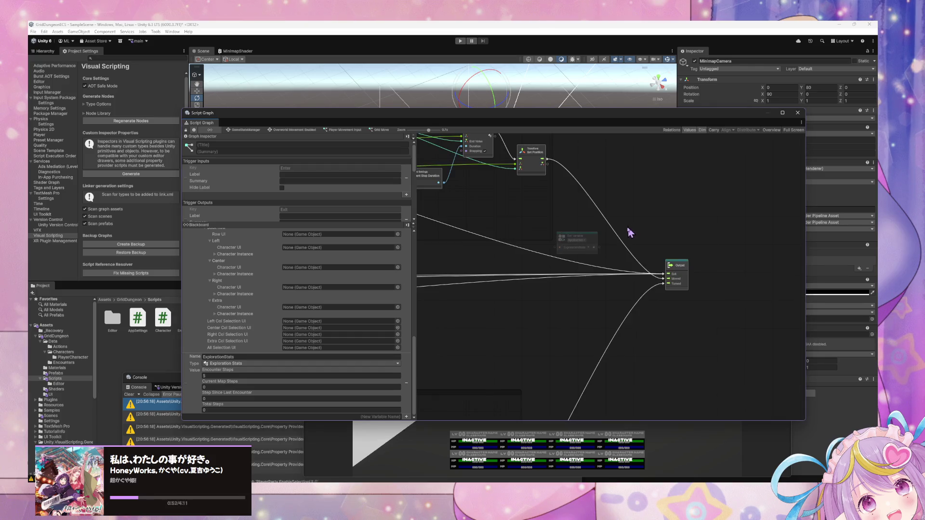
pyautogui.click(592, 241)
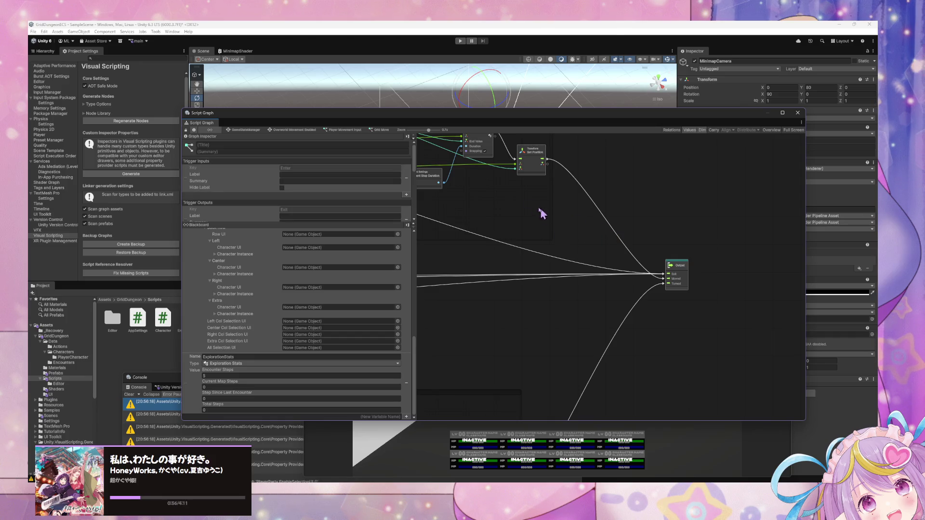
pyautogui.click(285, 130)
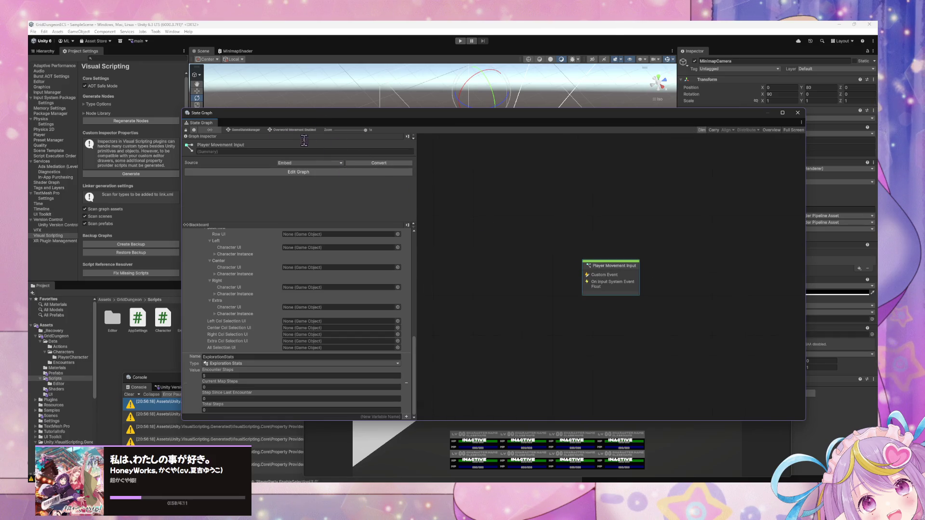
# Browse the Player Movement Input state's script graph, then return to GameStateManager
pyautogui.doubleClick(601, 274)
pyautogui.scroll(-5, 621, 292)
pyautogui.scroll(-3, 611, 291)
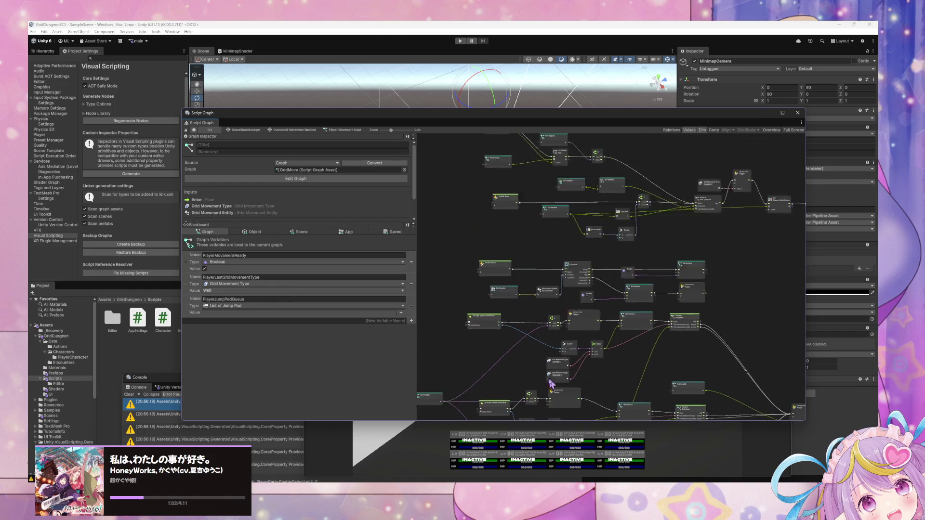
pyautogui.scroll(3, 611, 284)
pyautogui.scroll(5, 566, 342)
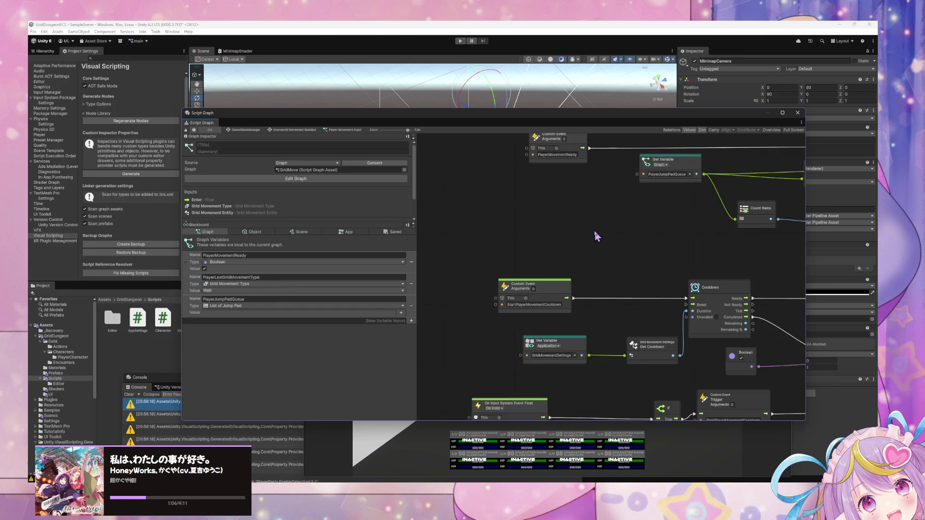
pyautogui.scroll(-5, 610, 371)
pyautogui.scroll(3, 597, 314)
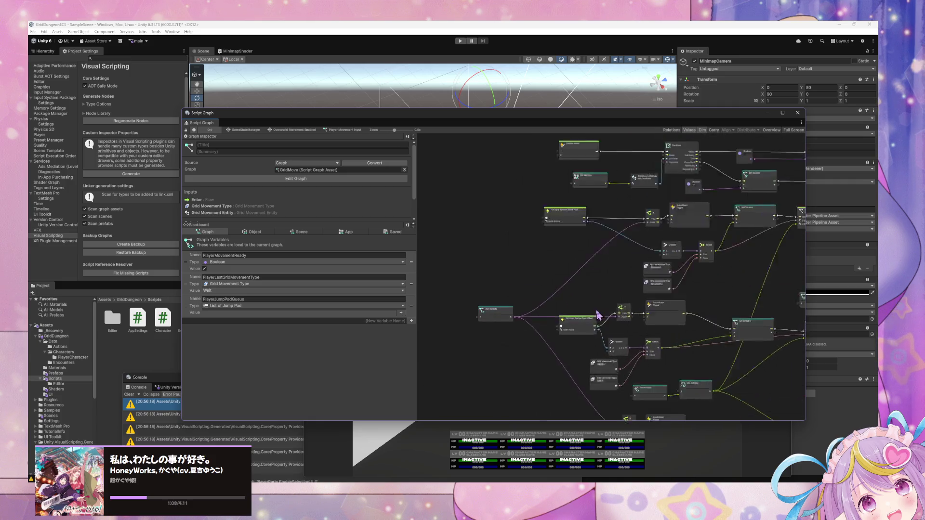
pyautogui.scroll(2, 527, 215)
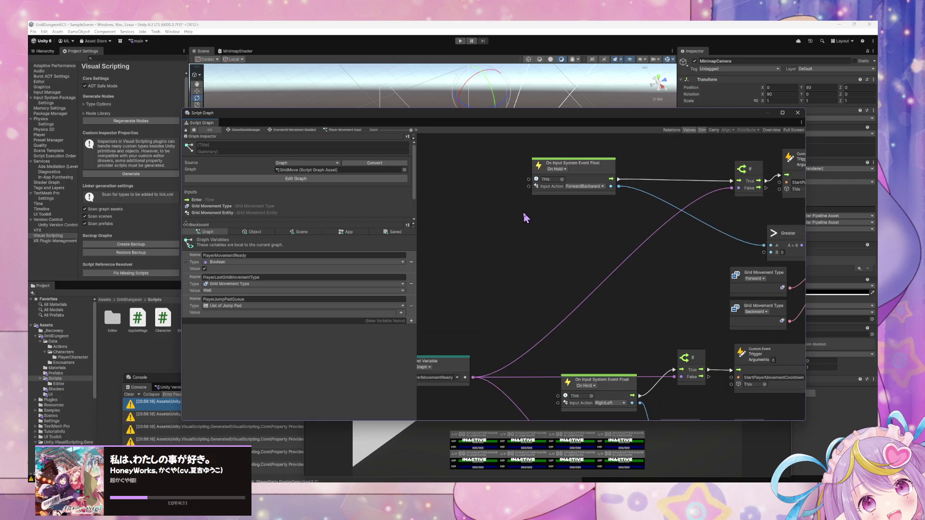
pyautogui.click(240, 130)
# Look into the Register Scene FOE and Move FOE when Player Moved or Turned states
pyautogui.doubleClick(587, 202)
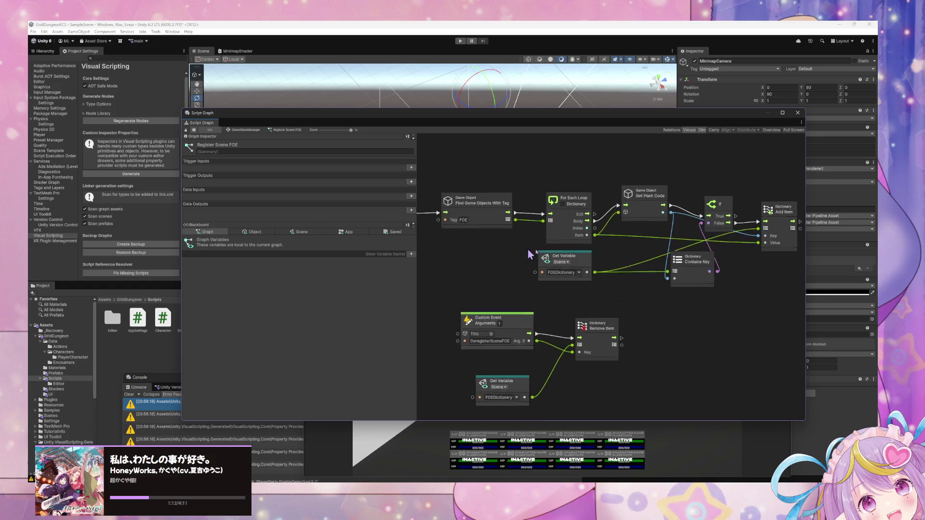
pyautogui.click(245, 131)
pyautogui.doubleClick(598, 243)
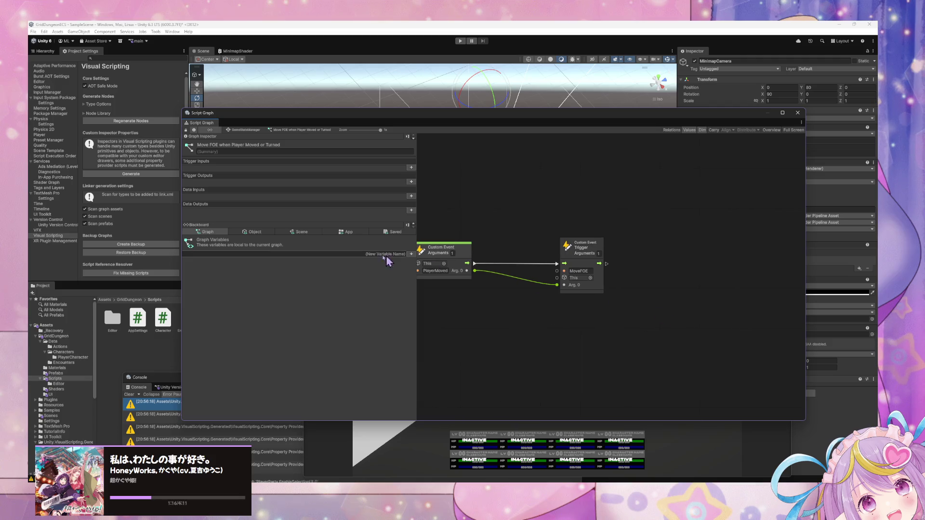
pyautogui.click(246, 131)
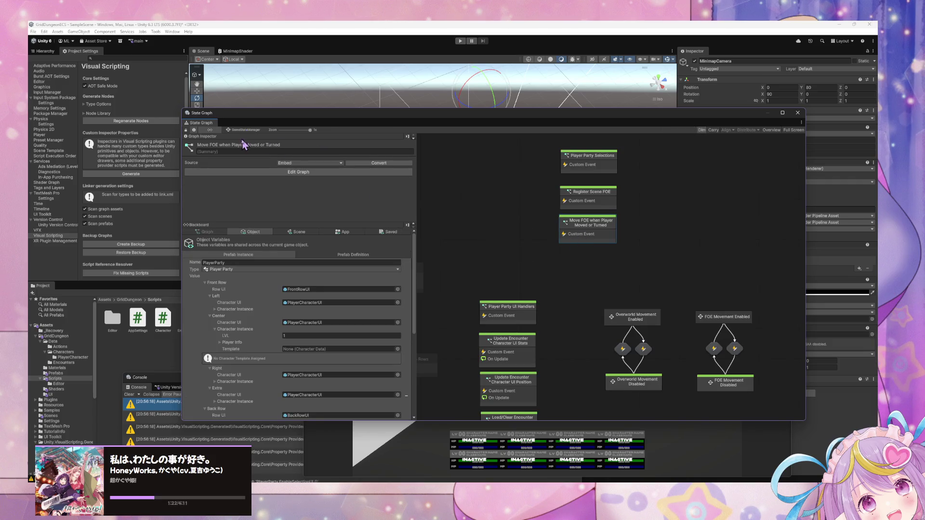
# Reopen Move FOE when Player Moved or Turned, show Object variables in the Blackboard, and return to GameStateManager
pyautogui.doubleClick(595, 233)
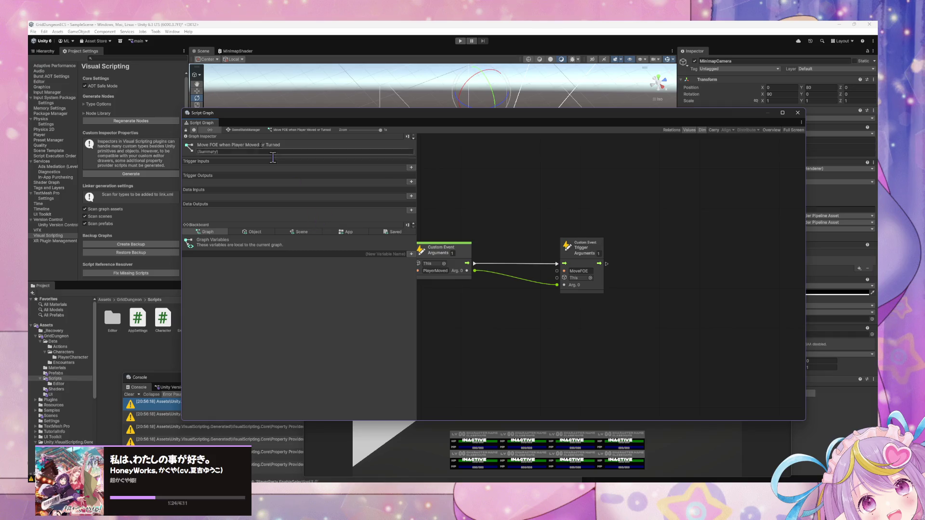
pyautogui.click(253, 232)
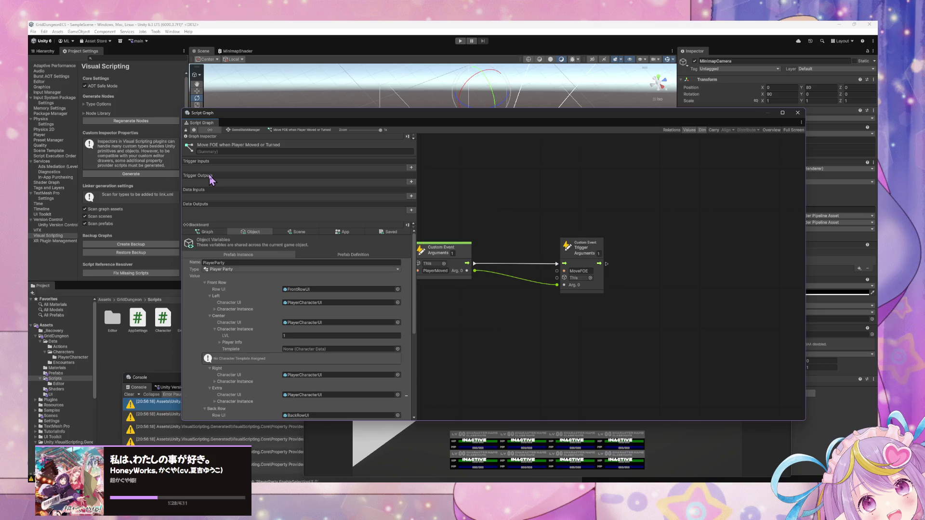
pyautogui.click(208, 223)
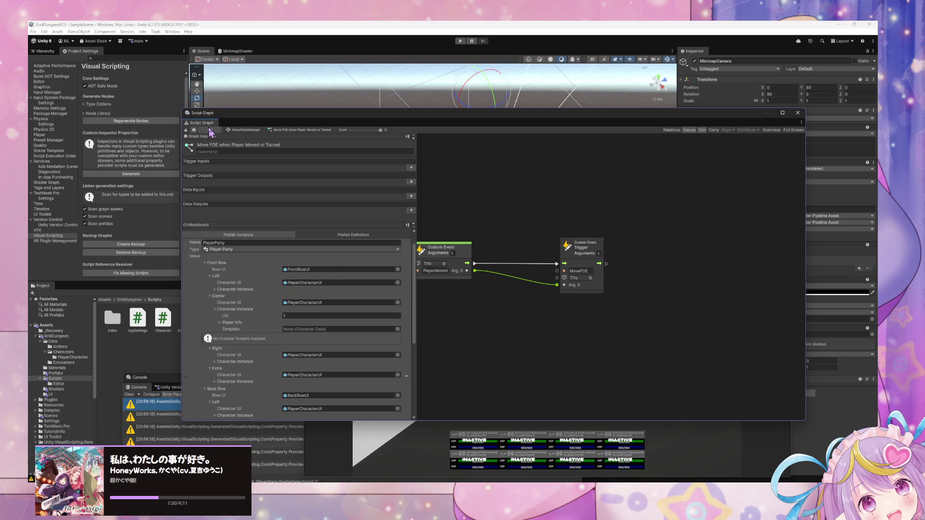
pyautogui.click(236, 130)
# Review the Move FOE subgraph inside FOE Movement Enabled, then return to GameStateManager
pyautogui.scroll(-1, 479, 314)
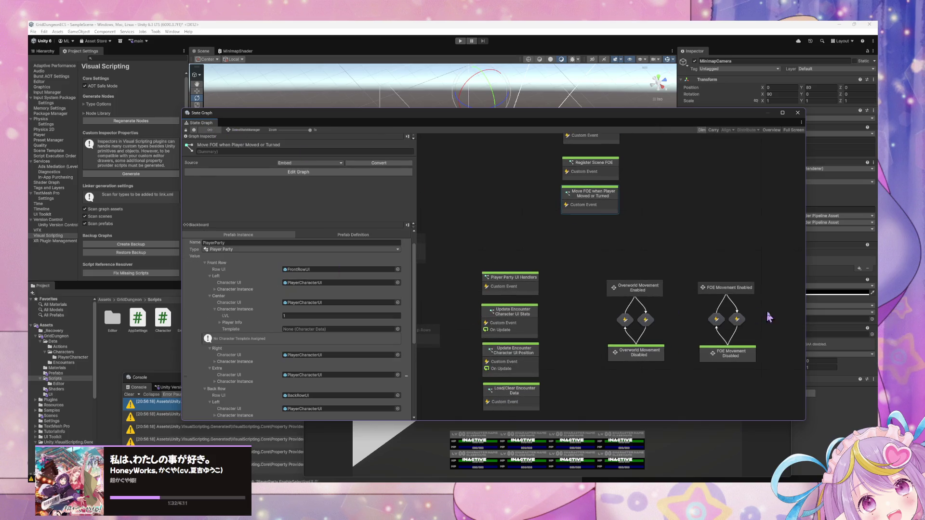
pyautogui.click(737, 288)
pyautogui.doubleClick(737, 288)
pyautogui.doubleClick(614, 276)
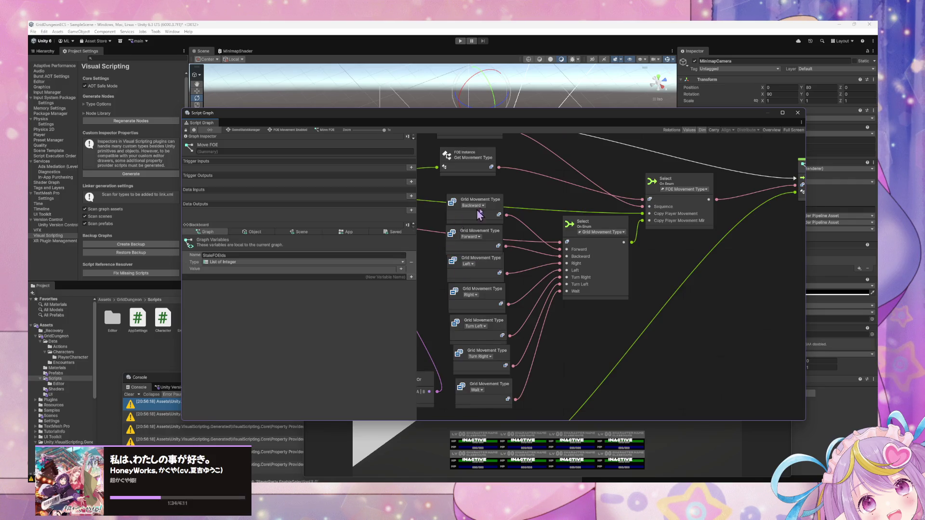
pyautogui.scroll(-3, 564, 227)
pyautogui.scroll(3, 570, 231)
pyautogui.scroll(-3, 493, 206)
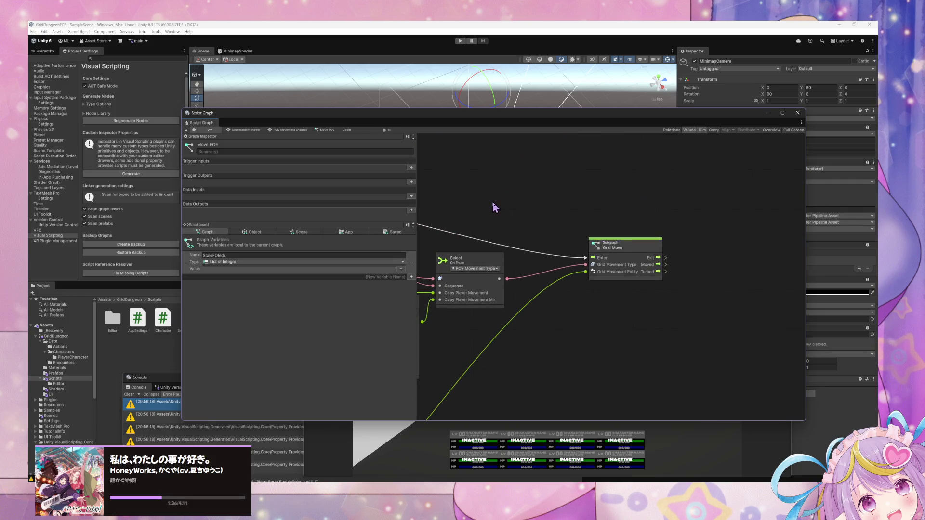
pyautogui.scroll(3, 501, 208)
pyautogui.scroll(5, 501, 207)
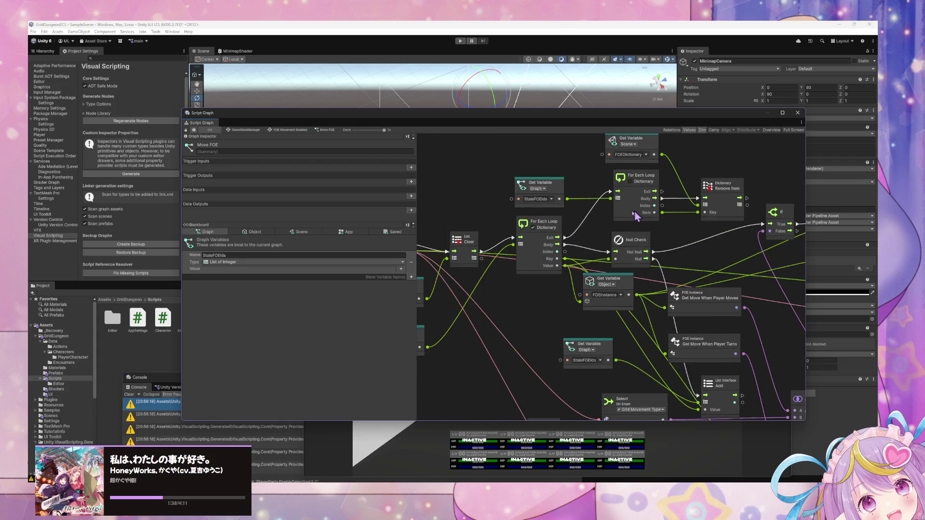
pyautogui.click(241, 129)
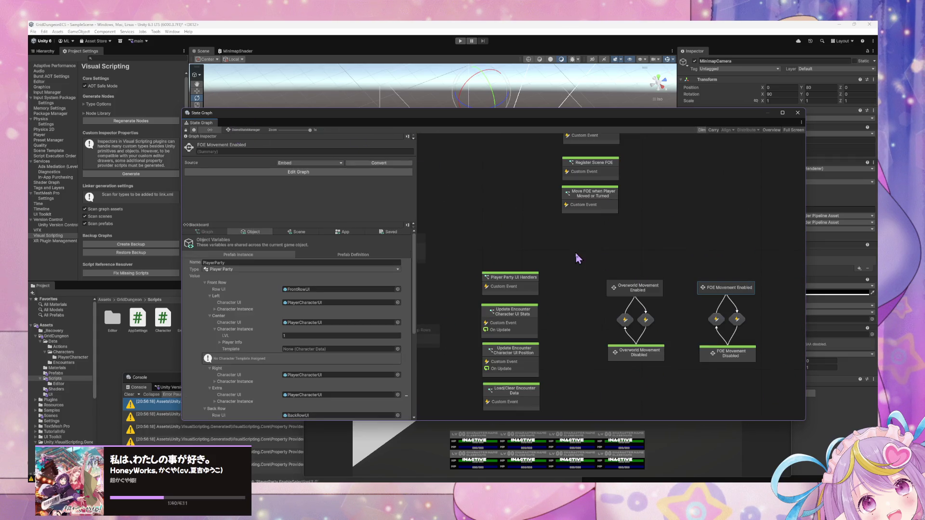
# Inspect the PlayerMoved custom event in the Move FOE when Player Moved or Turned graph
pyautogui.doubleClick(588, 208)
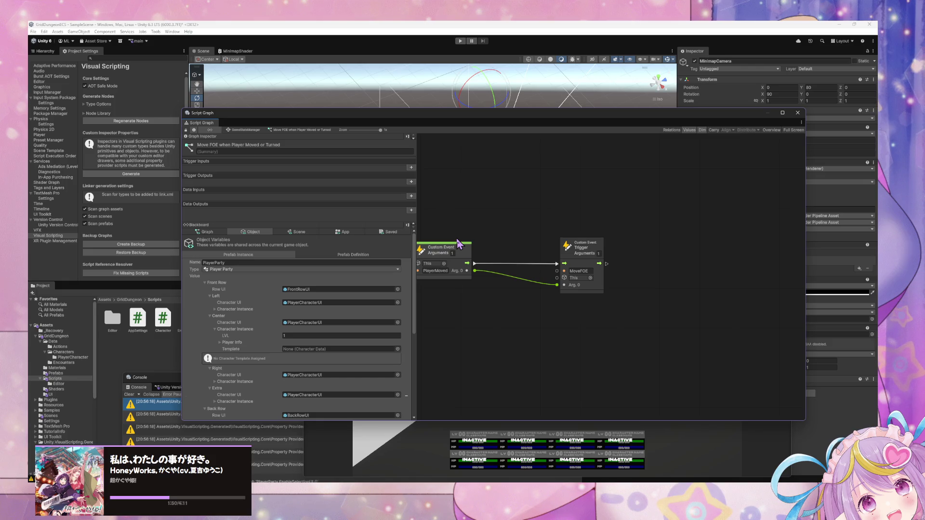
pyautogui.click(458, 245)
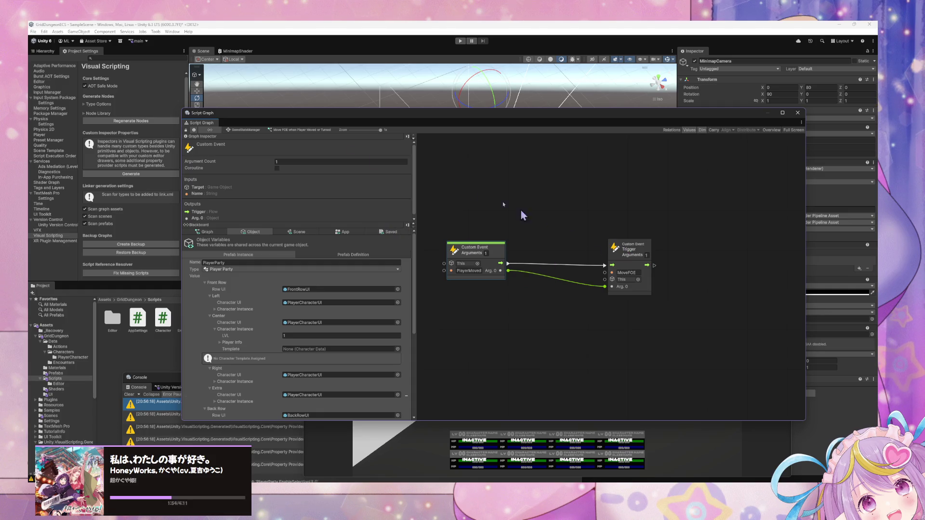
pyautogui.click(253, 130)
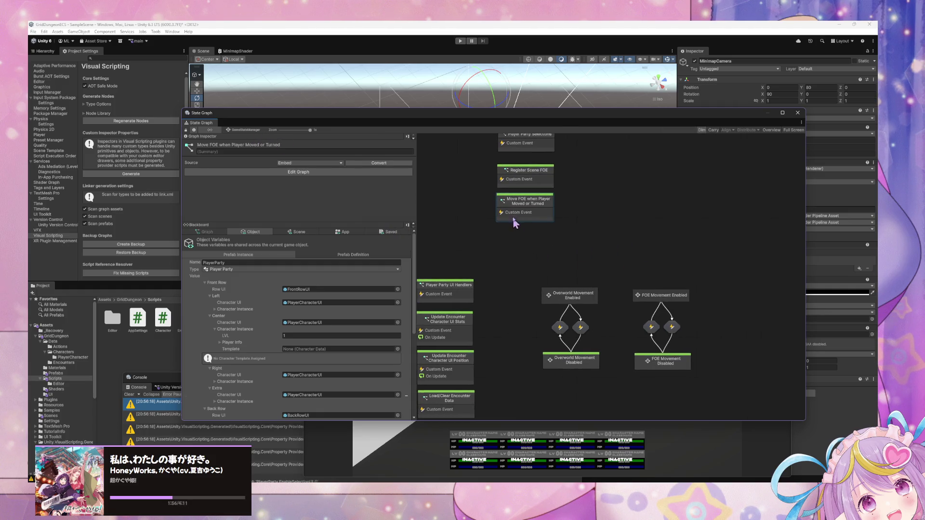
# In FOE Movement Enabled's Move FOE graph, move the Clear List node beside the For Each Loop
pyautogui.doubleClick(665, 297)
pyautogui.doubleClick(589, 289)
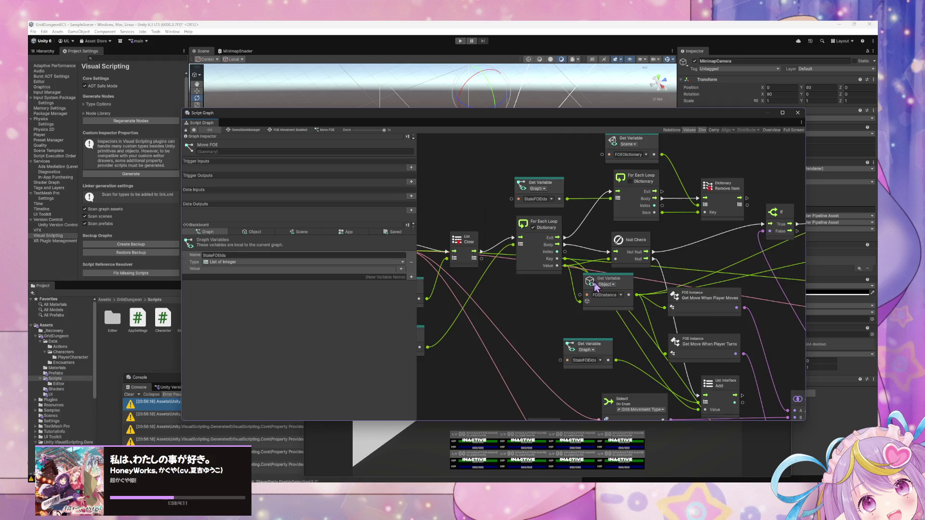
pyautogui.click(611, 262)
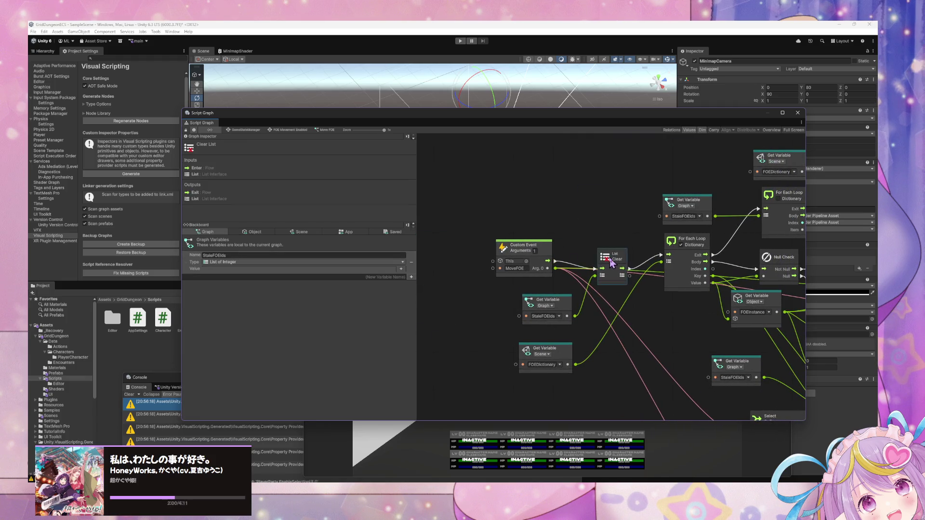
pyautogui.moveTo(610, 262)
pyautogui.mouseDown()
pyautogui.moveTo(612, 289)
pyautogui.moveTo(614, 234)
pyautogui.mouseUp()
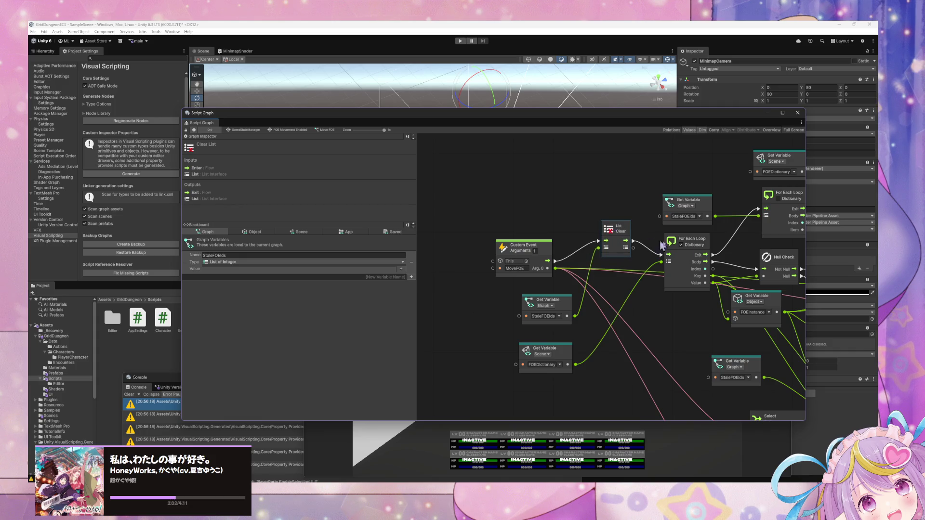
pyautogui.hscroll(10, 663, 245)
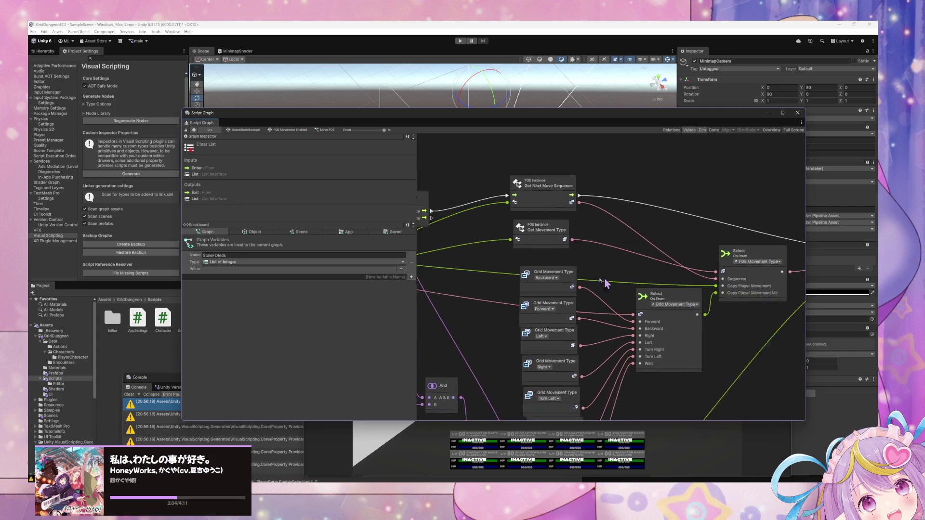
pyautogui.hscroll(4, 605, 278)
pyautogui.hscroll(-10, 599, 279)
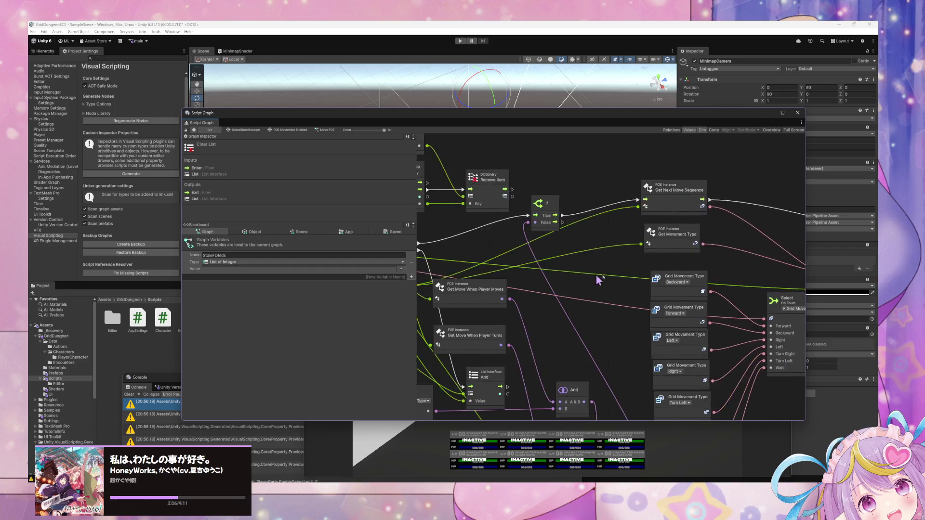
pyautogui.hscroll(-12, 599, 279)
# Nudge the Select On Enum node into place, then return to GameStateManager
pyautogui.click(466, 207)
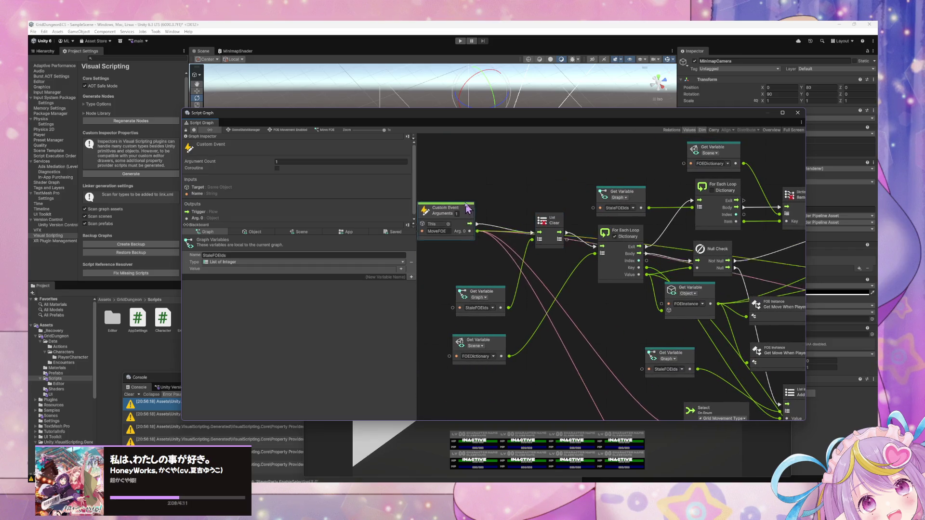
pyautogui.scroll(-7, 558, 206)
pyautogui.hscroll(3, 558, 206)
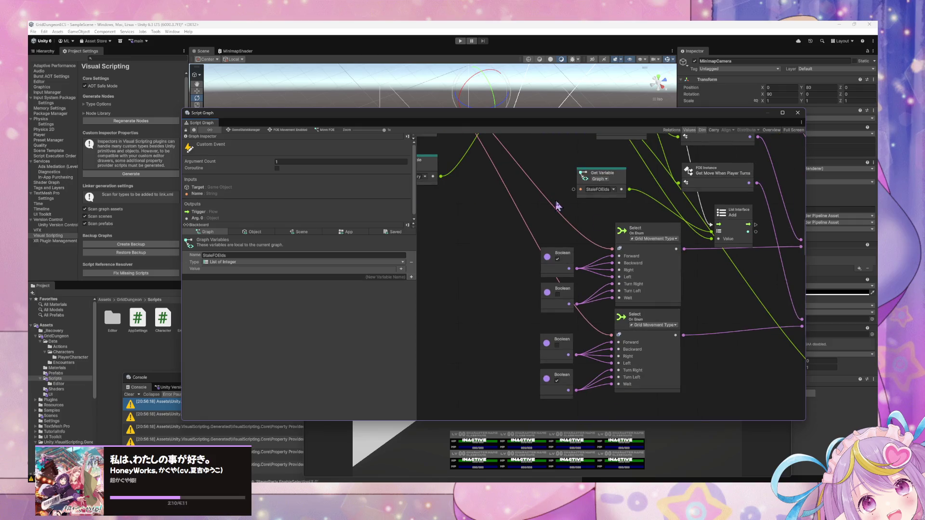
pyautogui.moveTo(652, 235); pyautogui.dragTo(652, 224)
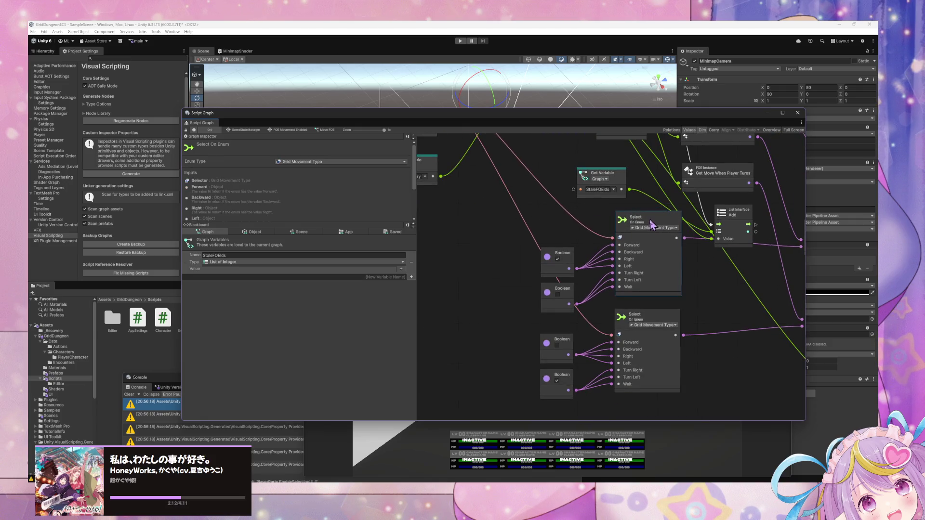
pyautogui.scroll(4, 567, 282)
pyautogui.hscroll(-1, 566, 282)
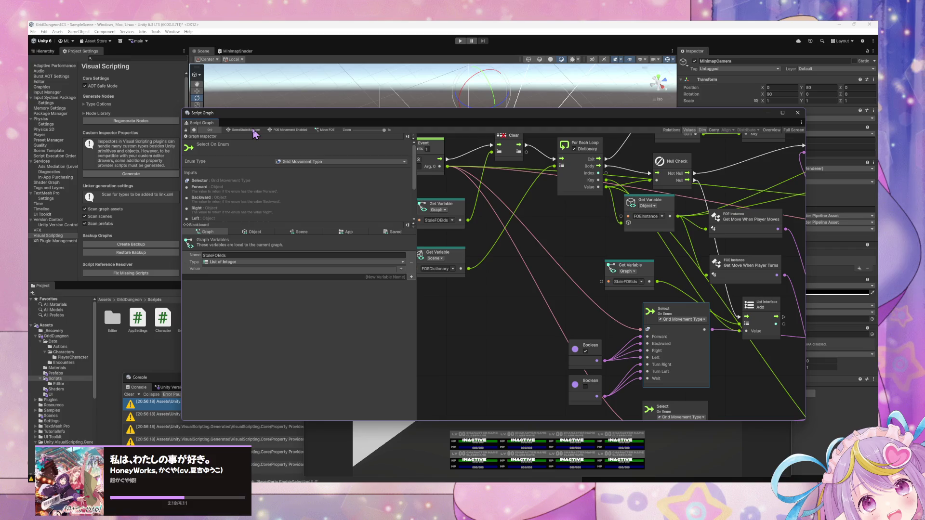
pyautogui.moveTo(664, 311); pyautogui.dragTo(662, 313)
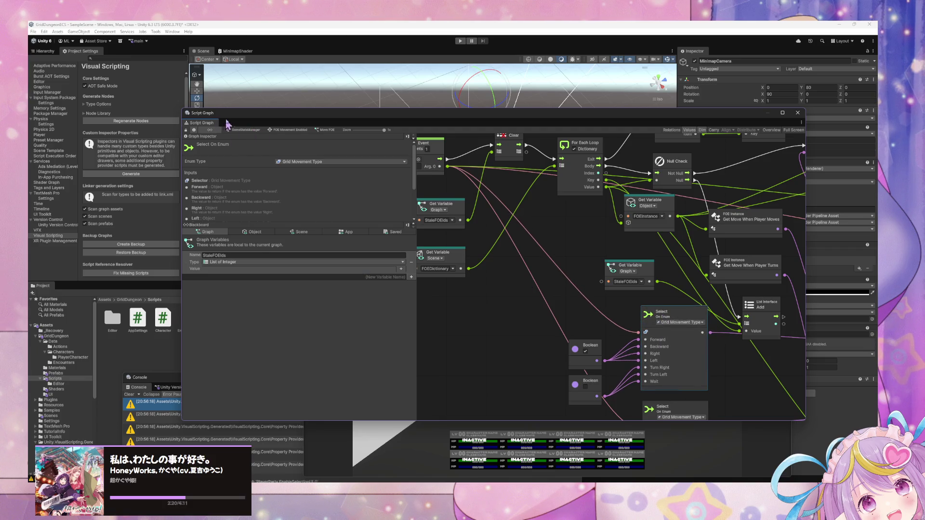
pyautogui.click(241, 131)
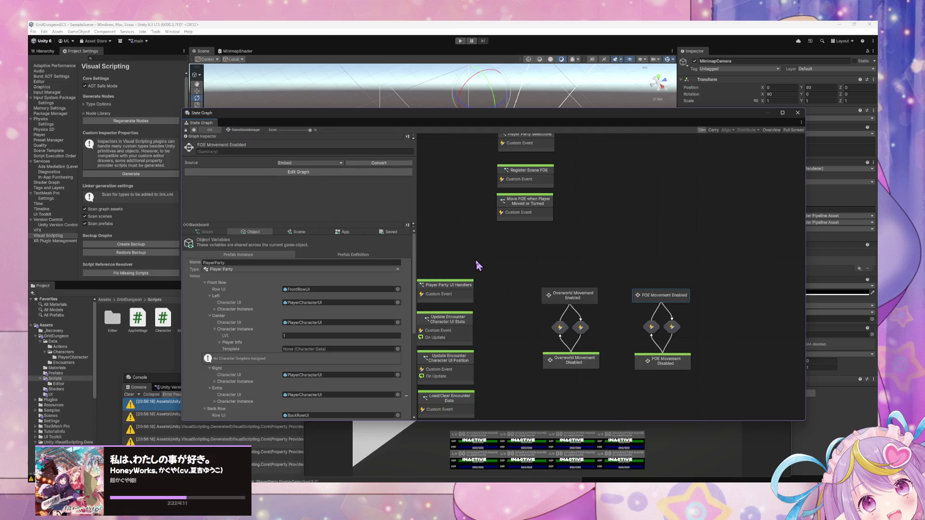
# Paste a Select On Enum node into the Move FOE graph and move it right
pyautogui.doubleClick(514, 216)
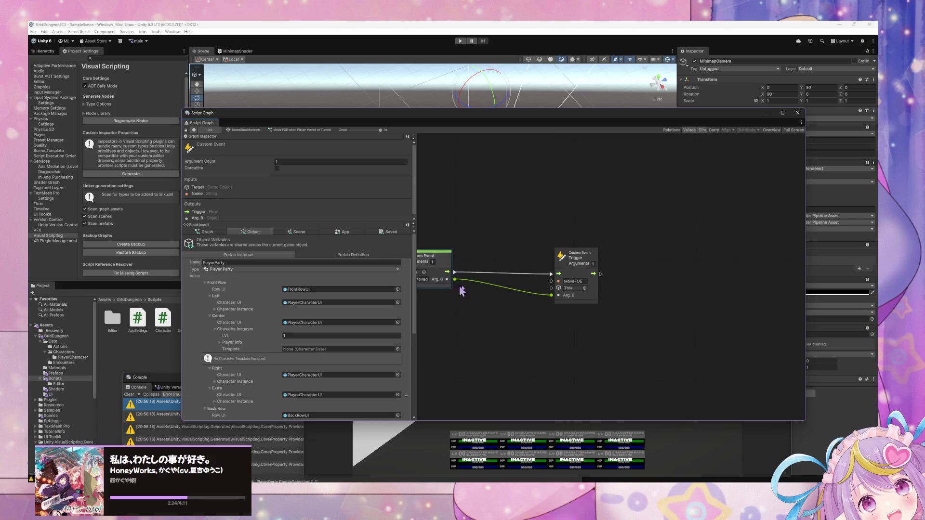
pyautogui.click(667, 305)
pyautogui.hotkey('ctrl', 'v')
pyautogui.moveTo(623, 245)
pyautogui.mouseDown()
pyautogui.moveTo(676, 274)
pyautogui.moveTo(675, 267)
pyautogui.moveTo(722, 256)
pyautogui.mouseUp()
pyautogui.rightClick(645, 273)
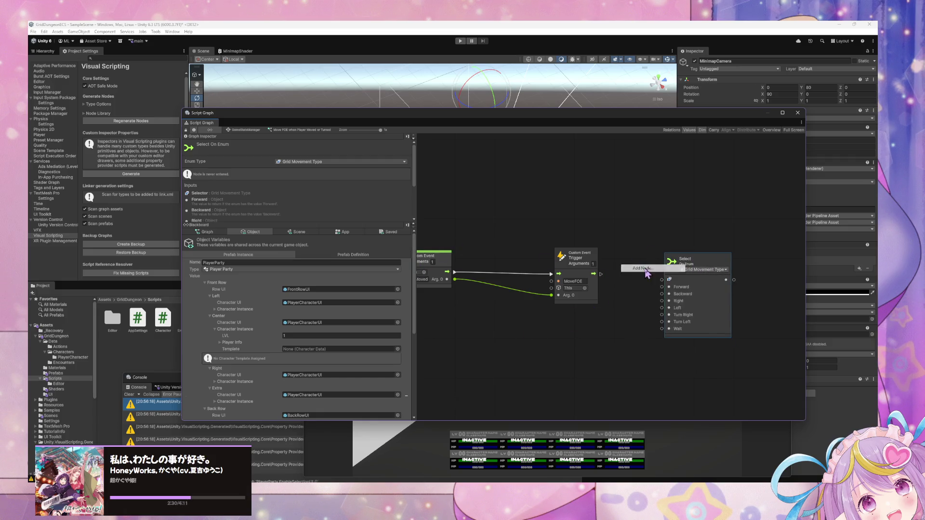
pyautogui.click(643, 268)
pyautogui.press('Escape')
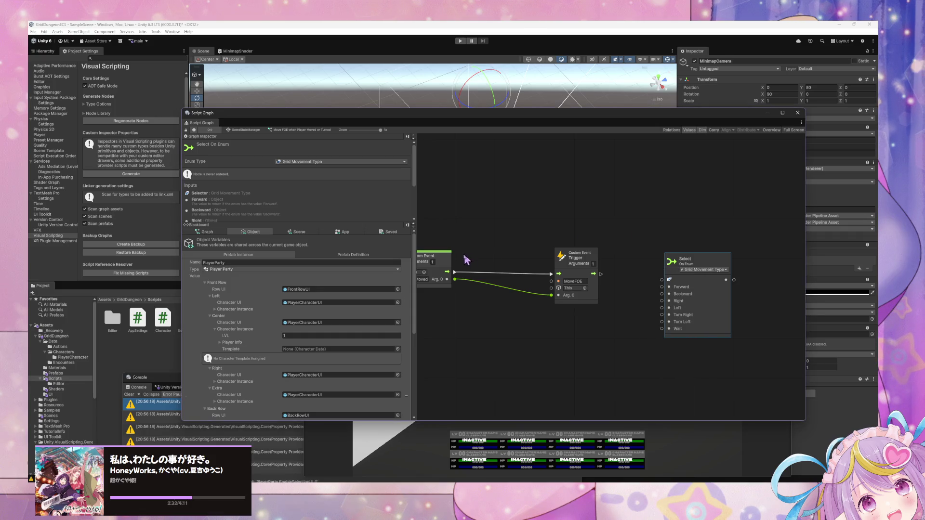
# Make the Custom Event a coroutine, then go back to GameStateManager and select the state's title
pyautogui.click(447, 262)
pyautogui.click(278, 169)
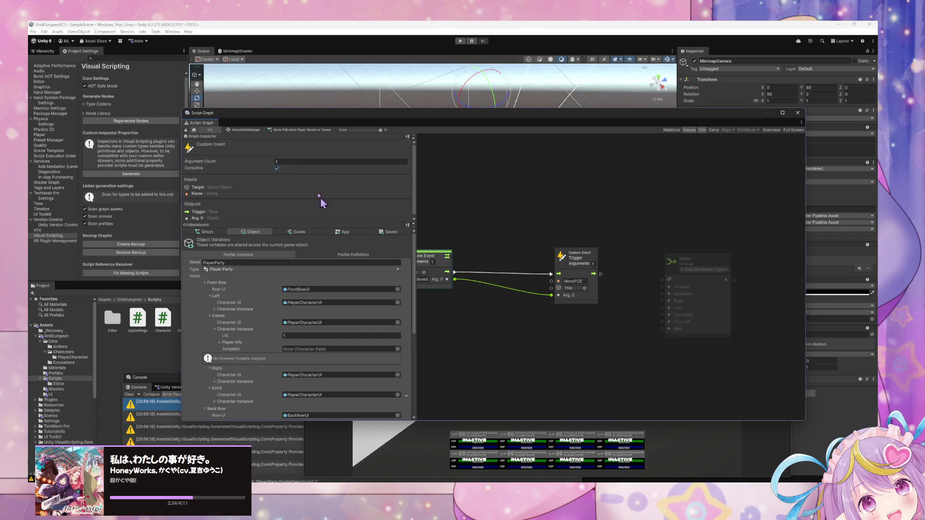
pyautogui.moveTo(325, 119); pyautogui.dragTo(622, 158)
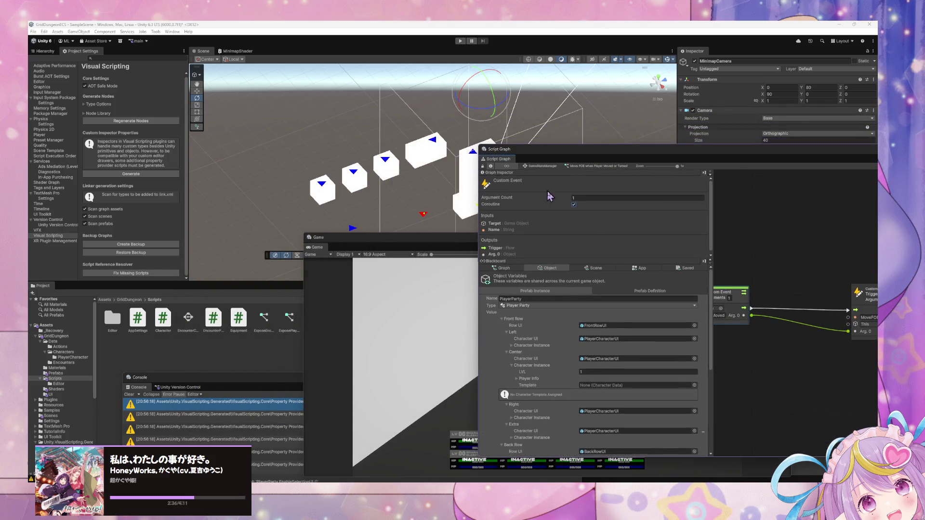
pyautogui.click(546, 167)
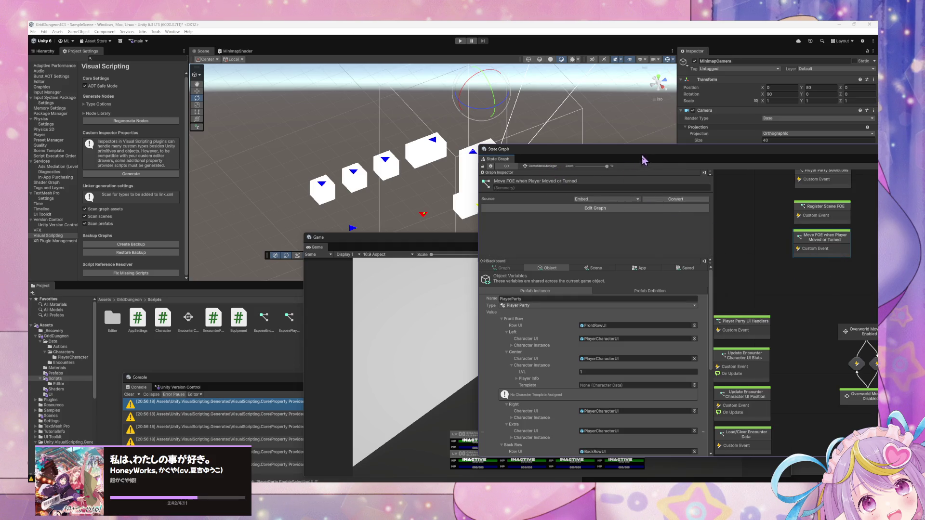
pyautogui.moveTo(643, 155); pyautogui.dragTo(523, 176)
pyautogui.click(437, 202)
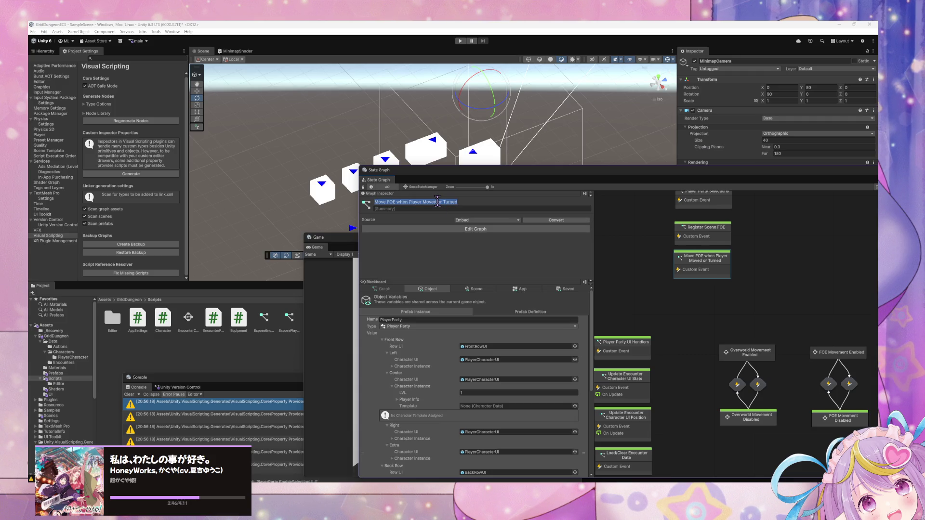
# Replace the Move FOE when Player Moved or Turned title with 'Handle when Player Moved'
pyautogui.write('Handle ')
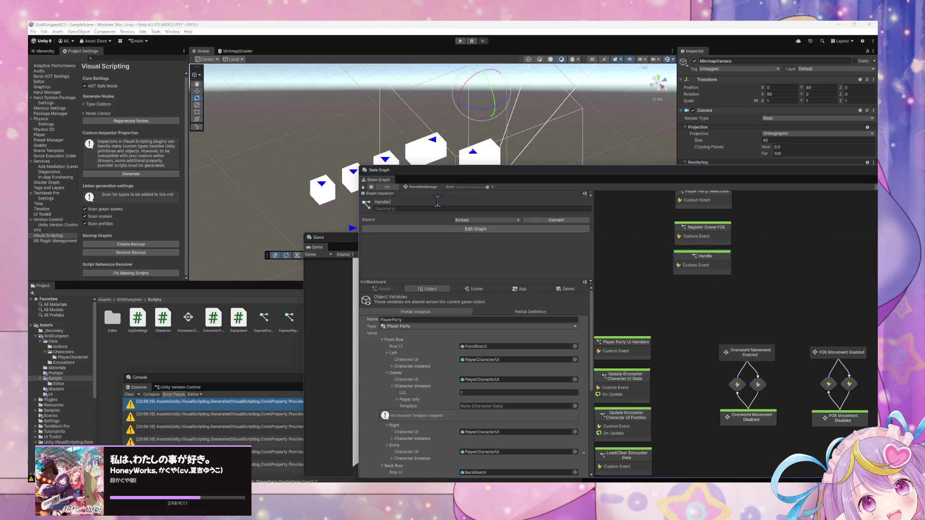
pyautogui.write('Player Move')
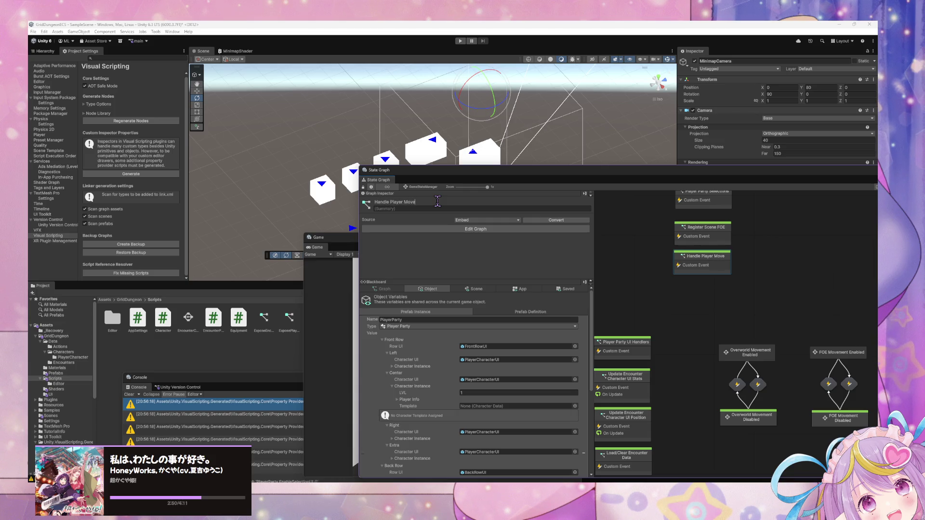
pyautogui.press('BackSpace')
pyautogui.press('BackSpace')
pyautogui.press('BackSpace')
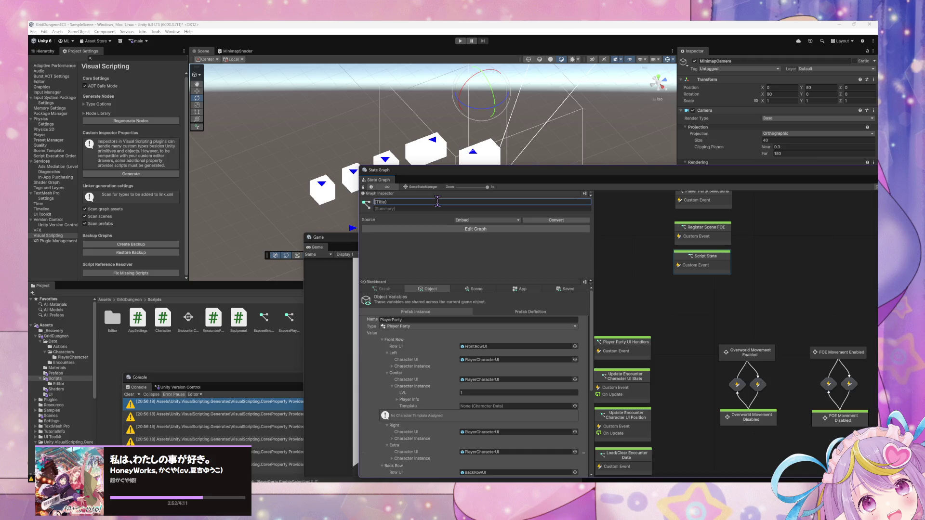
pyautogui.write('Post-')
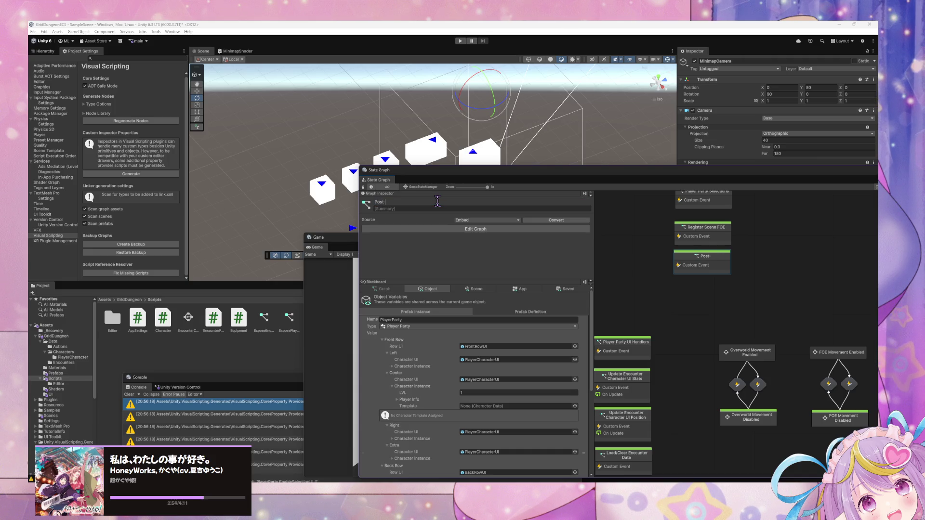
pyautogui.write('Player Move')
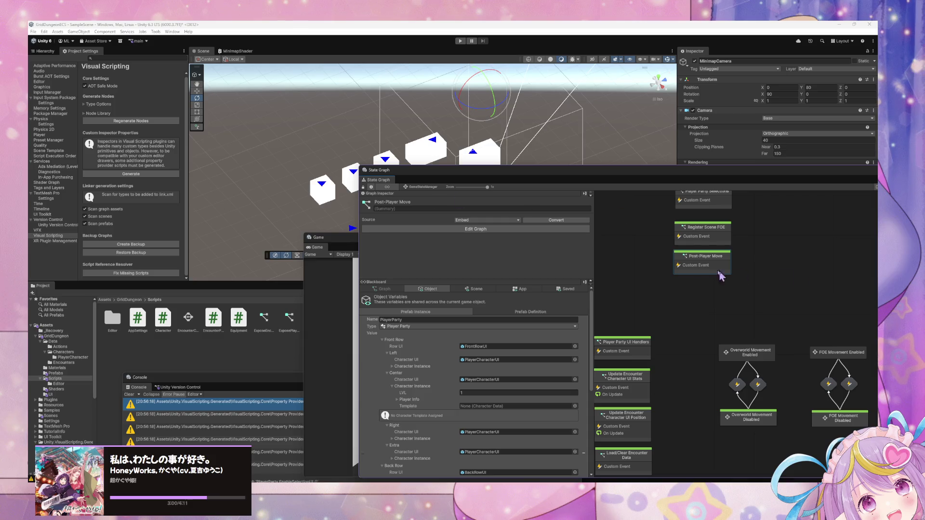
pyautogui.click(415, 203)
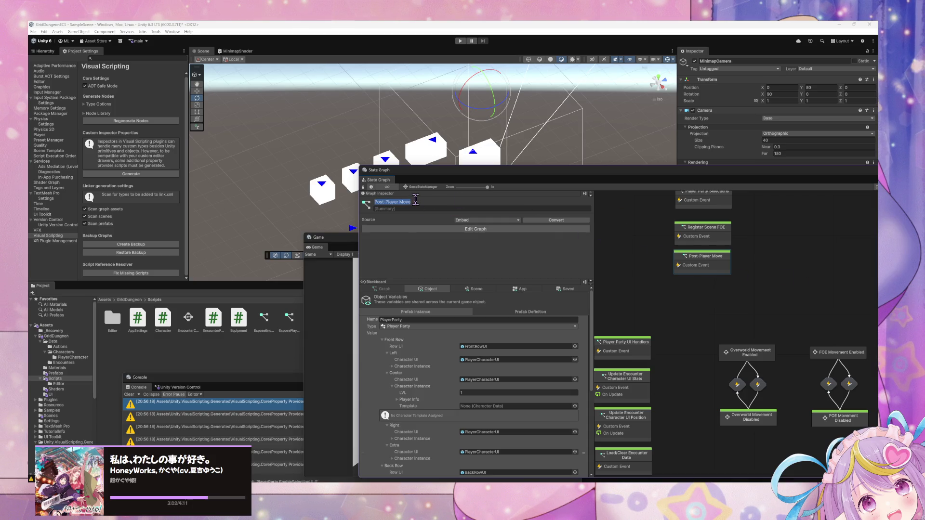
pyautogui.write('Handle')
pyautogui.write(' when P')
pyautogui.write('ves')
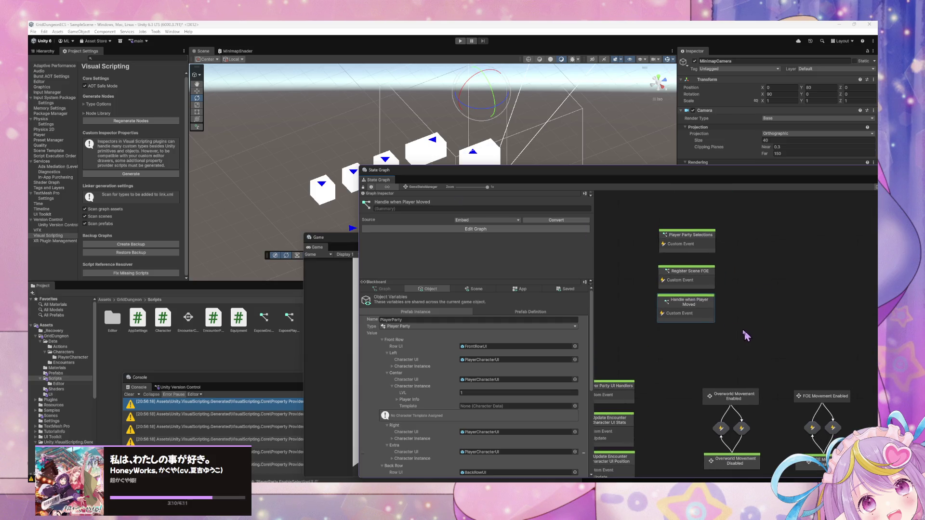
# Add a Wait For Next Frame node after the Custom Event's flow output
pyautogui.doubleClick(698, 313)
pyautogui.moveTo(740, 304); pyautogui.dragTo(662, 271)
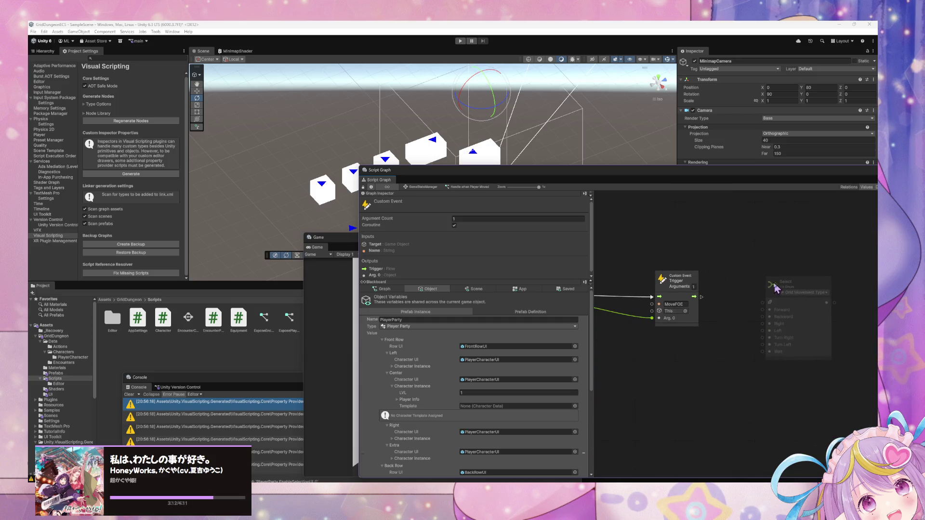
pyautogui.moveTo(694, 296); pyautogui.dragTo(721, 298)
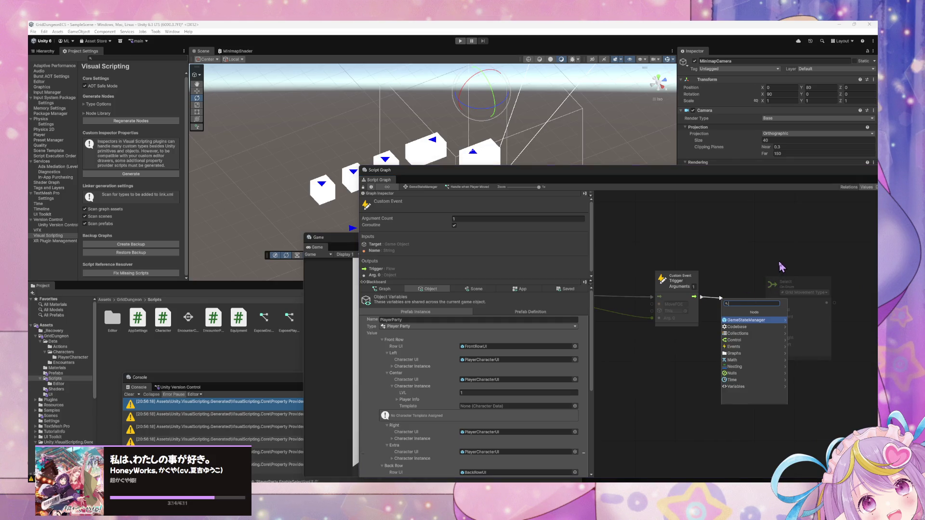
pyautogui.write('next frame')
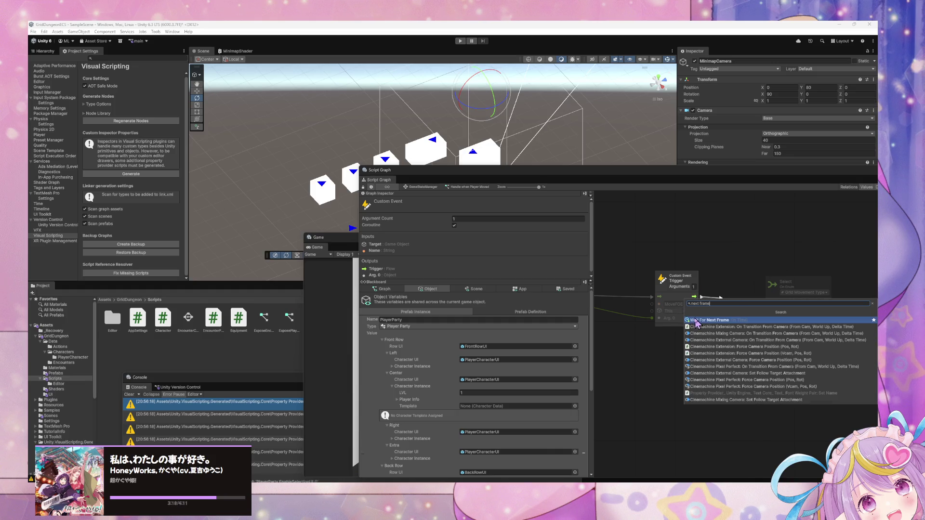
pyautogui.press('Return')
pyautogui.moveTo(813, 278); pyautogui.dragTo(844, 276)
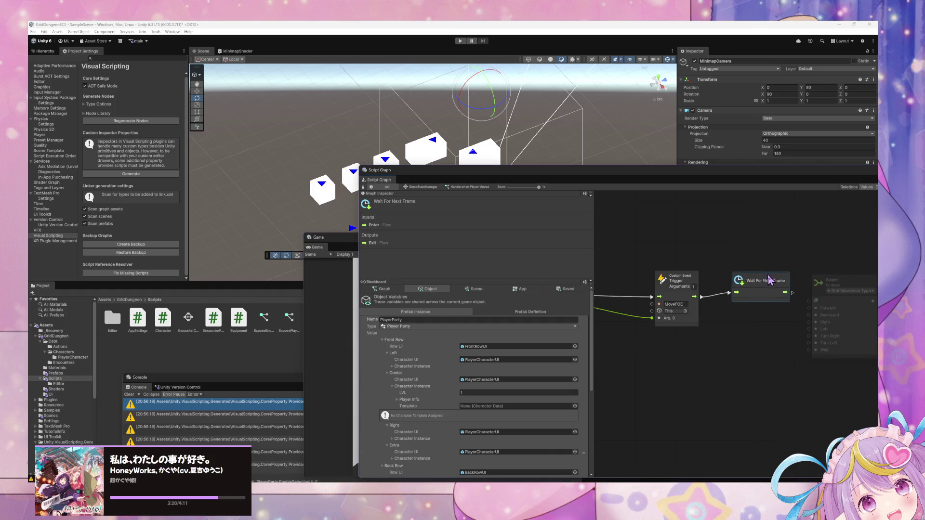
pyautogui.moveTo(762, 286); pyautogui.dragTo(769, 284)
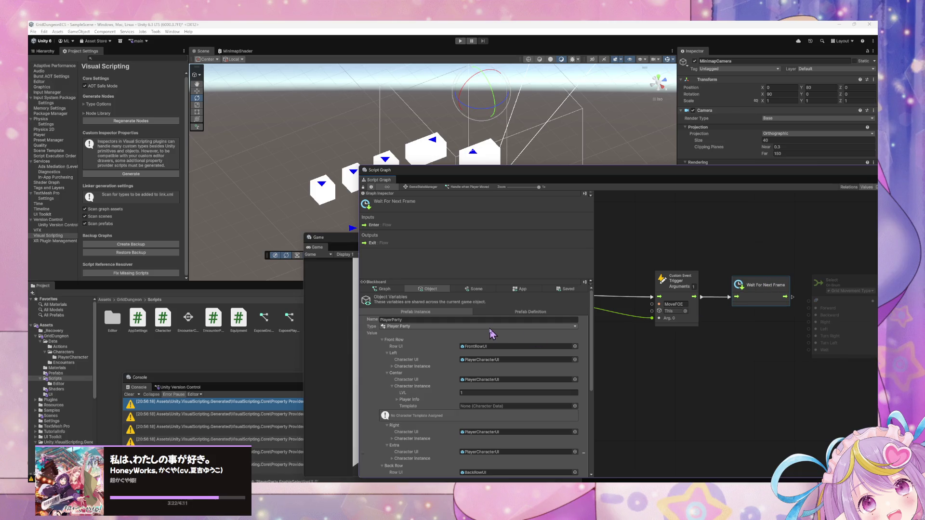
# Delete the leftover Select node from the Handle when Player Moved graph
pyautogui.hscroll(5, 713, 370)
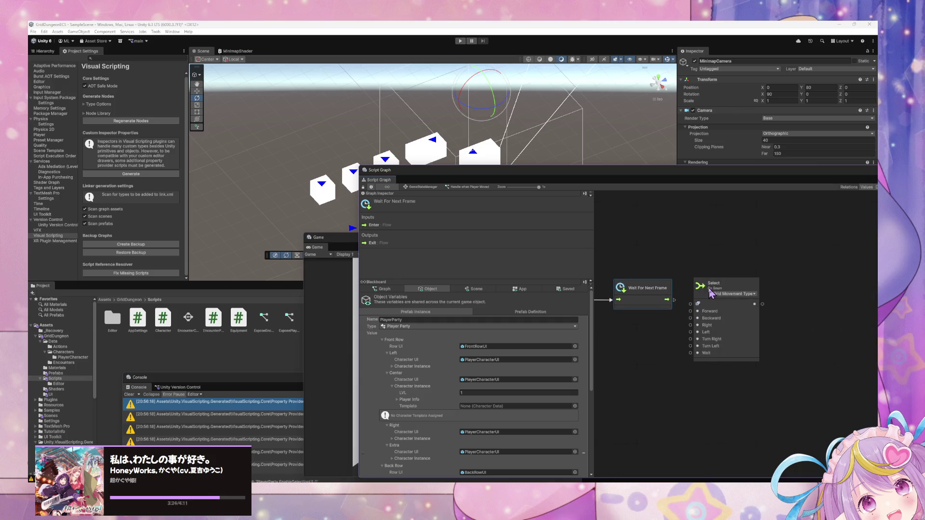
pyautogui.click(712, 289)
pyautogui.press('Delete')
pyautogui.hscroll(-3, 755, 333)
pyautogui.hscroll(-2, 754, 333)
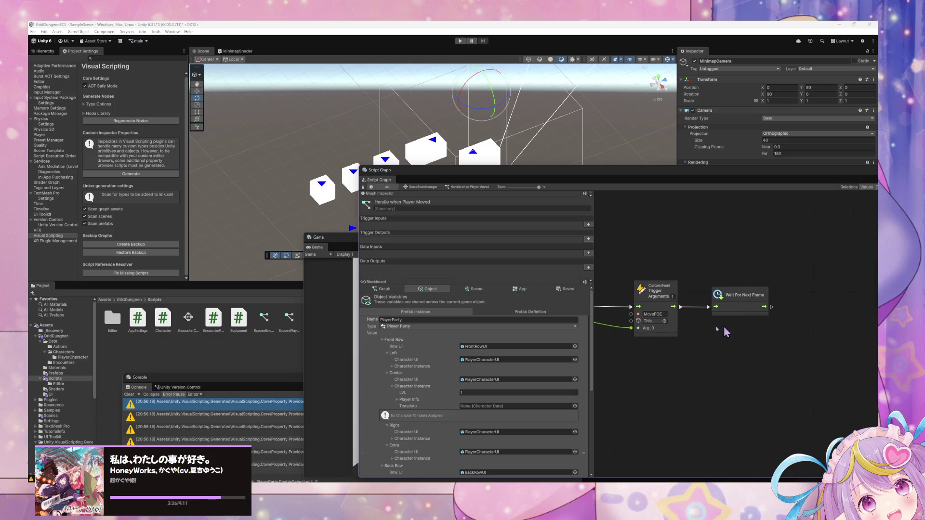
pyautogui.scroll(-5, 456, 399)
pyautogui.scroll(-5, 456, 399)
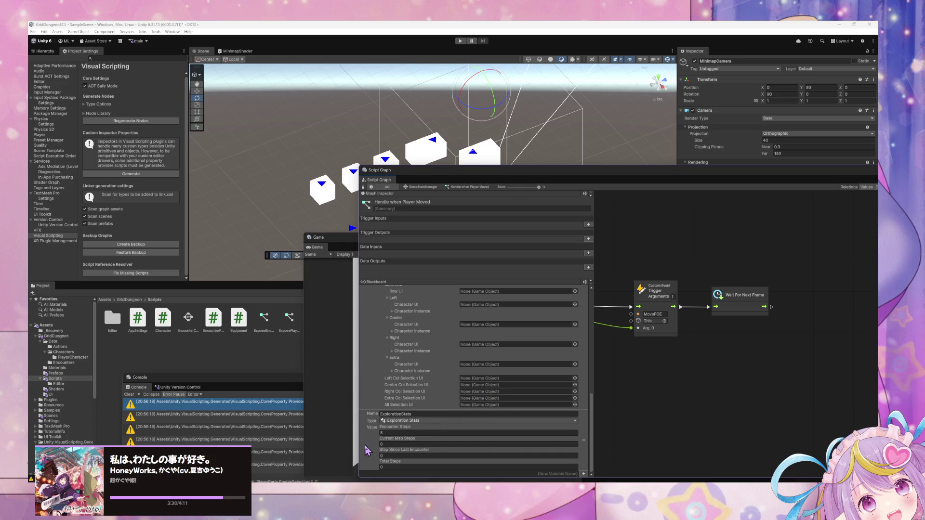
# Add the ExplorationStats variable and an Exploration Stats Step node flowing from Wait For Next Frame
pyautogui.moveTo(363, 440); pyautogui.dragTo(710, 368)
pyautogui.moveTo(767, 381); pyautogui.dragTo(792, 366)
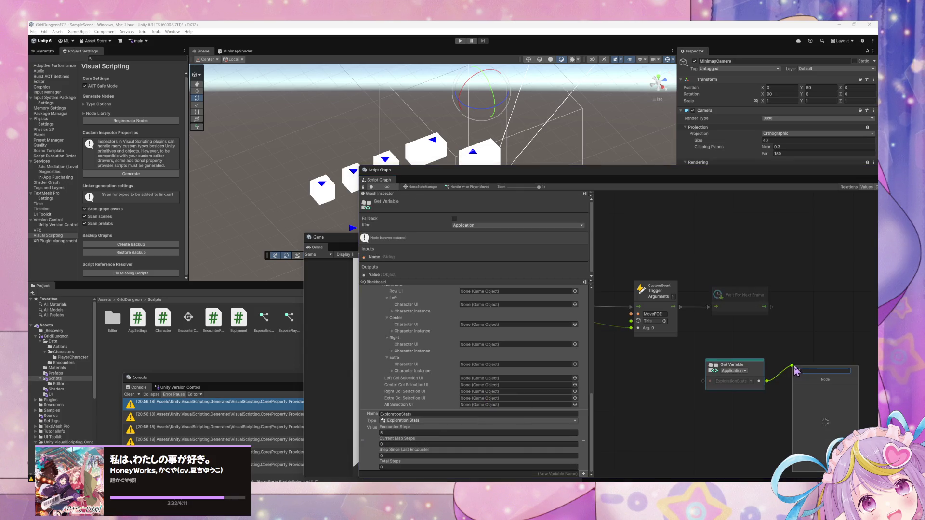
pyautogui.write('explora')
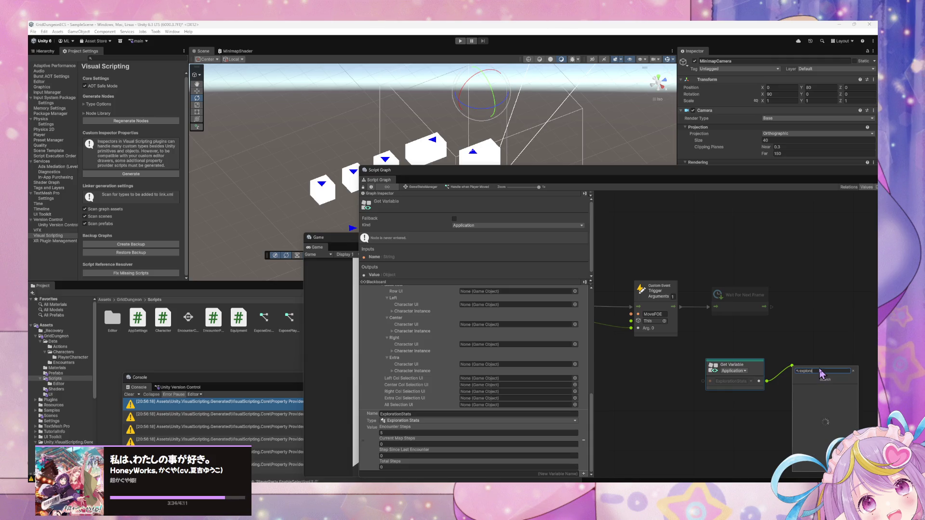
pyautogui.write('tion Stats')
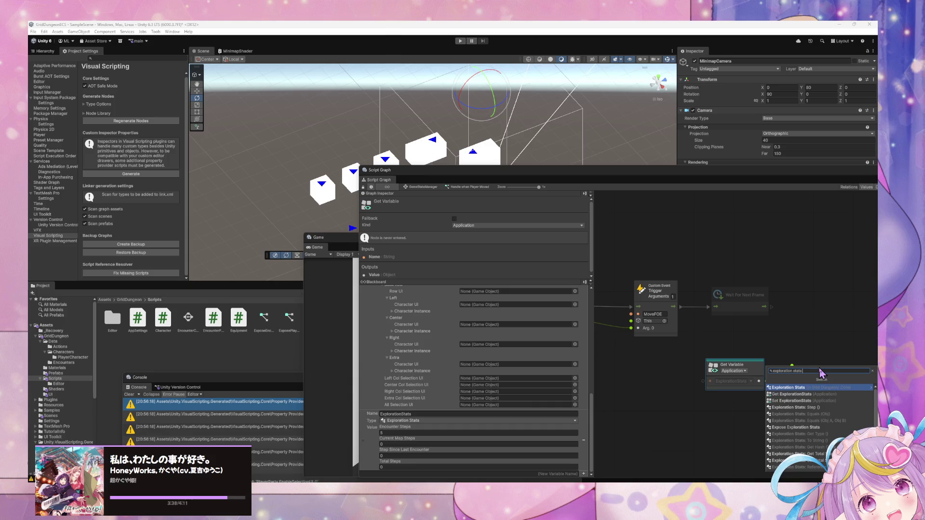
pyautogui.press('Return')
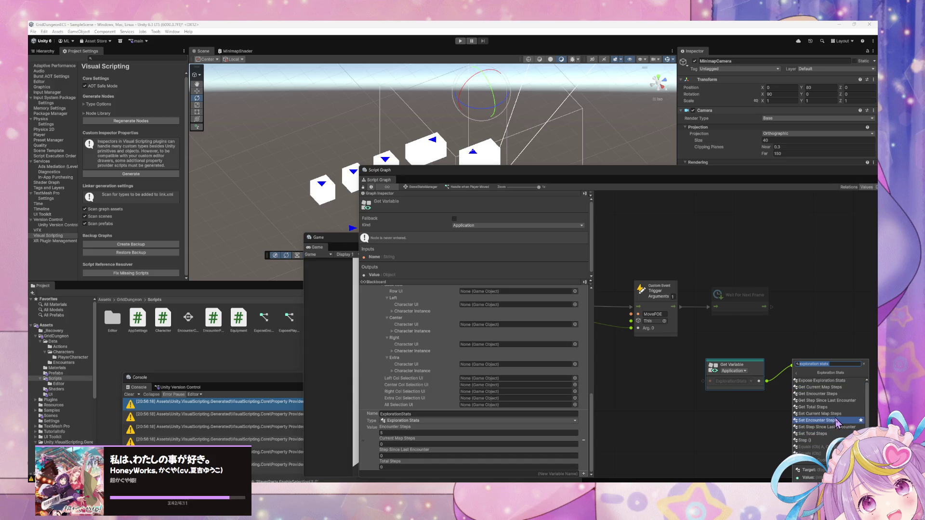
pyautogui.click(818, 440)
pyautogui.moveTo(690, 358)
pyautogui.mouseDown()
pyautogui.moveTo(718, 409)
pyautogui.moveTo(677, 367)
pyautogui.moveTo(681, 423)
pyautogui.mouseUp()
# Add a Step Result Get Type node reading the Step node's result
pyautogui.moveTo(741, 398)
pyautogui.mouseDown()
pyautogui.moveTo(738, 348)
pyautogui.moveTo(783, 383)
pyautogui.mouseUp()
pyautogui.click(819, 300)
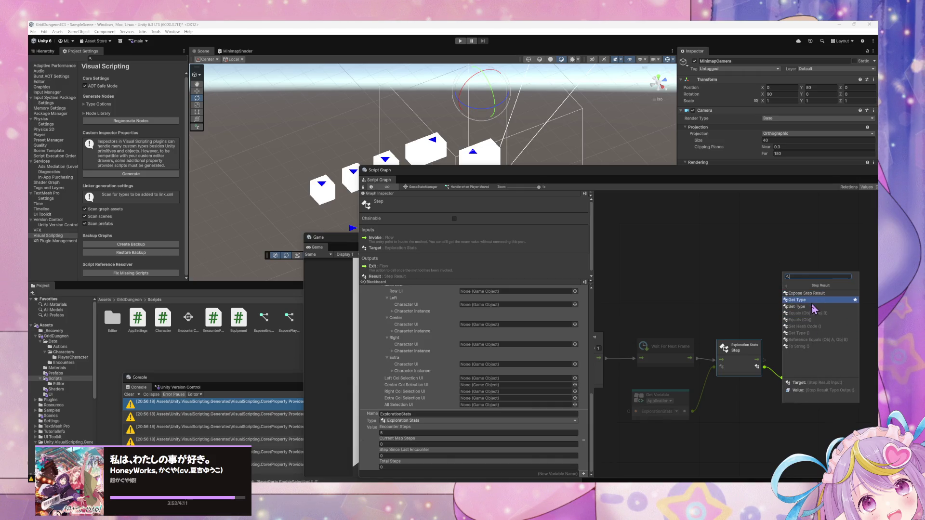
pyautogui.click(815, 301)
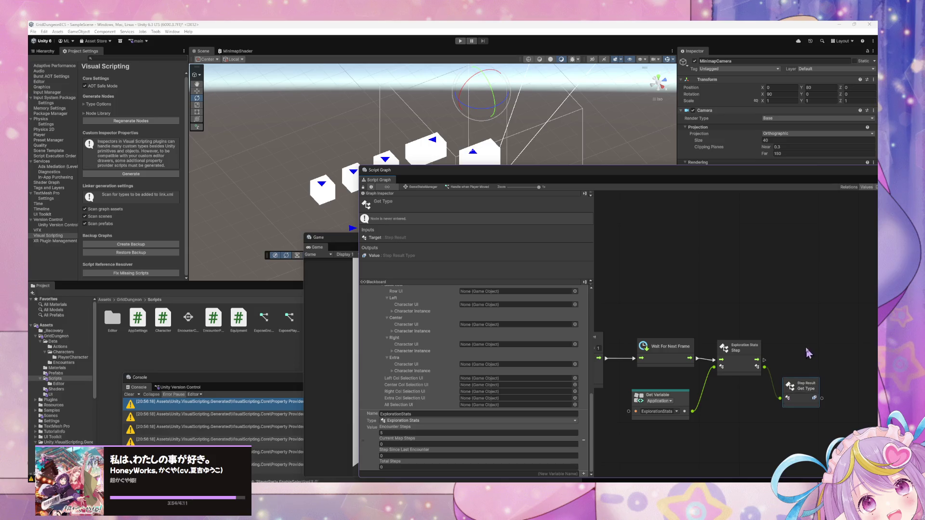
pyautogui.moveTo(807, 323); pyautogui.dragTo(686, 323)
pyautogui.rightClick(728, 322)
pyautogui.write('switch on')
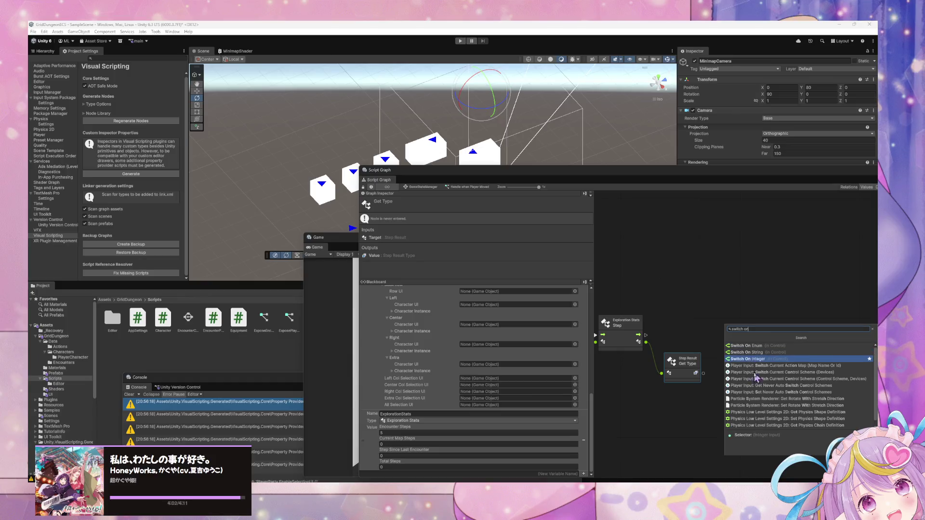
# Add a Switch On Enum node set to Step Result Type
pyautogui.click(735, 348)
pyautogui.click(745, 336)
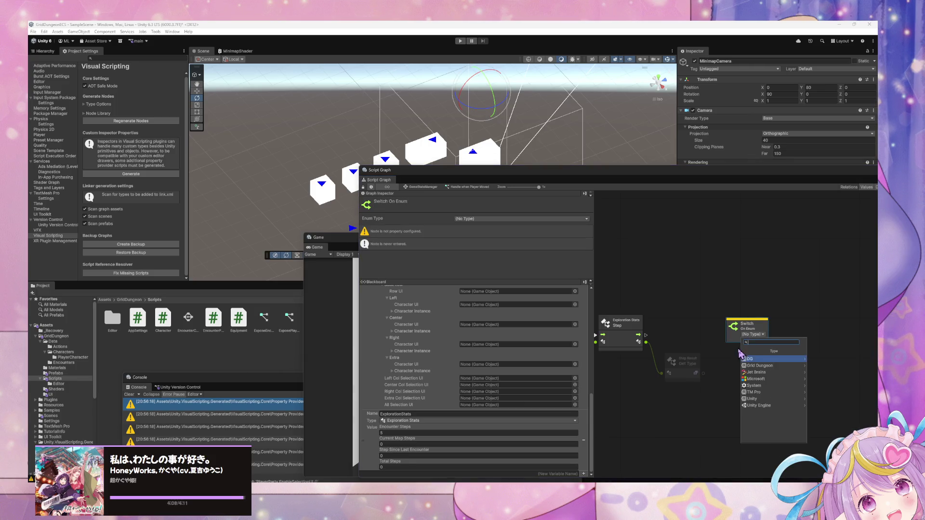
pyautogui.write('step type')
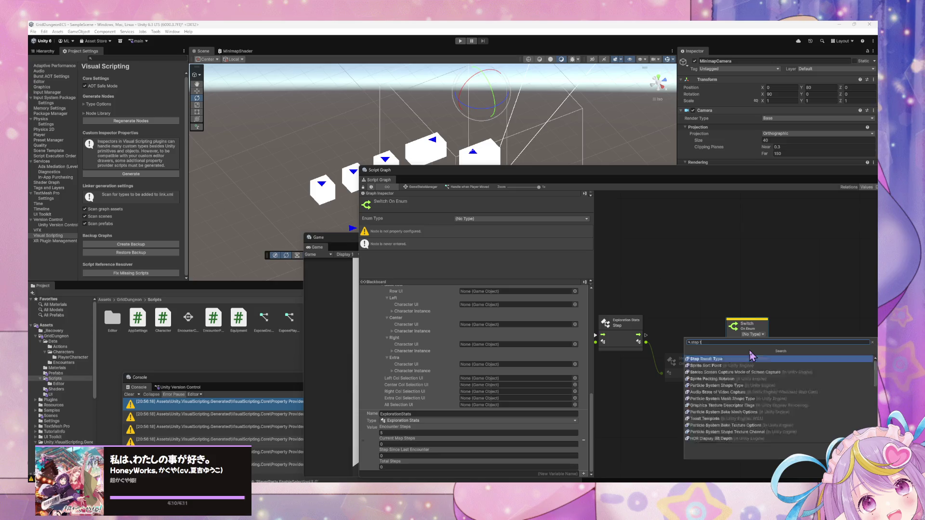
pyautogui.click(752, 356)
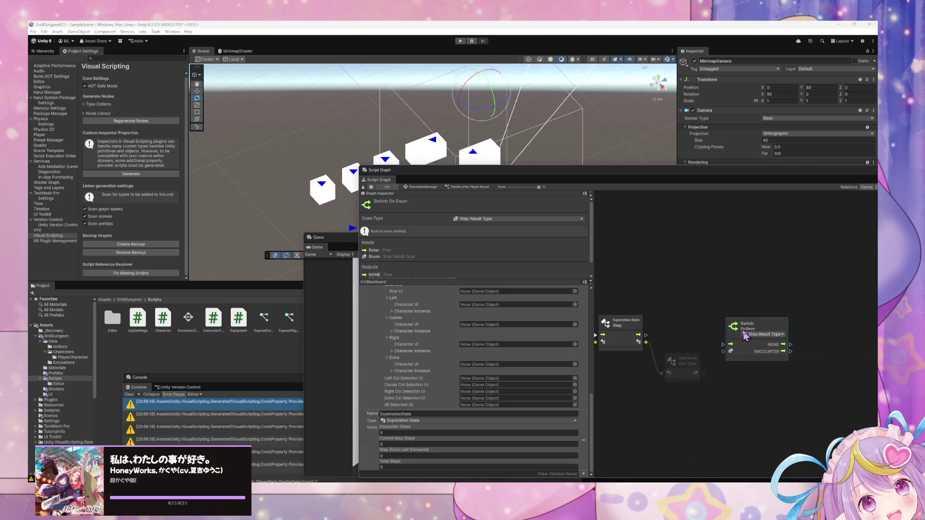
pyautogui.moveTo(735, 332); pyautogui.dragTo(707, 312)
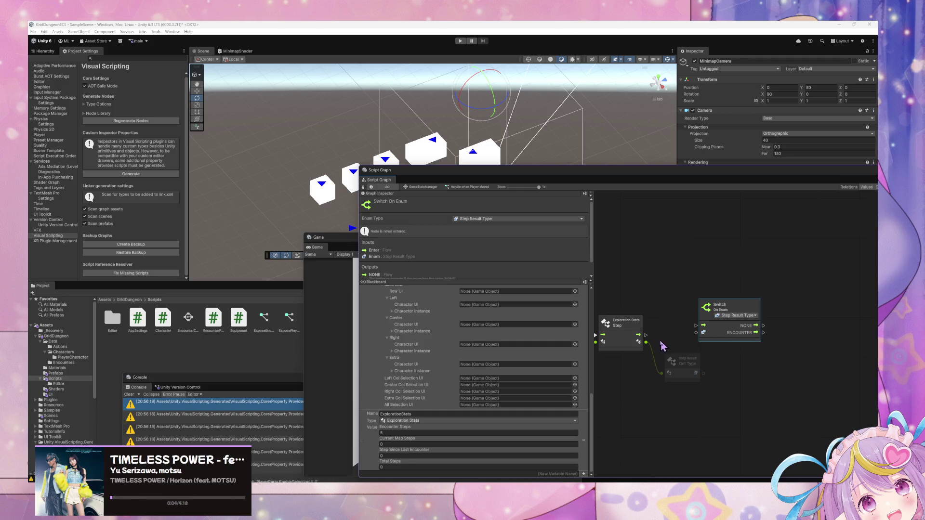
# Wire Step's flow into the switch's Enter and Get Type's output into its Enum input
pyautogui.moveTo(646, 335); pyautogui.dragTo(768, 330)
pyautogui.click(741, 318)
pyautogui.moveTo(695, 373); pyautogui.dragTo(721, 344)
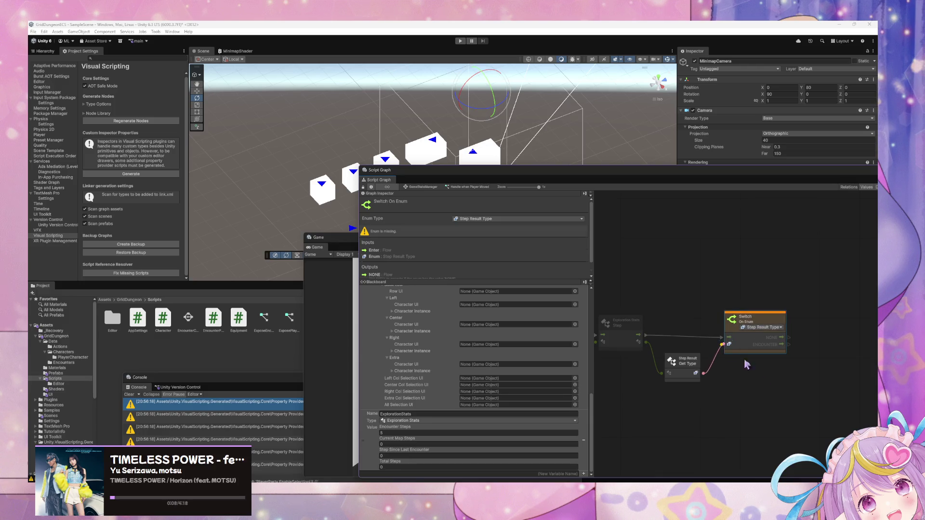
pyautogui.click(703, 387)
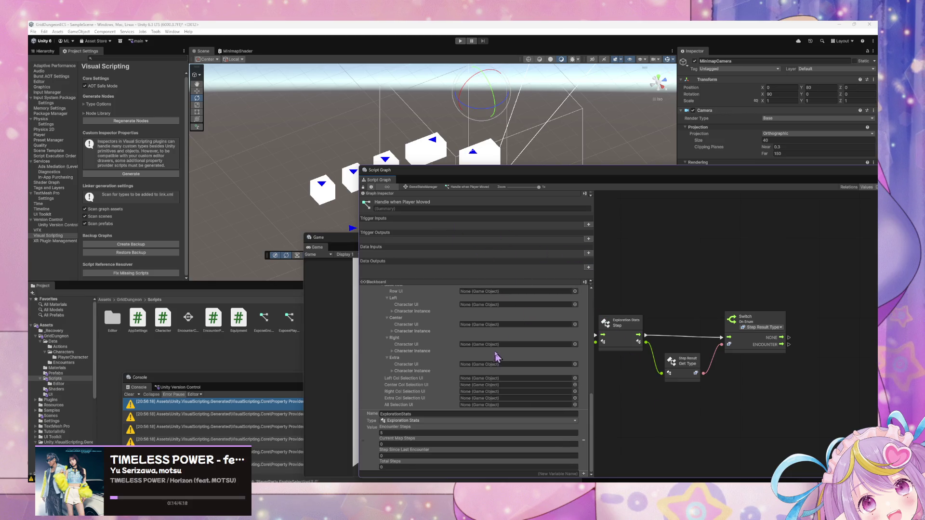
pyautogui.scroll(10, 496, 357)
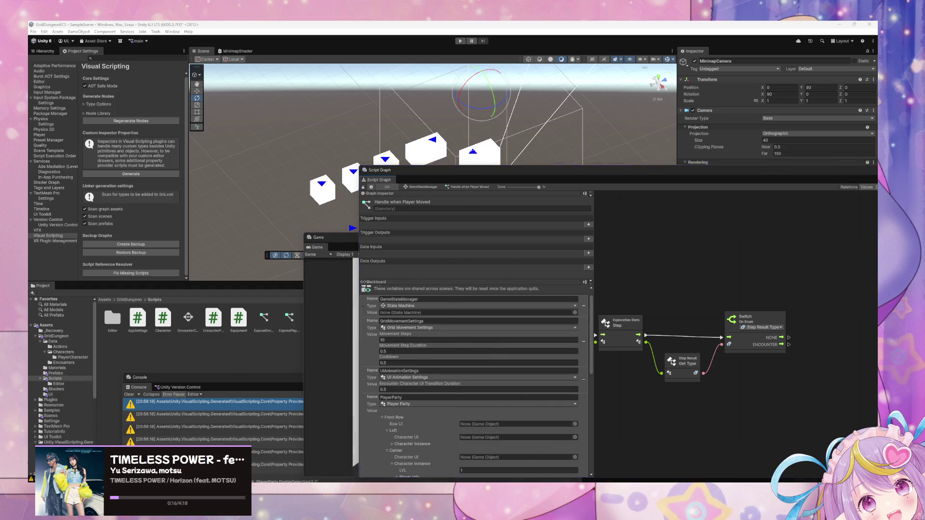
pyautogui.hotkey('alt', 'Tab')
# Search the code for 'enum' and browse the CharacterActionTarget declaration
pyautogui.doubleClick(267, 190)
pyautogui.write('nu')
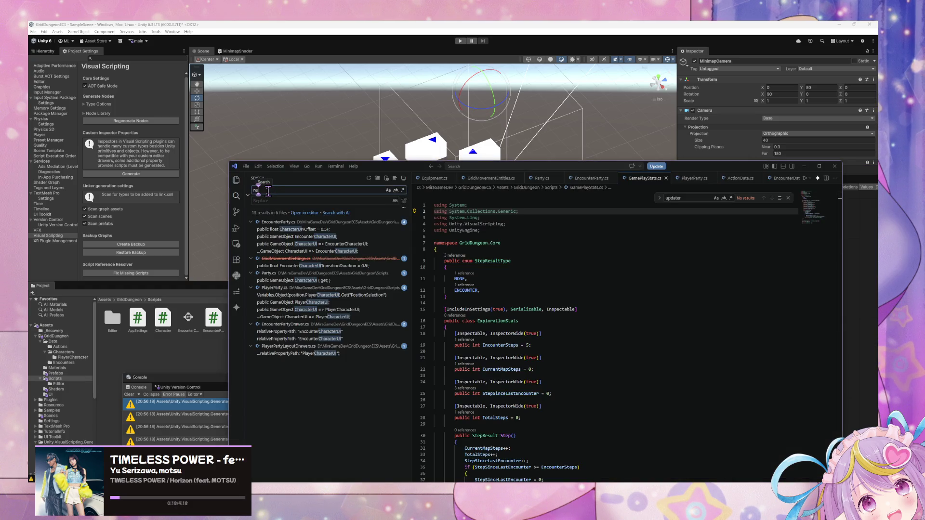
pyautogui.hotkey('ctrl', 'a')
pyautogui.write('enum')
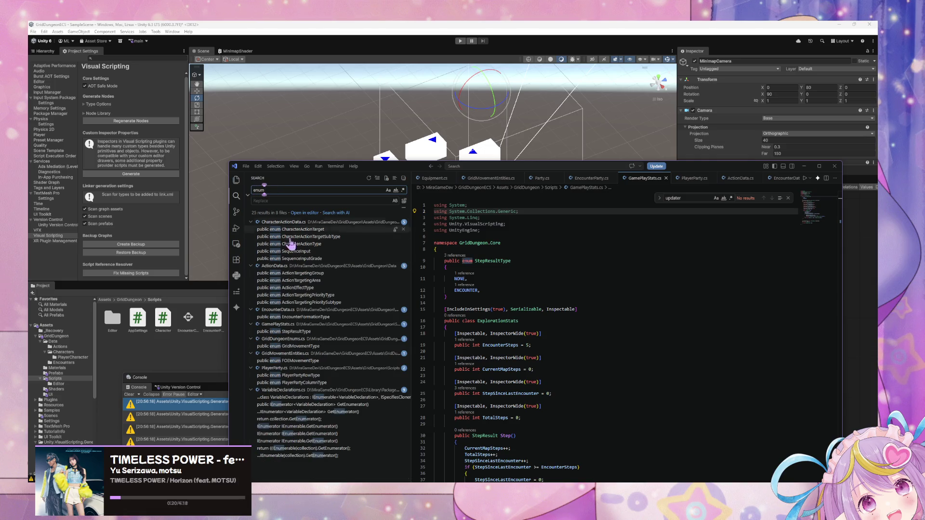
pyautogui.click(308, 229)
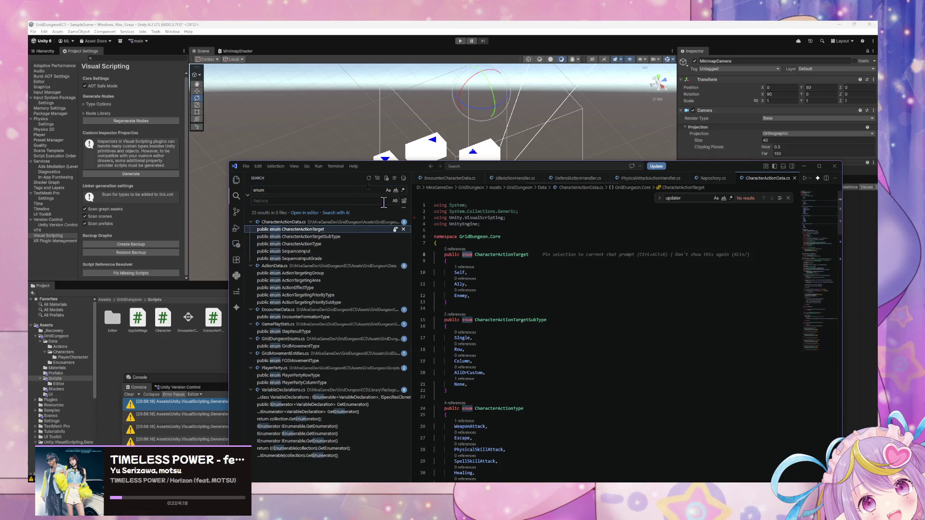
pyautogui.scroll(2, 577, 181)
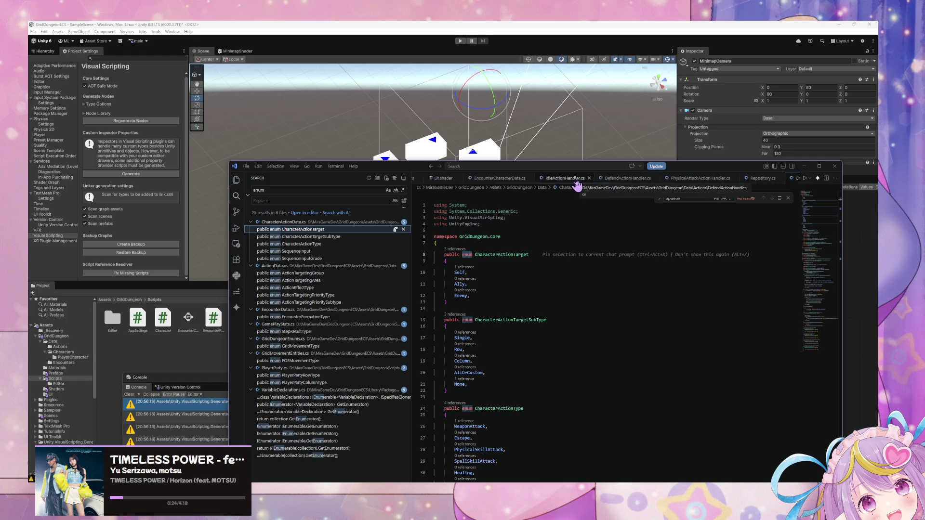
pyautogui.scroll(3, 559, 181)
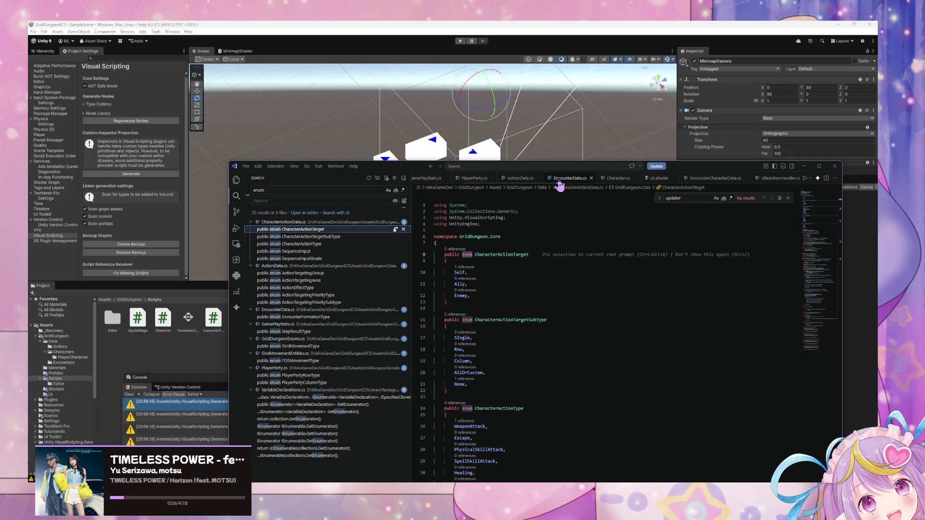
pyautogui.scroll(-3, 558, 181)
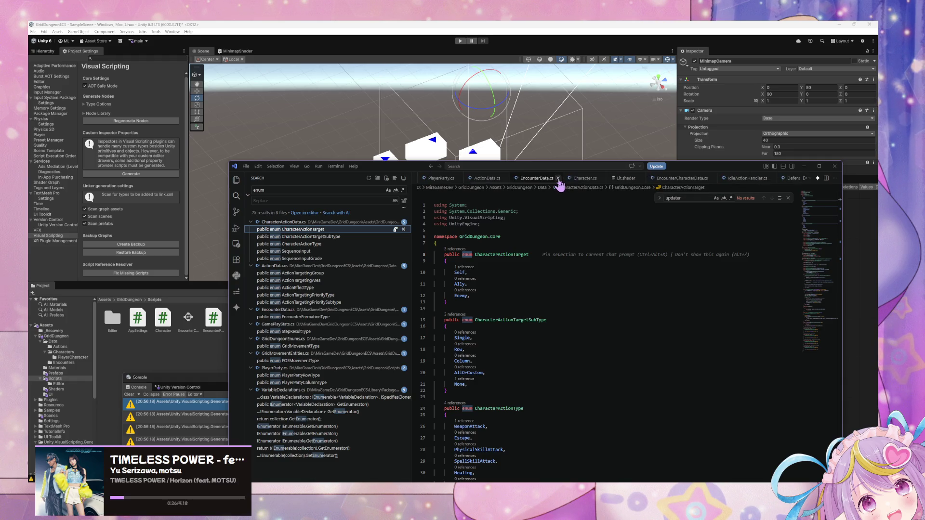
pyautogui.click(240, 184)
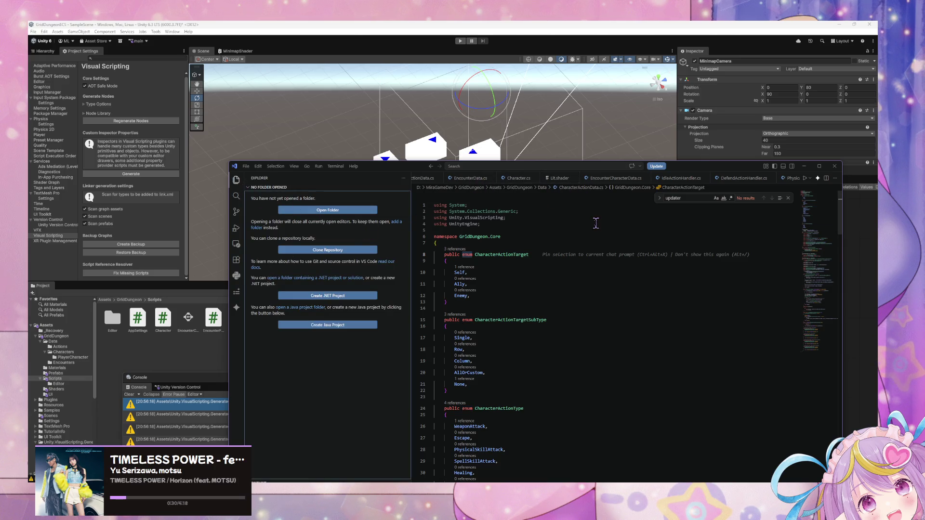
# In GamePlayStats.cs, rename StepResultType values NONE to None and ENCOUNTER to Encounter, and save
pyautogui.hotkey('ctrl', 'p')
pyautogui.write('stat')
pyautogui.press('Return')
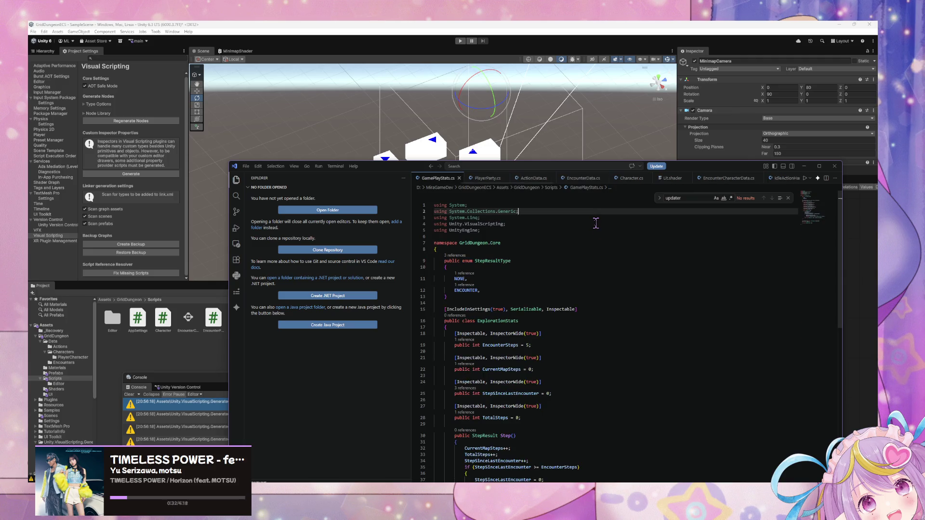
pyautogui.click(461, 279)
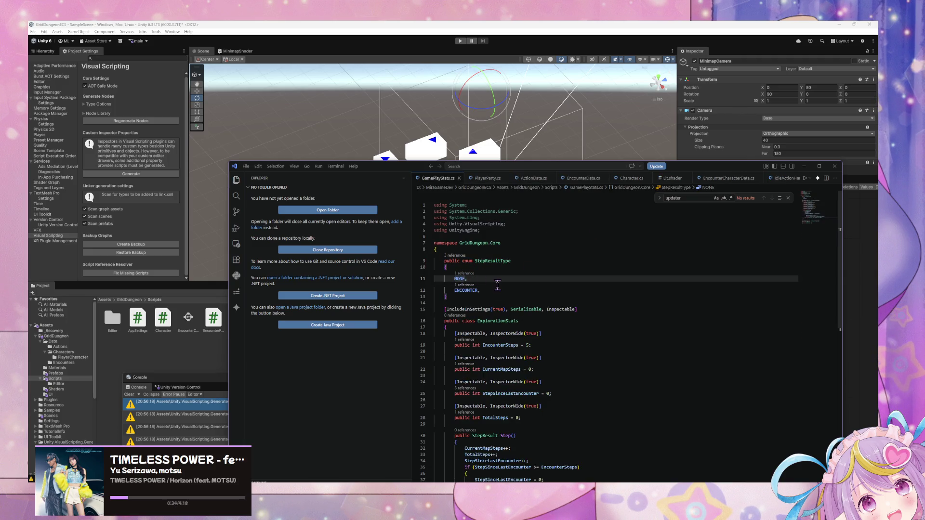
pyautogui.write('None,')
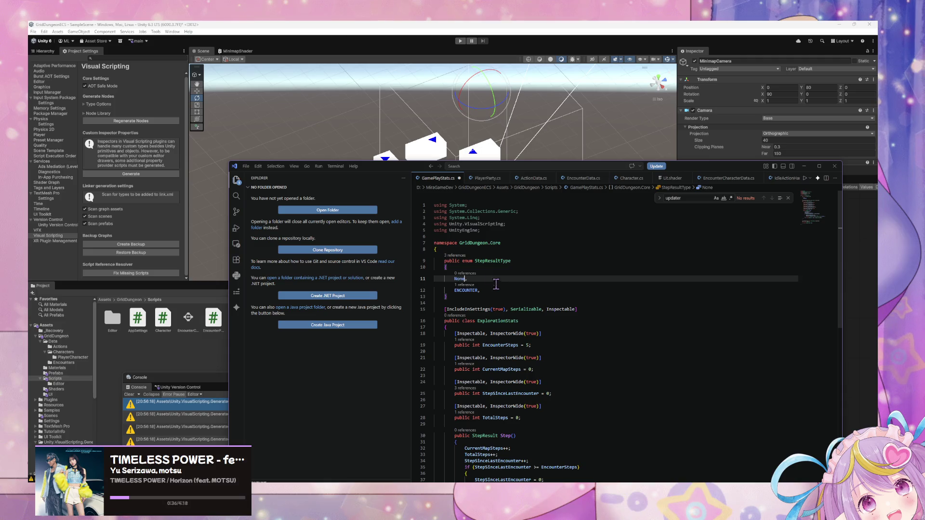
pyautogui.doubleClick(468, 290)
pyautogui.write('En')
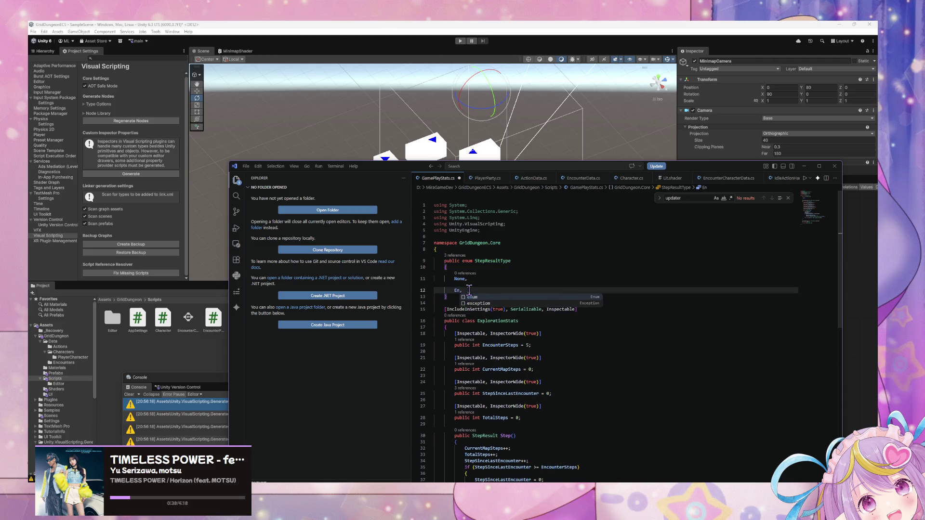
pyautogui.write('counter')
pyautogui.hotkey('ctrl', 's')
# Return to Unity so it recompiles the edited GamePlayStats.cs
pyautogui.click(458, 126)
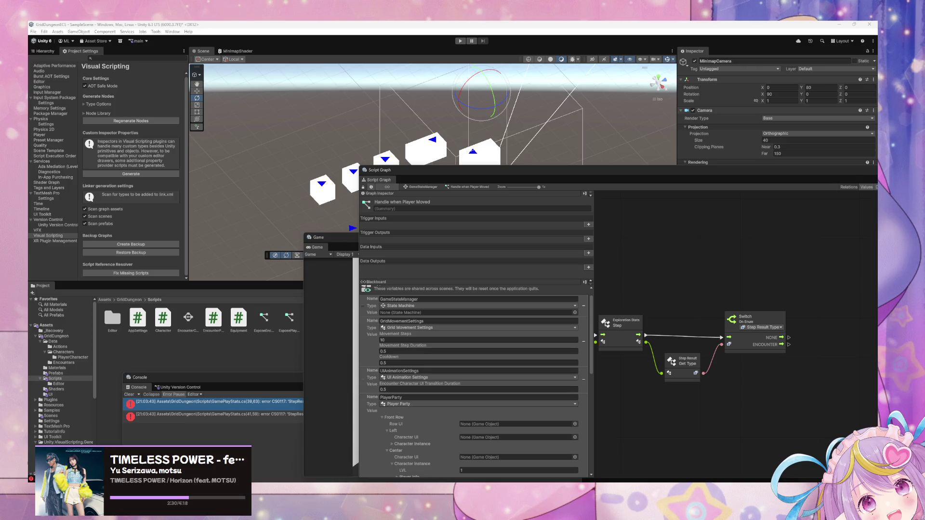
# Regenerate the Visual Scripting nodes and dismiss the completion notice
pyautogui.click(688, 320)
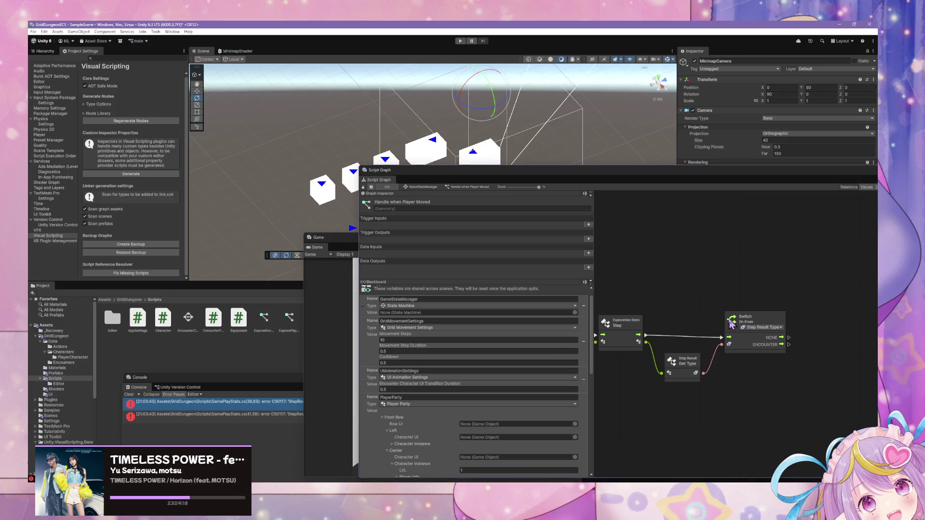
pyautogui.click(121, 121)
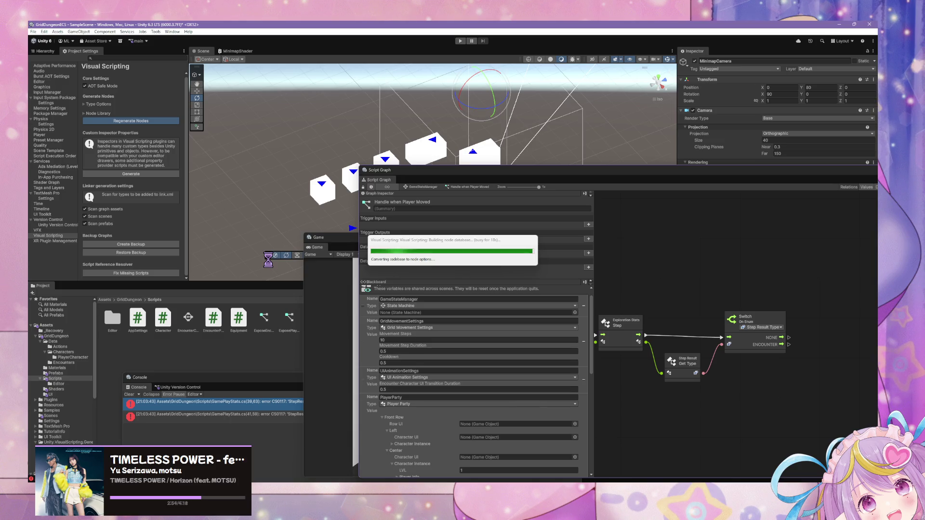
pyautogui.click(466, 265)
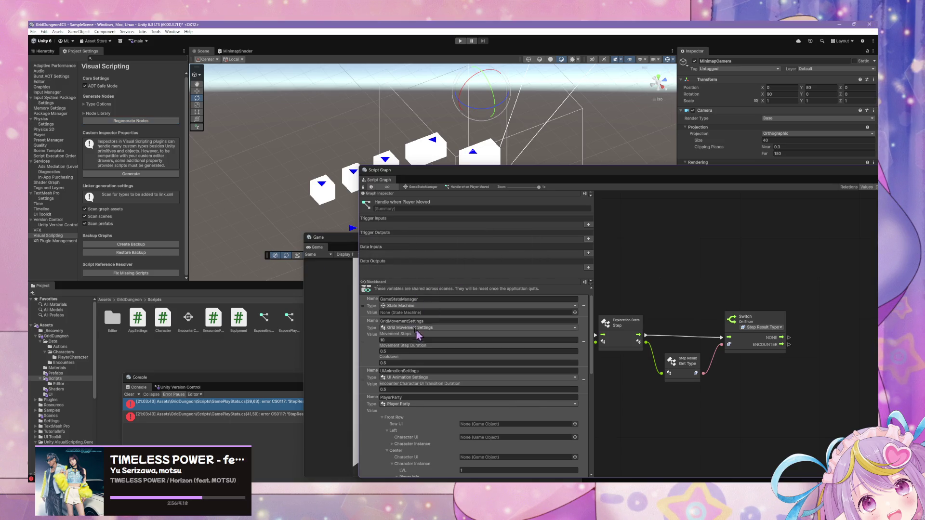
# Check the old Switch On Enum's type choices and the Console errors, then delete the outdated switch
pyautogui.moveTo(754, 322); pyautogui.dragTo(746, 310)
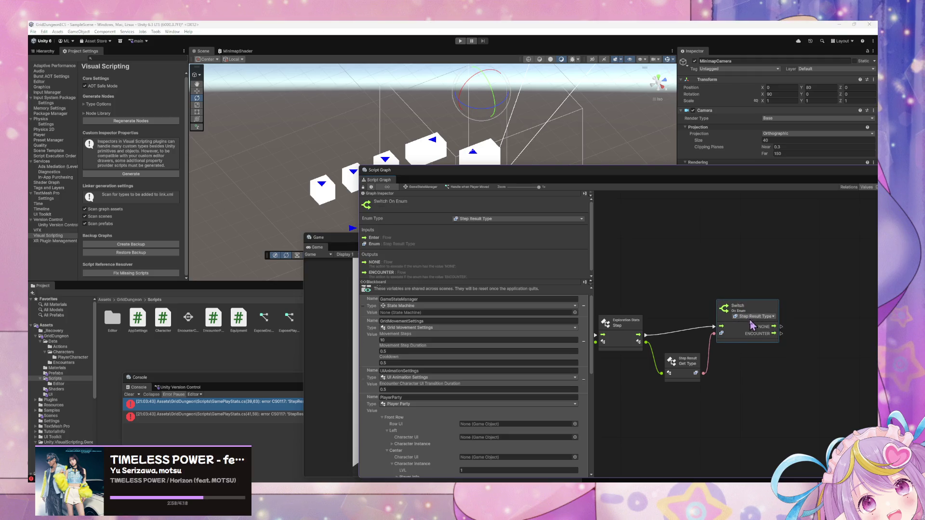
pyautogui.click(757, 318)
pyautogui.click(692, 319)
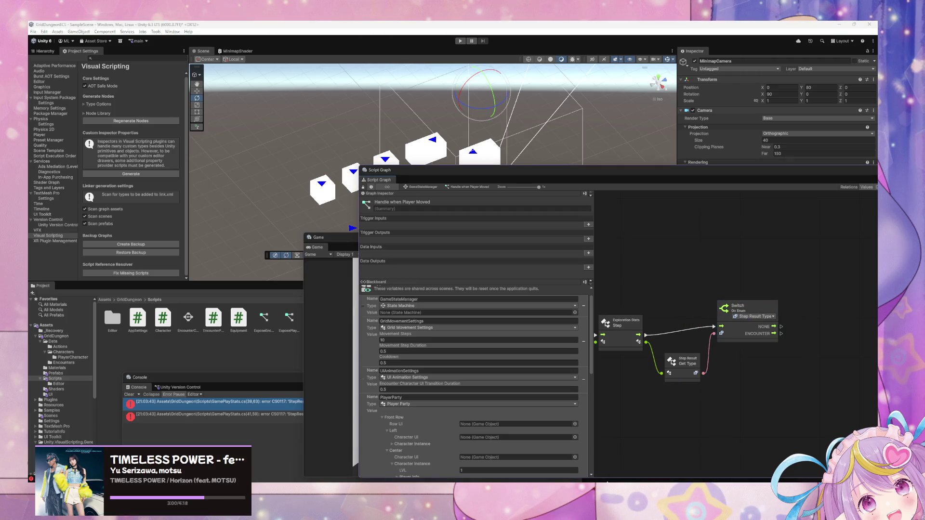
pyautogui.click(242, 415)
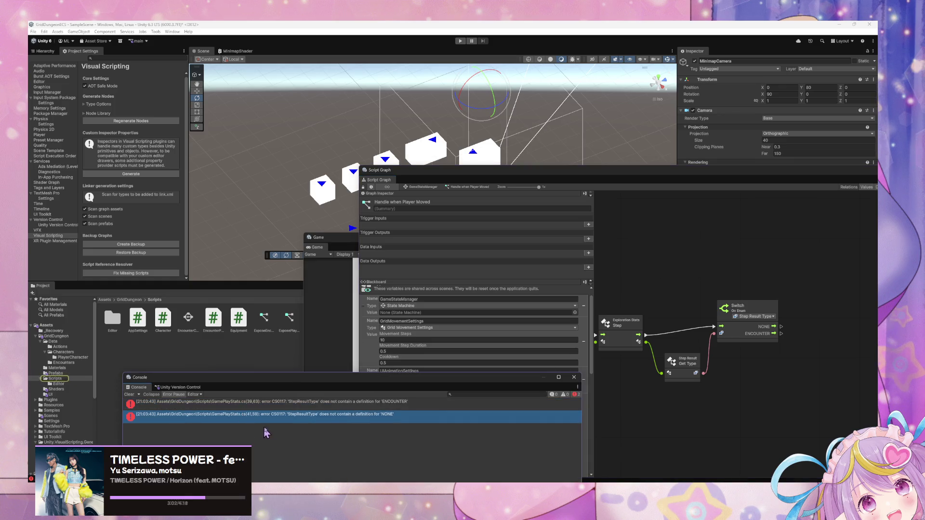
pyautogui.click(745, 318)
pyautogui.press('Delete')
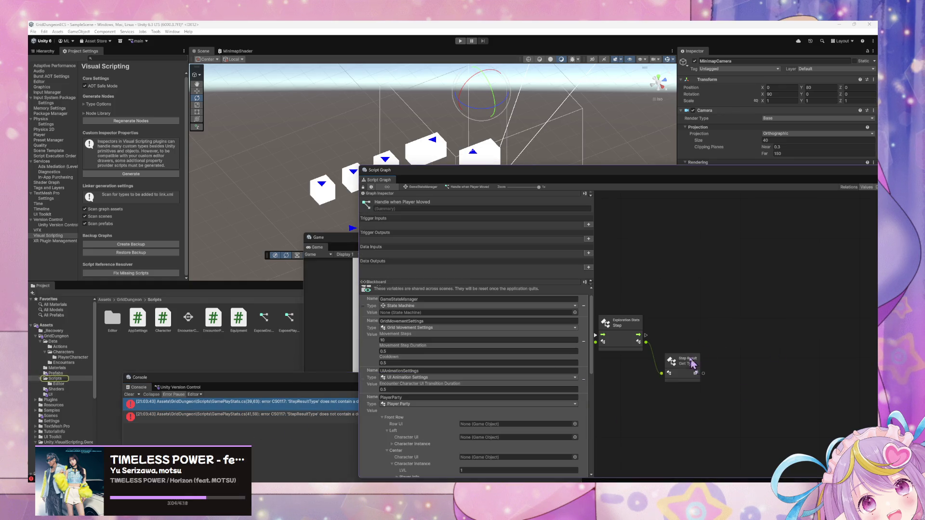
# Search the node finder from Step's flow output for 'ste' and 'sw' without adding a node
pyautogui.moveTo(638, 335); pyautogui.dragTo(719, 335)
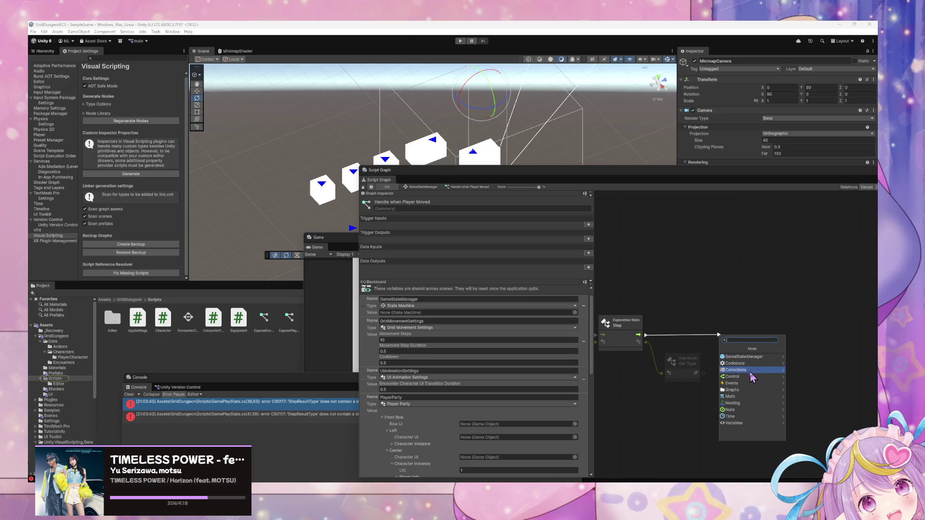
pyautogui.click(752, 376)
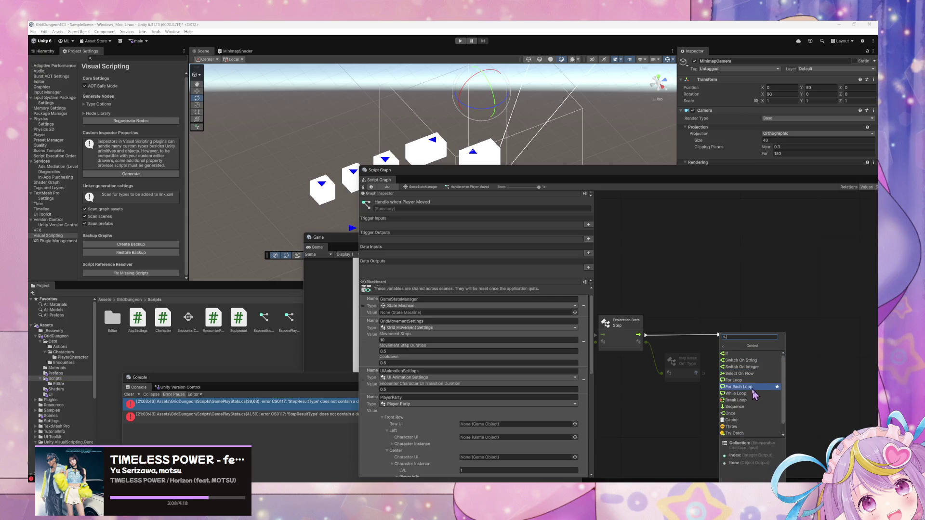
pyautogui.scroll(-1, 754, 395)
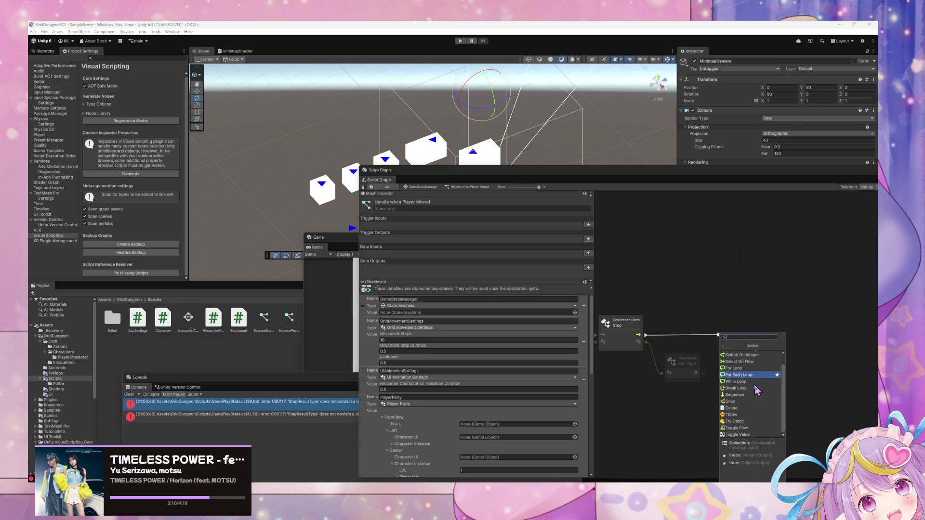
pyautogui.scroll(1, 751, 400)
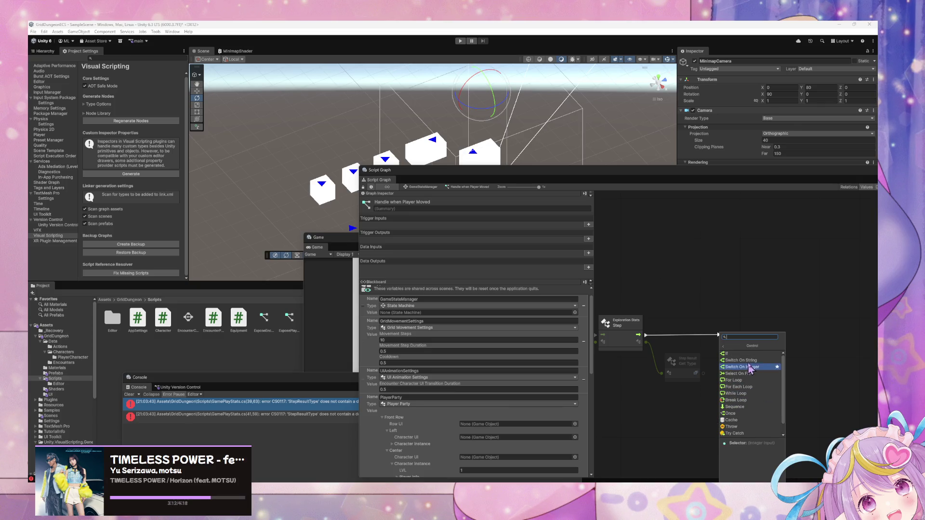
pyautogui.write('ste')
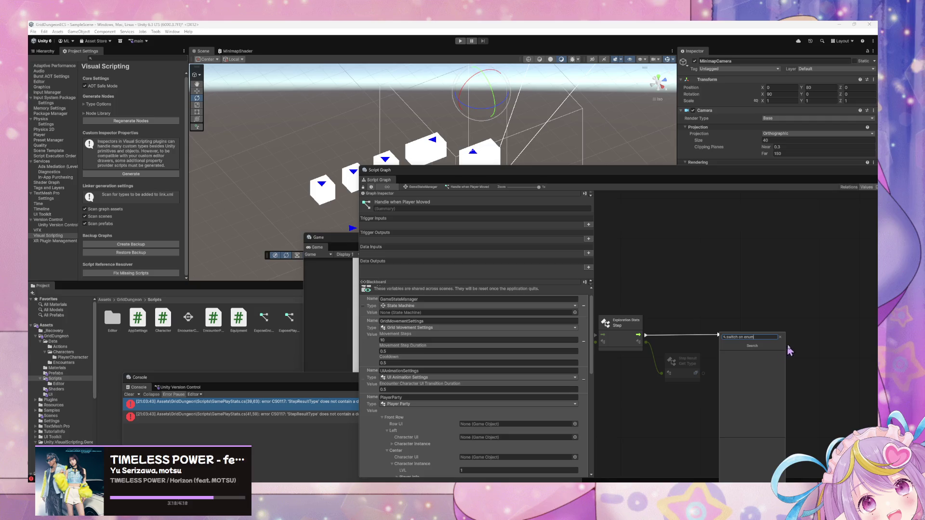
pyautogui.click(802, 339)
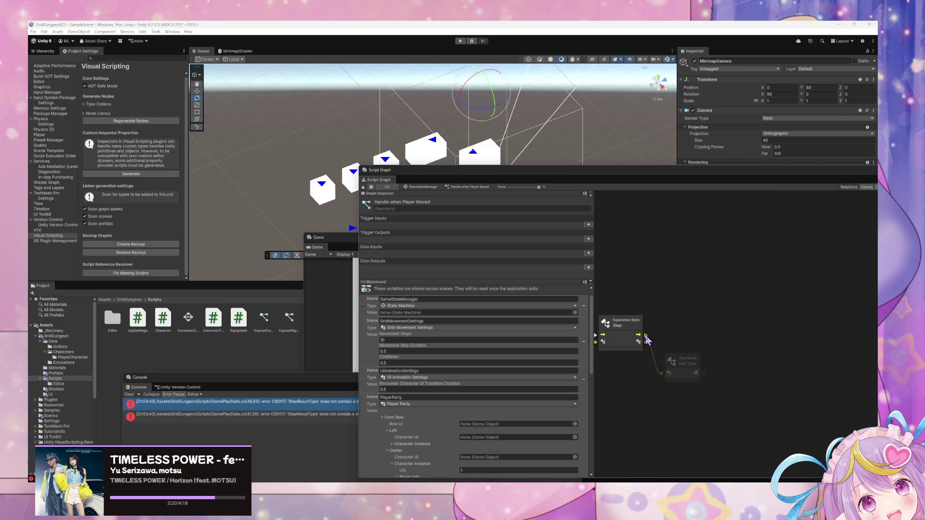
pyautogui.moveTo(646, 335); pyautogui.dragTo(690, 336)
pyautogui.write('switch on enum')
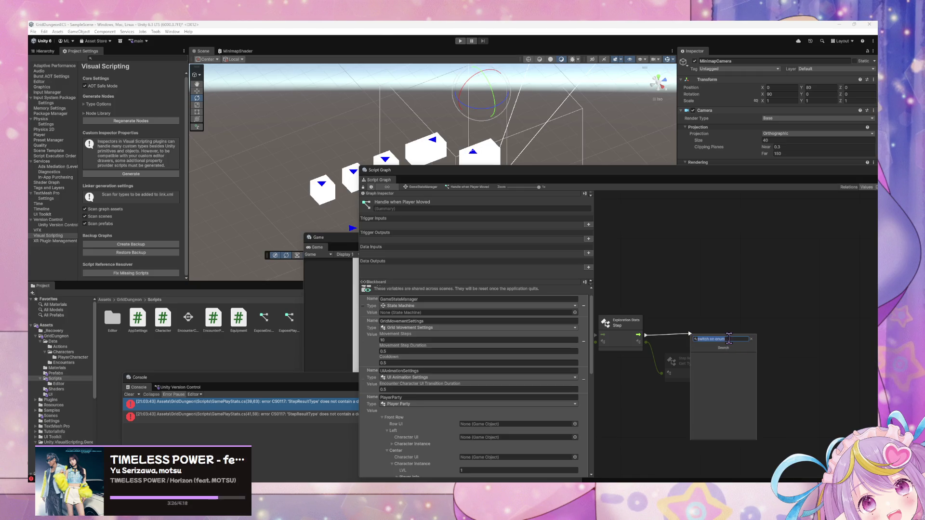
pyautogui.click(762, 323)
# Add a new Switch On Enum node and place it beside the Step node
pyautogui.rightClick(776, 327)
pyautogui.write('switch on en')
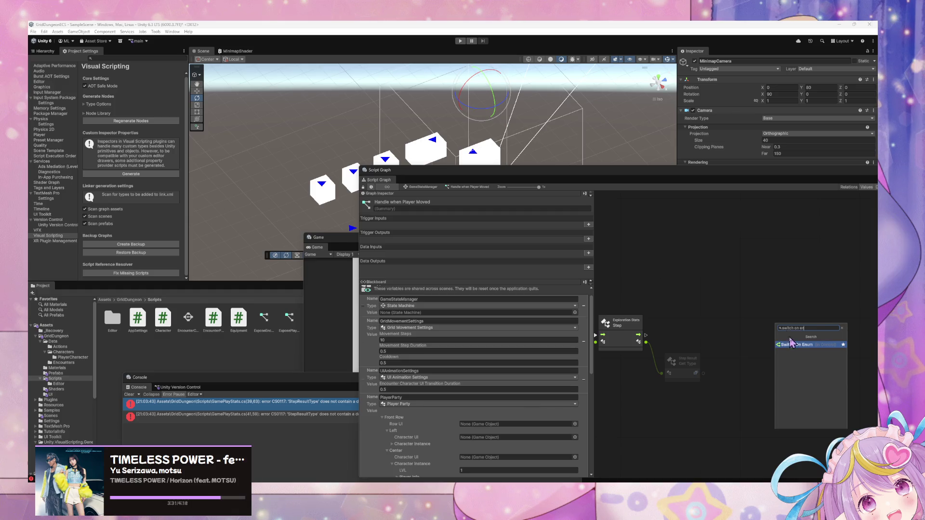
pyautogui.click(782, 352)
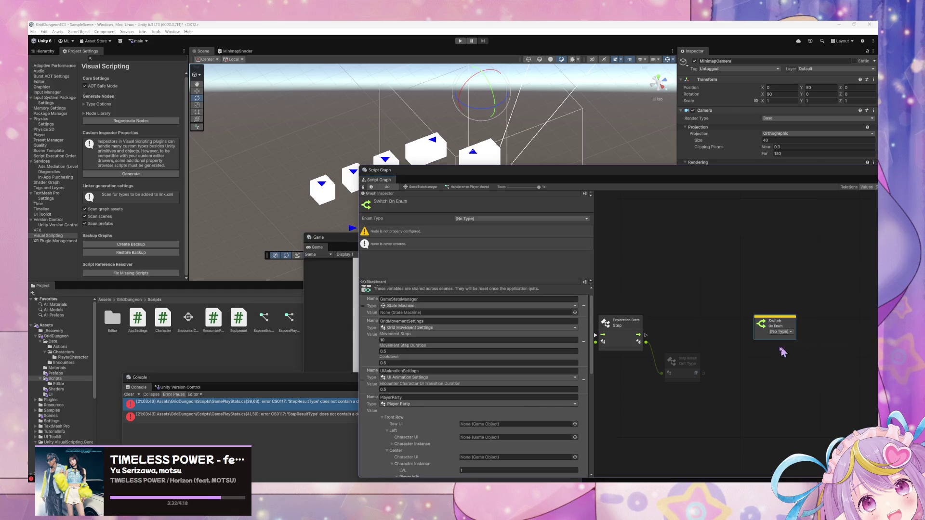
pyautogui.click(780, 333)
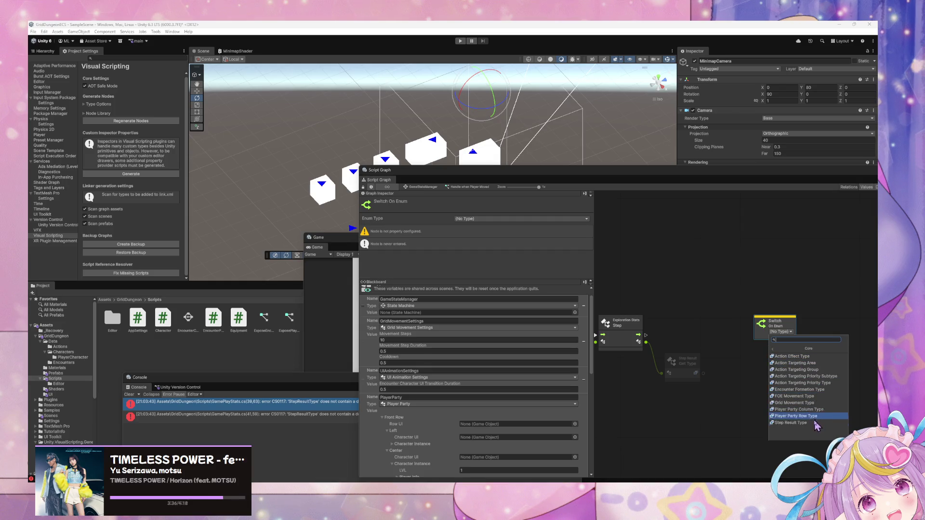
pyautogui.press('Escape')
pyautogui.moveTo(771, 322); pyautogui.dragTo(727, 322)
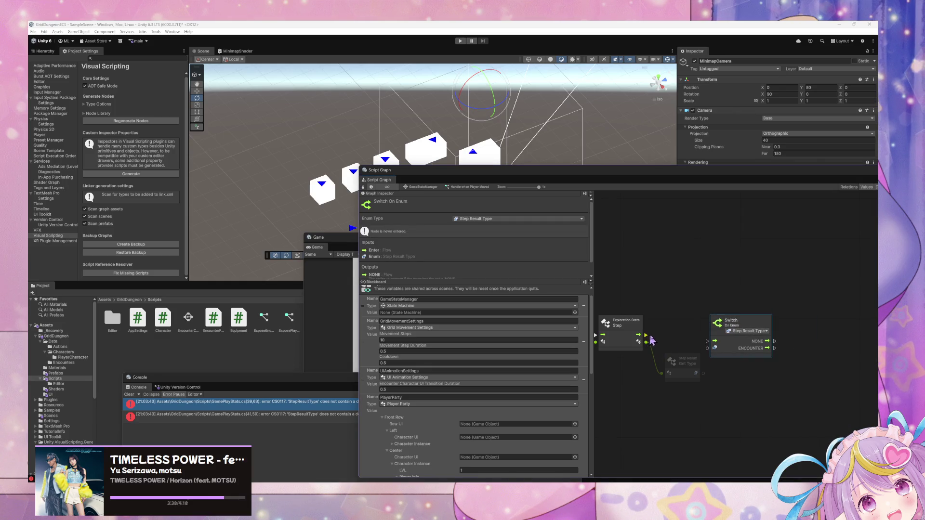
# Wire Step's output into the switch and undock the Console into its own window
pyautogui.moveTo(650, 339); pyautogui.dragTo(707, 341)
pyautogui.moveTo(135, 378)
pyautogui.mouseDown()
pyautogui.moveTo(341, 415)
pyautogui.moveTo(328, 425)
pyautogui.mouseUp()
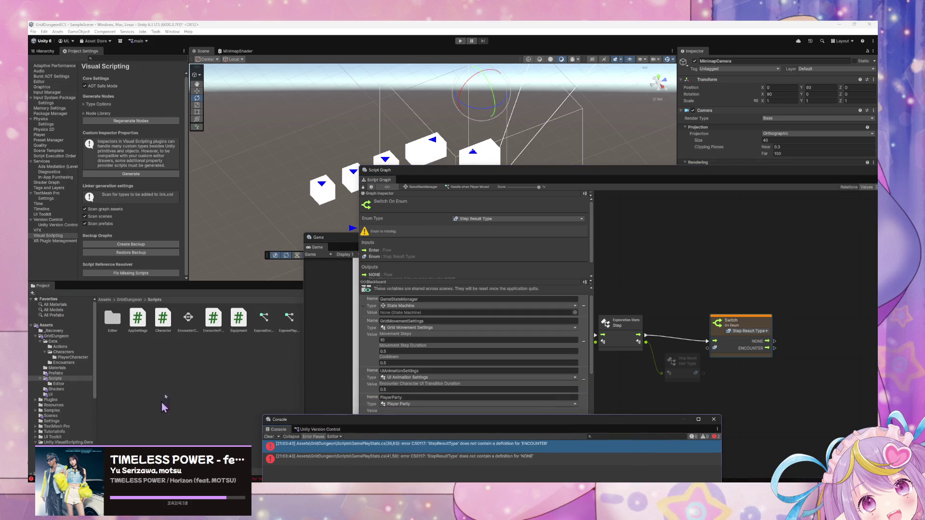
pyautogui.hotkey('alt', 'Tab')
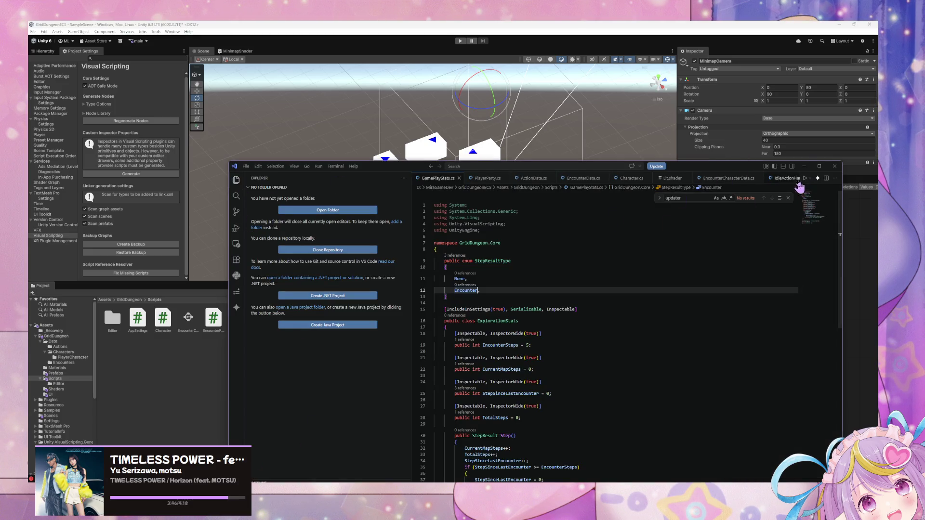
pyautogui.hotkey('alt', 'Tab')
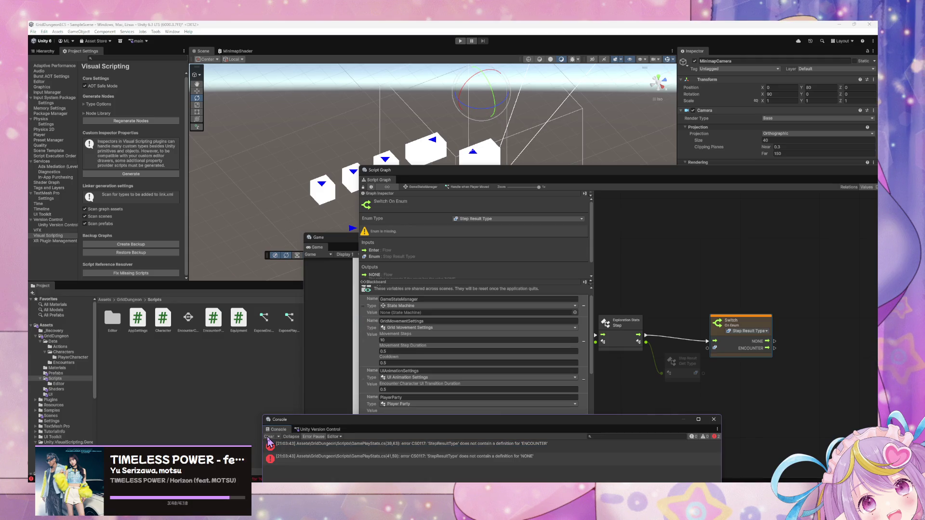
# Delete the Switch On Enum node, regenerate the Visual Scripting nodes, and dismiss the notice
pyautogui.click(742, 324)
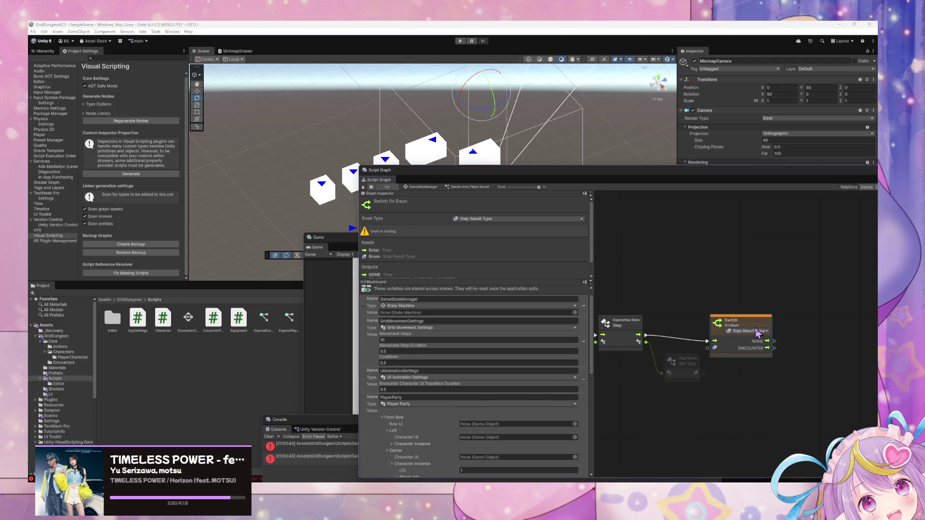
pyautogui.press('Delete')
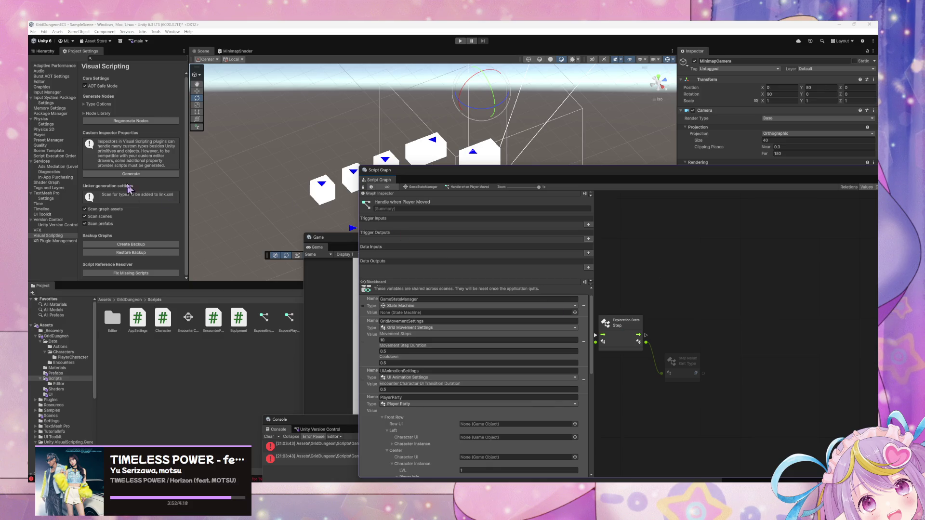
pyautogui.click(156, 121)
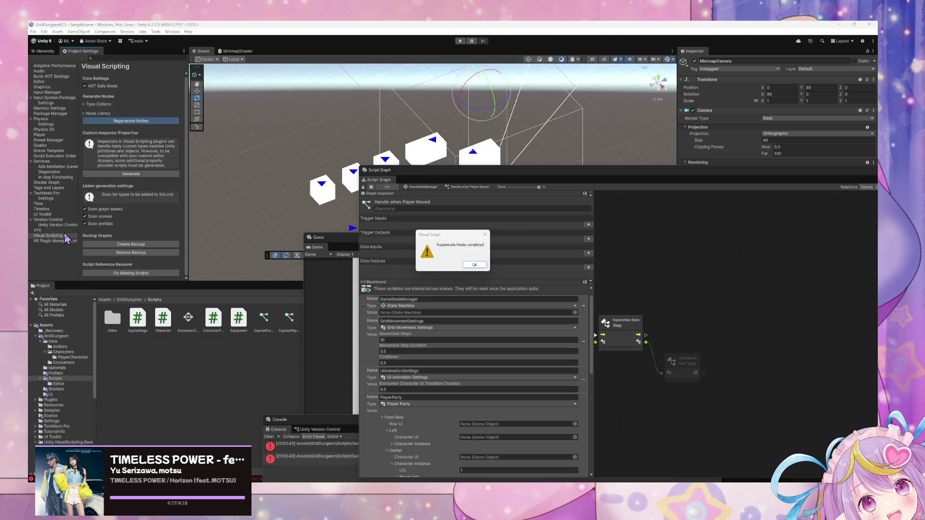
pyautogui.click(475, 265)
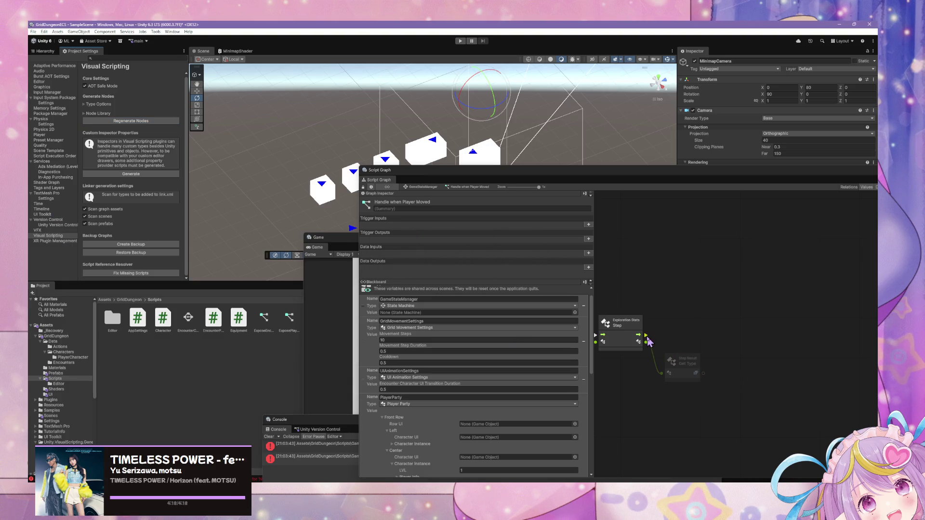
pyautogui.moveTo(658, 338); pyautogui.dragTo(701, 332)
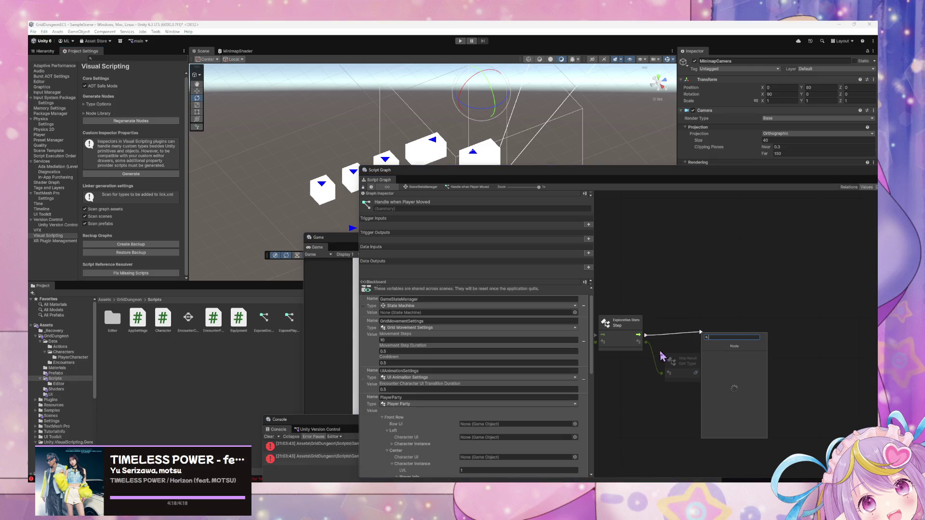
pyautogui.click(714, 339)
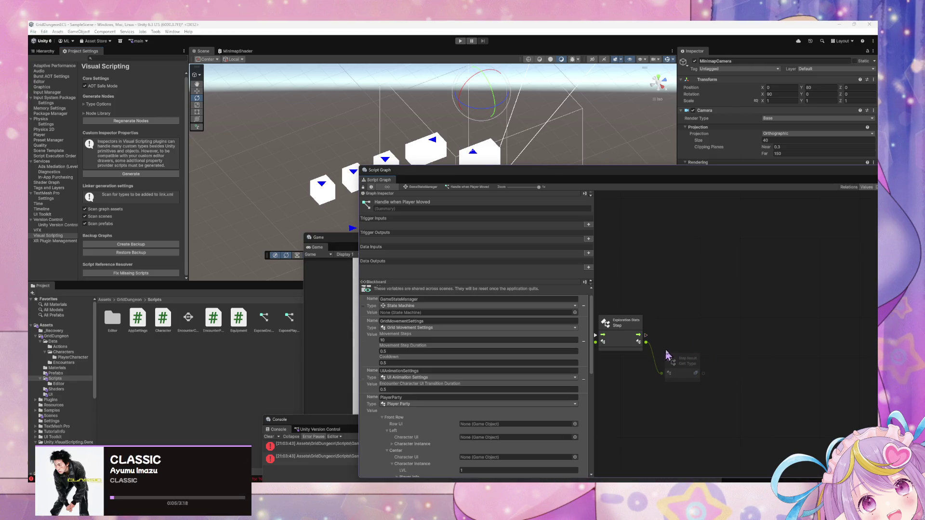
pyautogui.moveTo(646, 335); pyautogui.dragTo(685, 343)
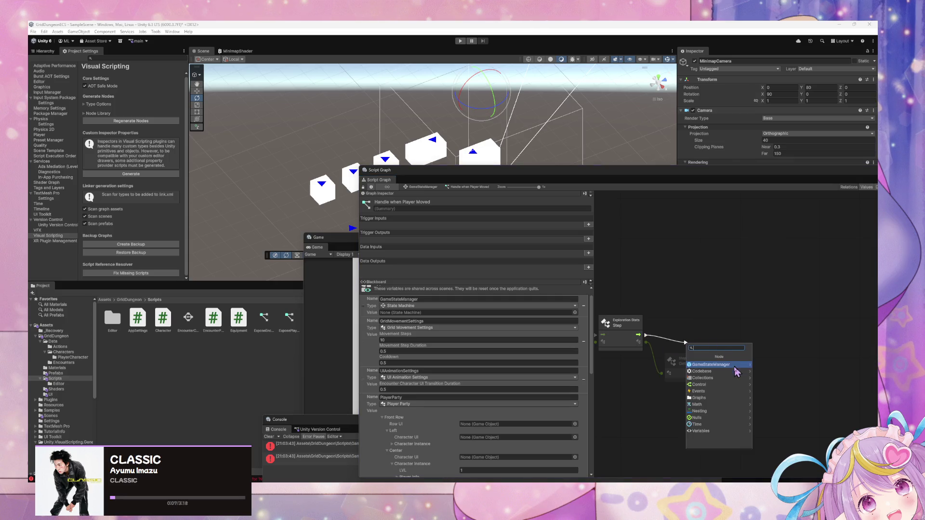
pyautogui.click(731, 367)
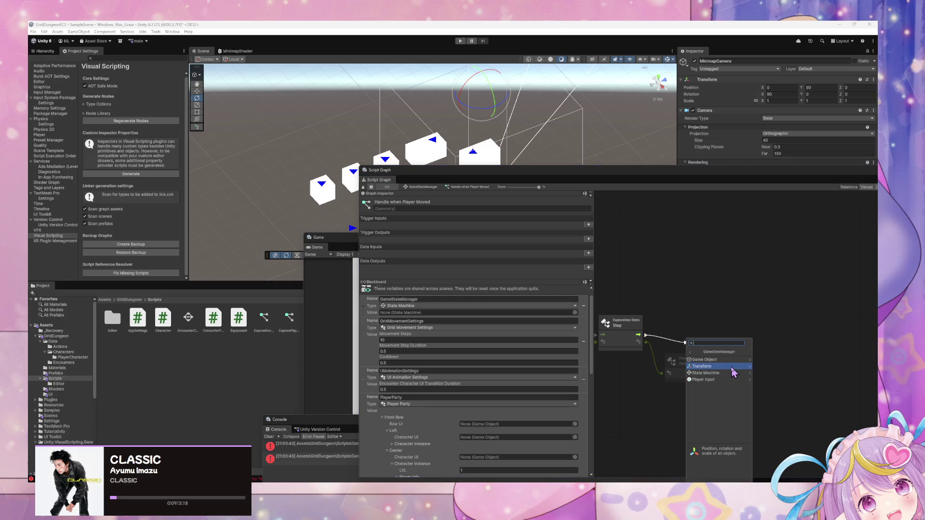
pyautogui.press('Escape')
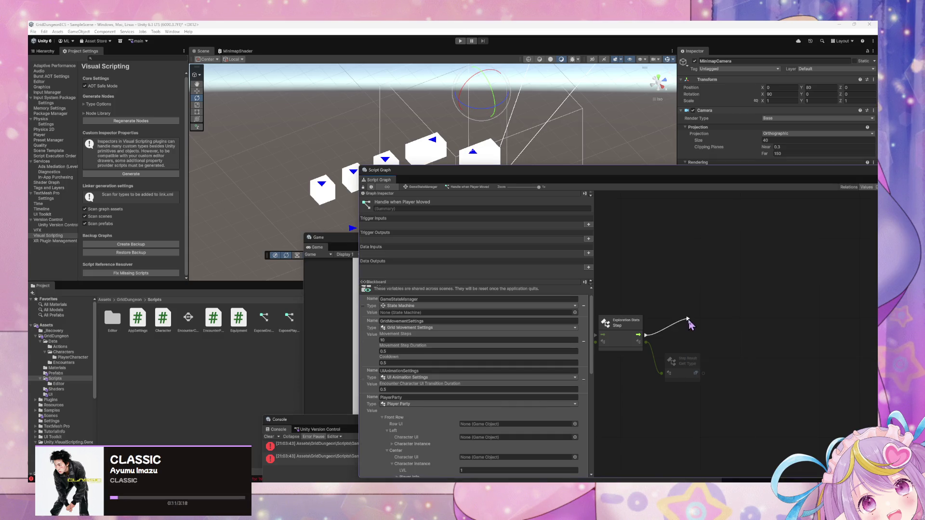
pyautogui.rightClick(697, 333)
pyautogui.click(716, 336)
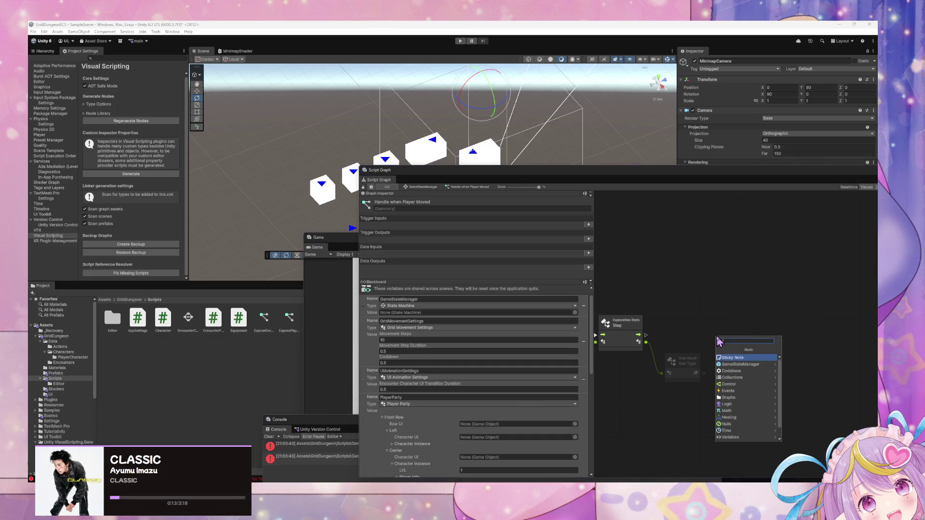
pyautogui.write('switch on enum')
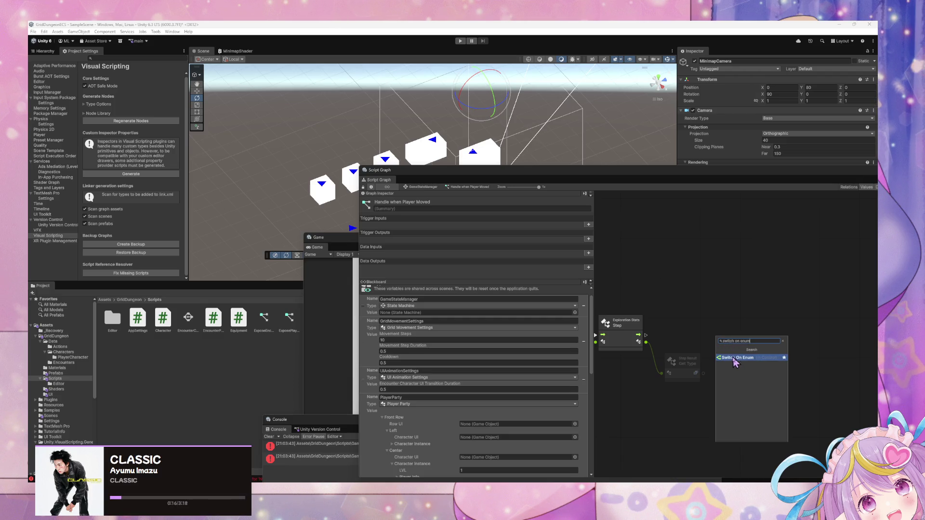
pyautogui.click(732, 356)
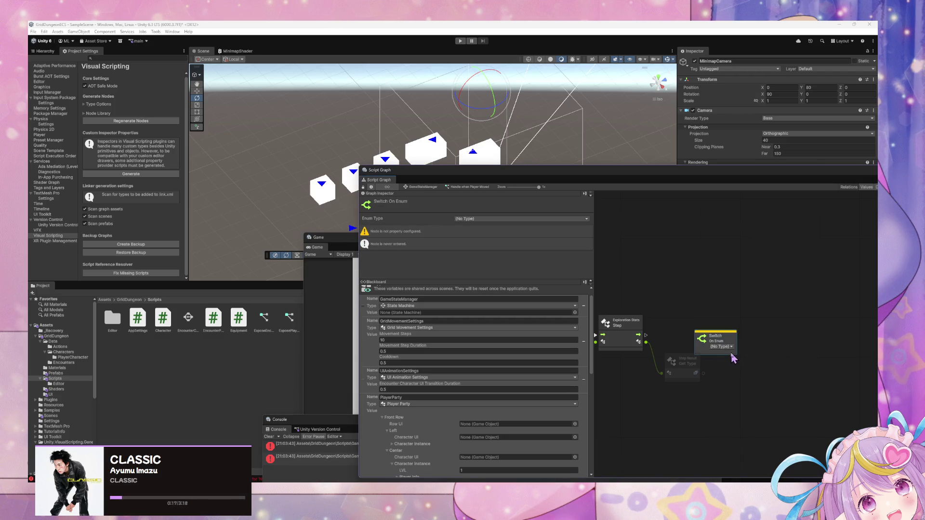
pyautogui.click(732, 348)
pyautogui.click(734, 378)
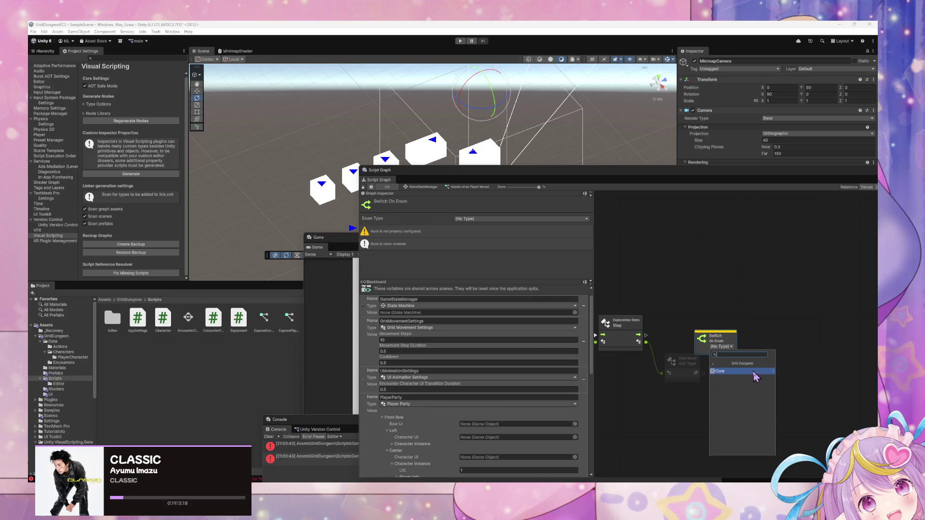
pyautogui.click(755, 371)
pyautogui.click(729, 437)
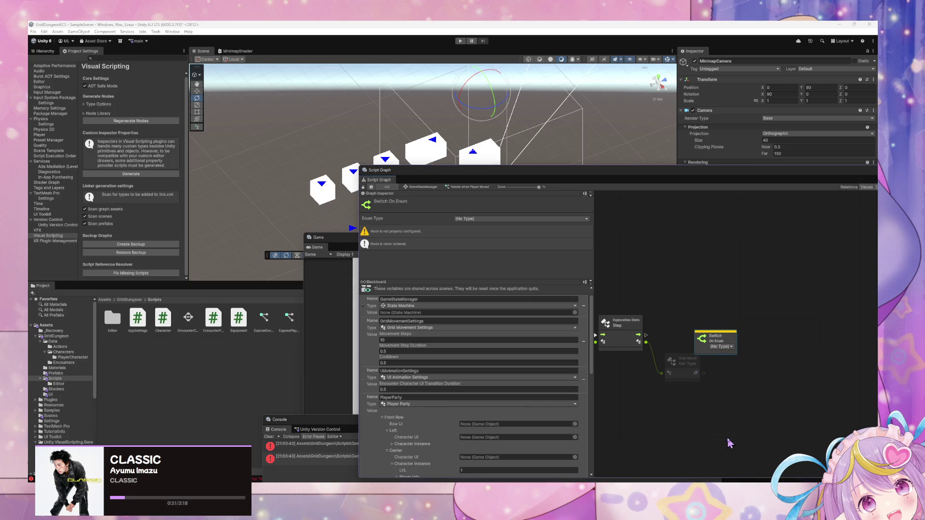
pyautogui.press('Delete')
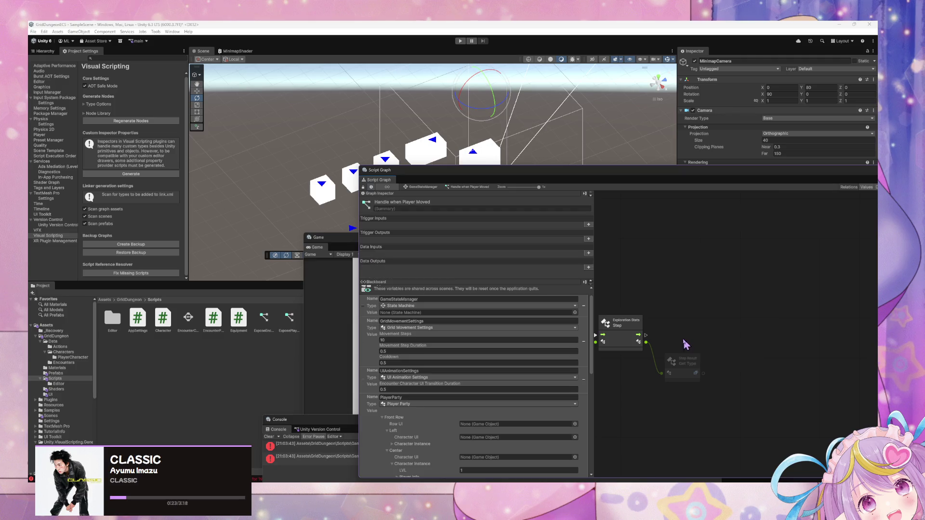
# Generate the custom inspectors, then show the CS0117 StepResultType errors in the Console
pyautogui.click(163, 174)
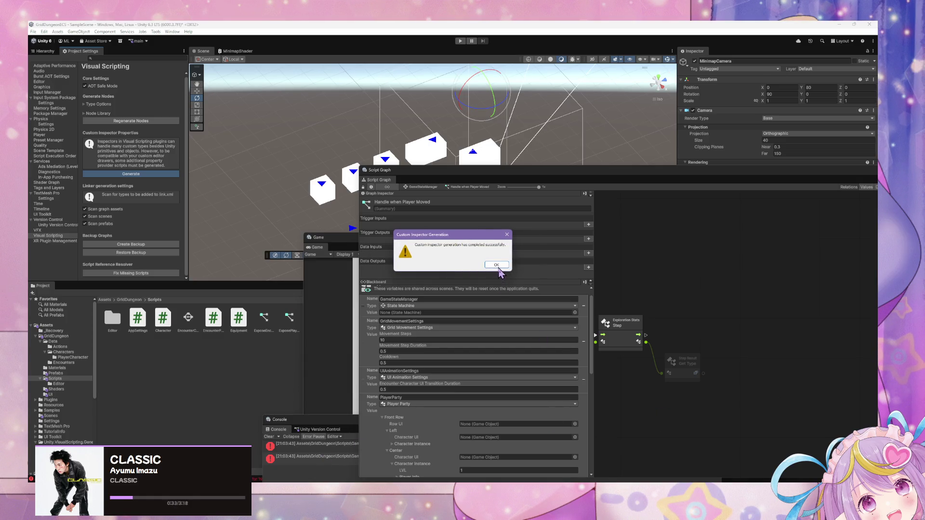
pyautogui.click(497, 265)
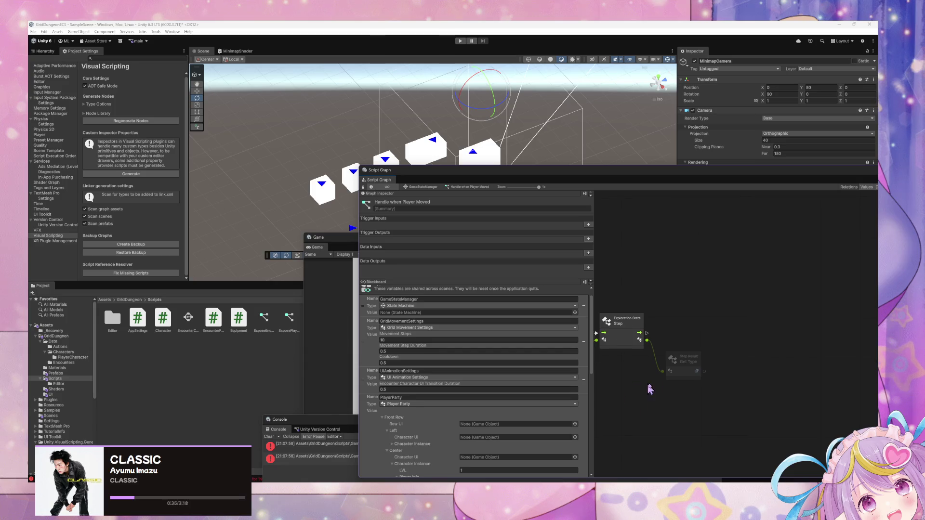
pyautogui.click(296, 448)
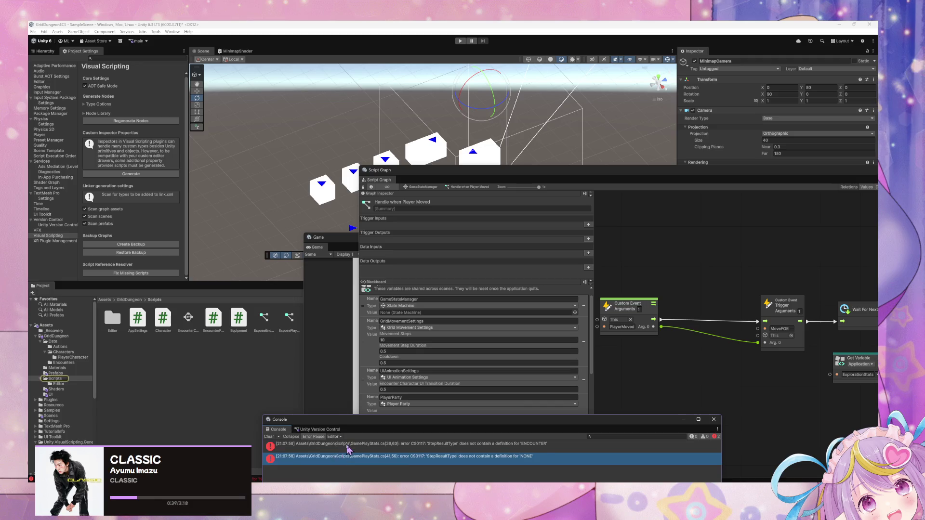
# In GamePlayStats.cs, change ENCOUNTER to Encounter and NONE to None, then return to Unity
pyautogui.doubleClick(296, 444)
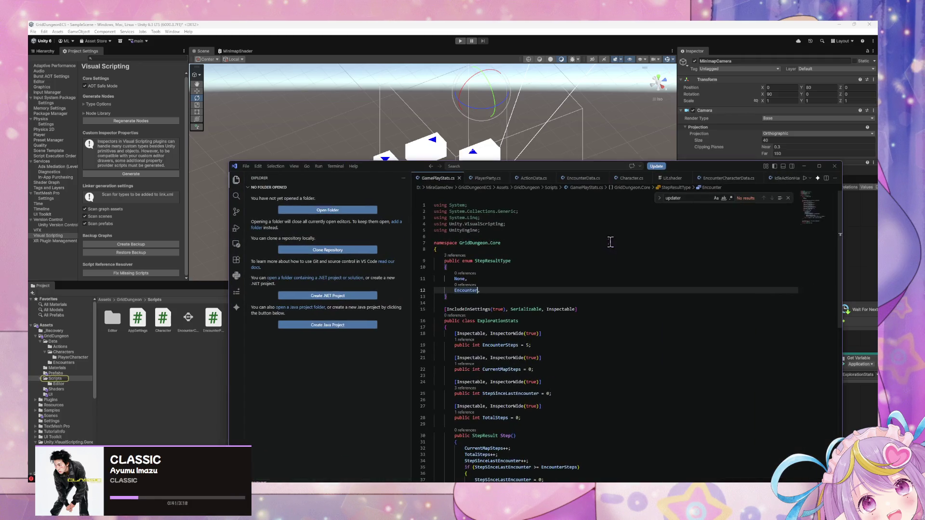
pyautogui.doubleClick(598, 292)
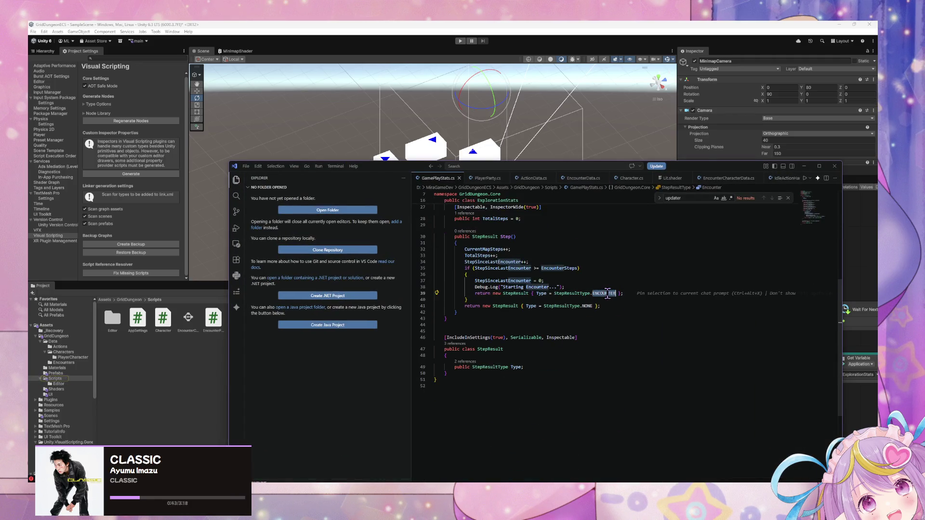
pyautogui.write('Enc')
pyautogui.press('Return')
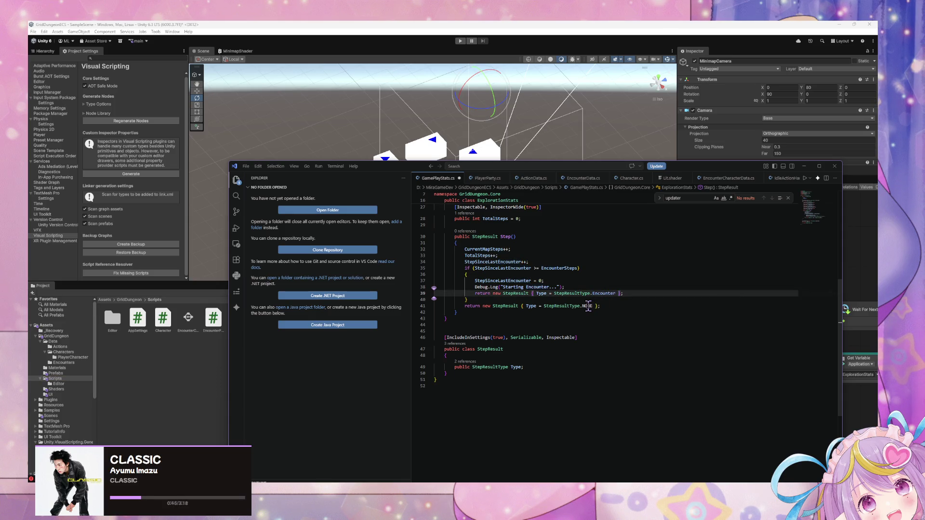
pyautogui.doubleClick(587, 305)
pyautogui.write('No')
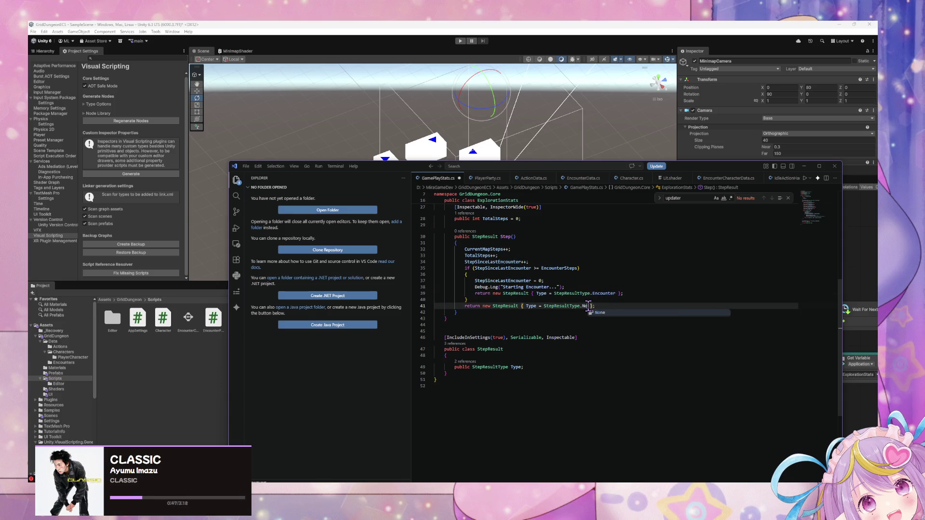
pyautogui.press('Return')
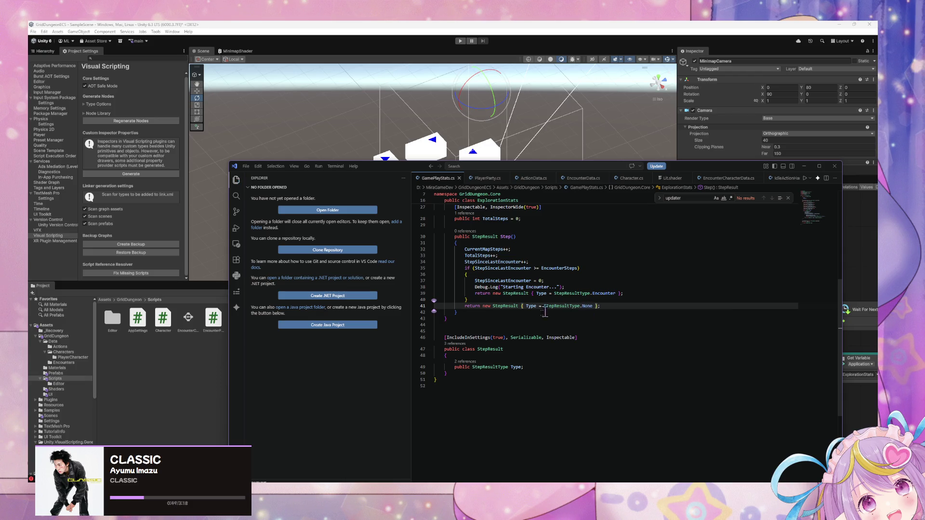
pyautogui.click(601, 238)
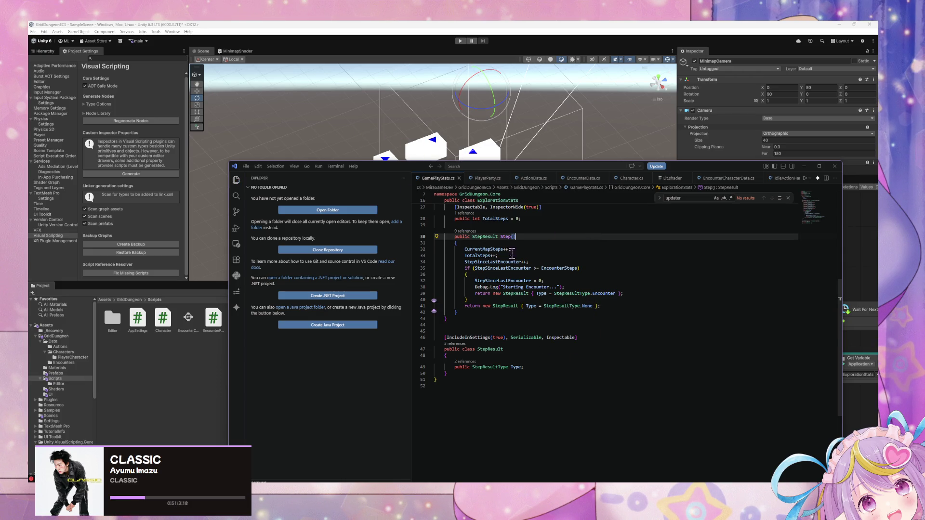
pyautogui.scroll(5, 616, 308)
pyautogui.click(398, 159)
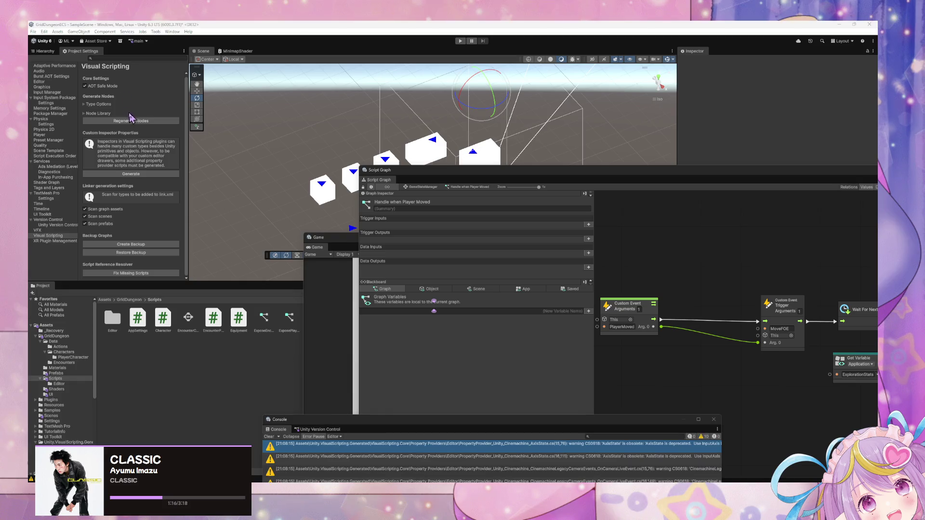
# Run Regenerate Nodes again so the corrected StepResultType enum is analyzed
pyautogui.click(132, 121)
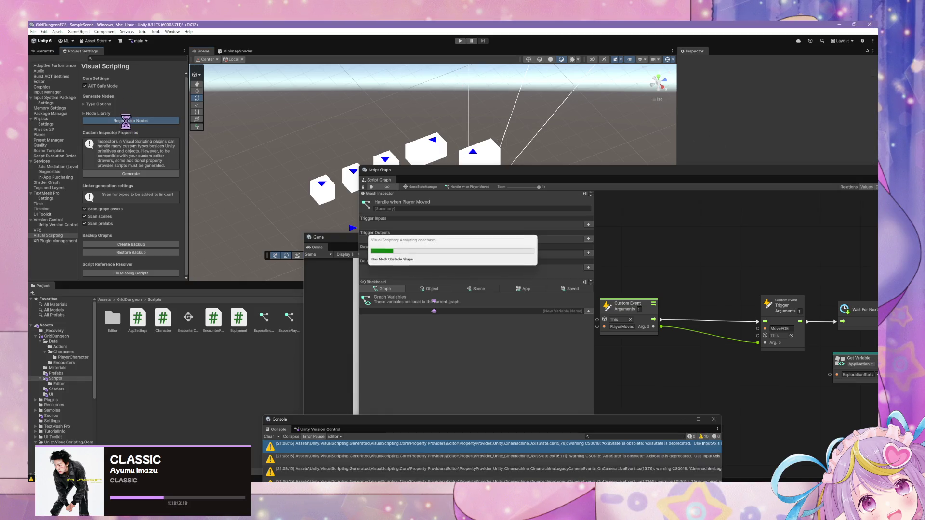
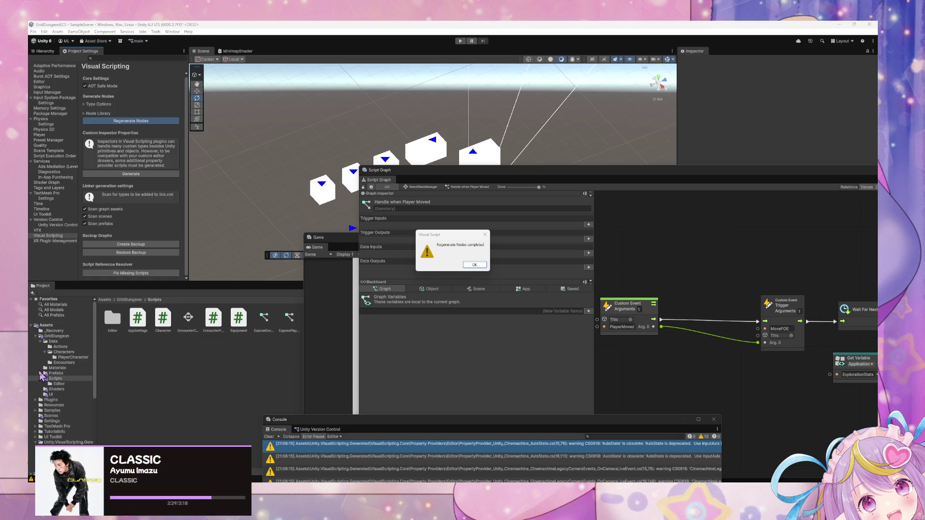
# Dismiss the regenerate-nodes message, reposition the Script Graph window and try a connection from Exploration Stats
pyautogui.click(474, 265)
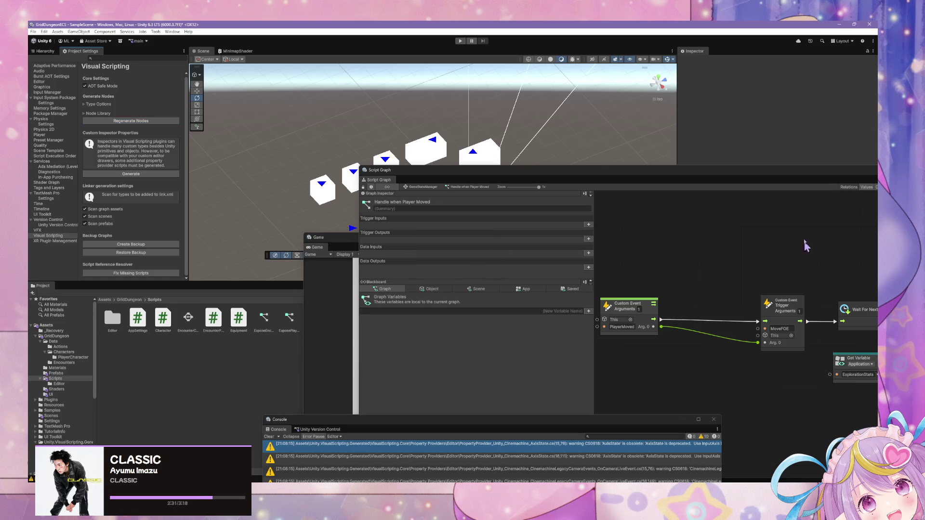
pyautogui.moveTo(703, 178)
pyautogui.mouseDown()
pyautogui.moveTo(554, 163)
pyautogui.moveTo(477, 187)
pyautogui.mouseUp()
pyautogui.moveTo(715, 326); pyautogui.dragTo(477, 272)
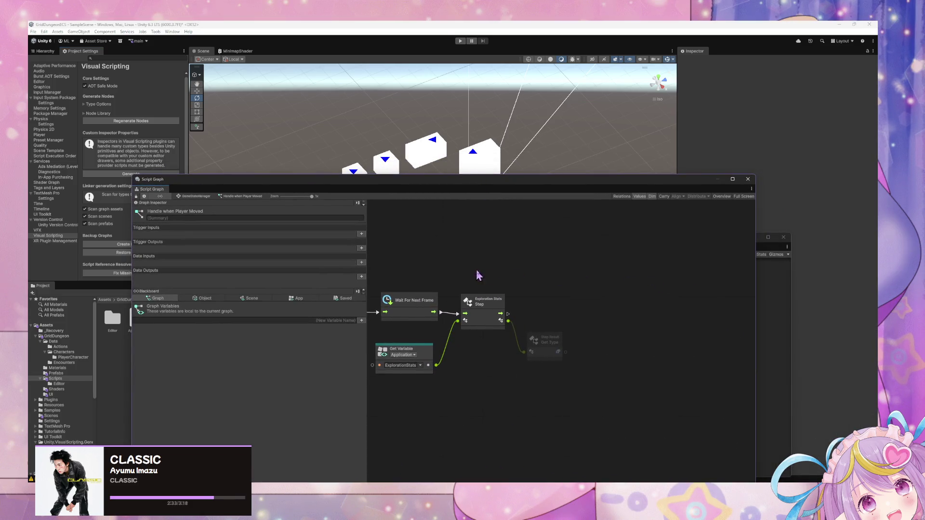
pyautogui.moveTo(501, 313); pyautogui.dragTo(564, 300)
pyautogui.write('w')
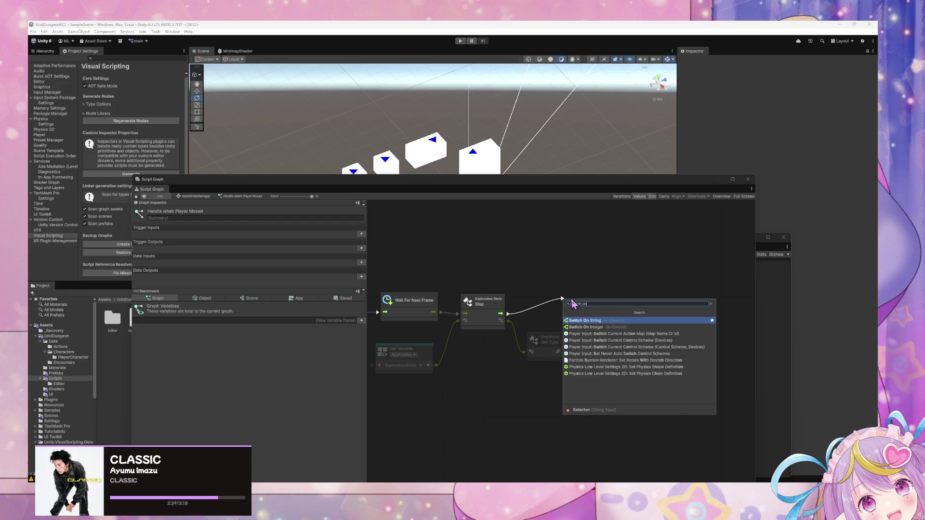
pyautogui.press('Escape')
# Add a Switch On Enum node set to the Grid Dungeon Step Result Type
pyautogui.rightClick(611, 305)
pyautogui.write('aw')
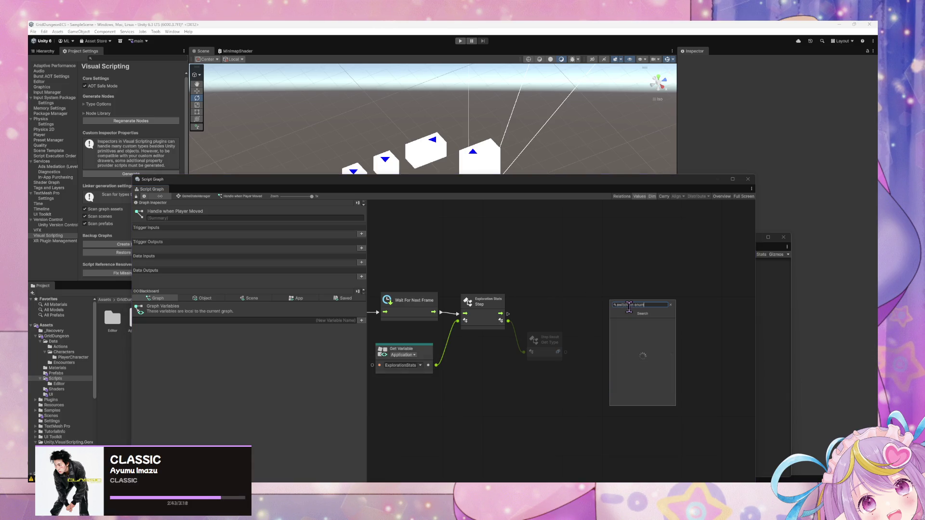
pyautogui.click(633, 322)
pyautogui.click(636, 314)
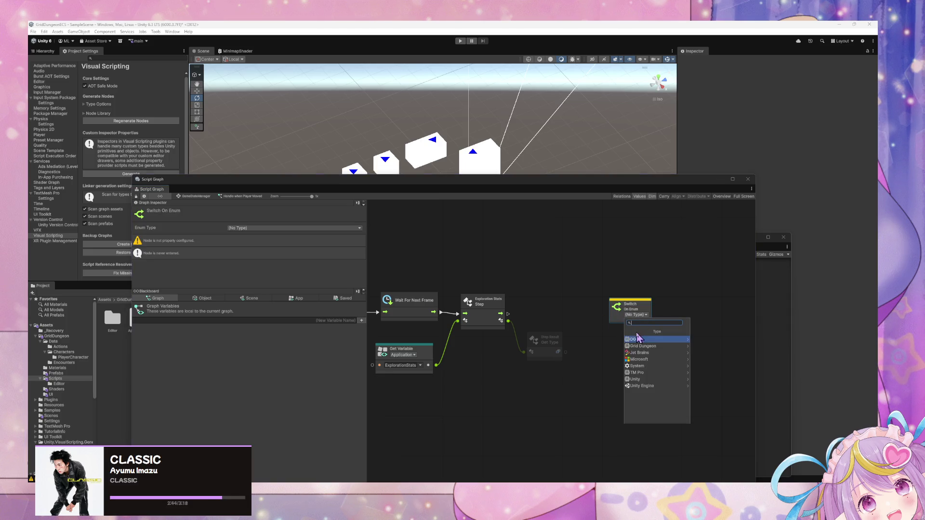
pyautogui.click(655, 346)
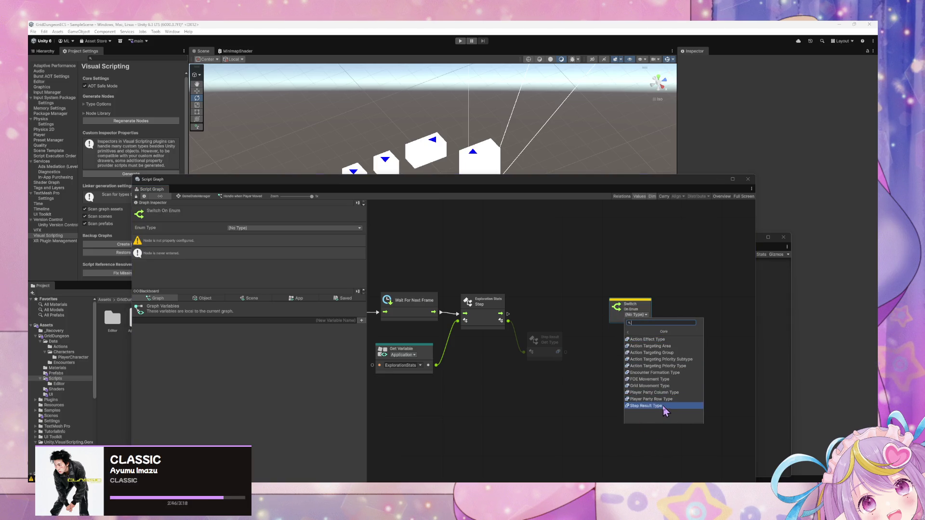
pyautogui.click(662, 406)
# Wire Exploration Stats step flow and Get Type into the Switch On Enum node
pyautogui.moveTo(603, 299); pyautogui.dragTo(552, 285)
pyautogui.moveTo(507, 314); pyautogui.dragTo(559, 310)
pyautogui.moveTo(566, 352)
pyautogui.mouseDown()
pyautogui.moveTo(555, 316)
pyautogui.moveTo(554, 357)
pyautogui.moveTo(539, 361)
pyautogui.mouseUp()
pyautogui.click(588, 296)
# Tidy the graph, lining up the Get Variable and Wait For Next Frame nodes
pyautogui.moveTo(480, 320)
pyautogui.mouseDown()
pyautogui.moveTo(603, 320)
pyautogui.moveTo(621, 357)
pyautogui.moveTo(336, 293)
pyautogui.mouseUp()
pyautogui.click(559, 313)
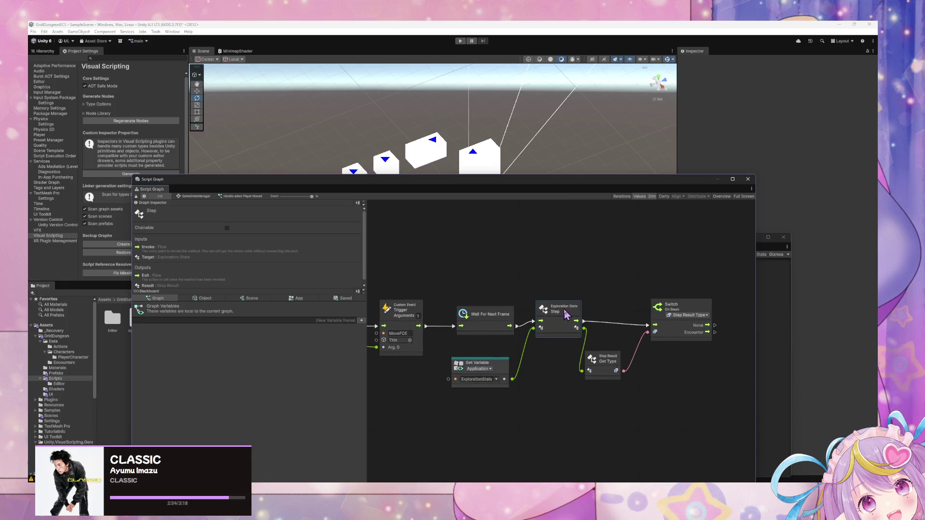
pyautogui.moveTo(503, 363); pyautogui.dragTo(508, 362)
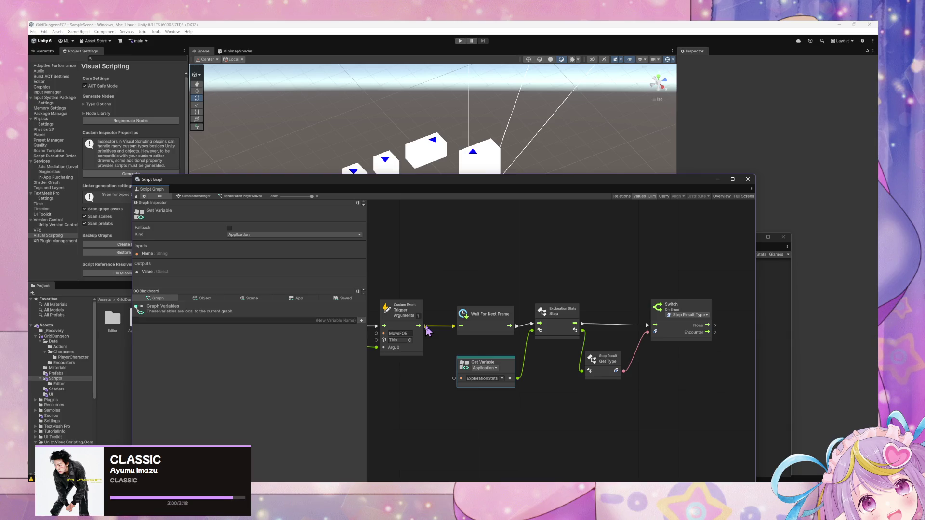
pyautogui.moveTo(489, 318); pyautogui.dragTo(487, 286)
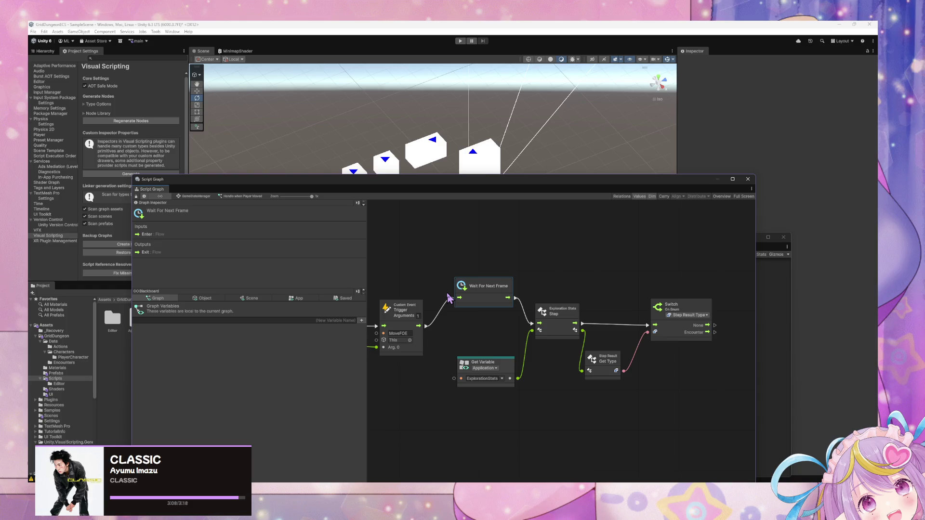
pyautogui.moveTo(474, 295); pyautogui.dragTo(473, 322)
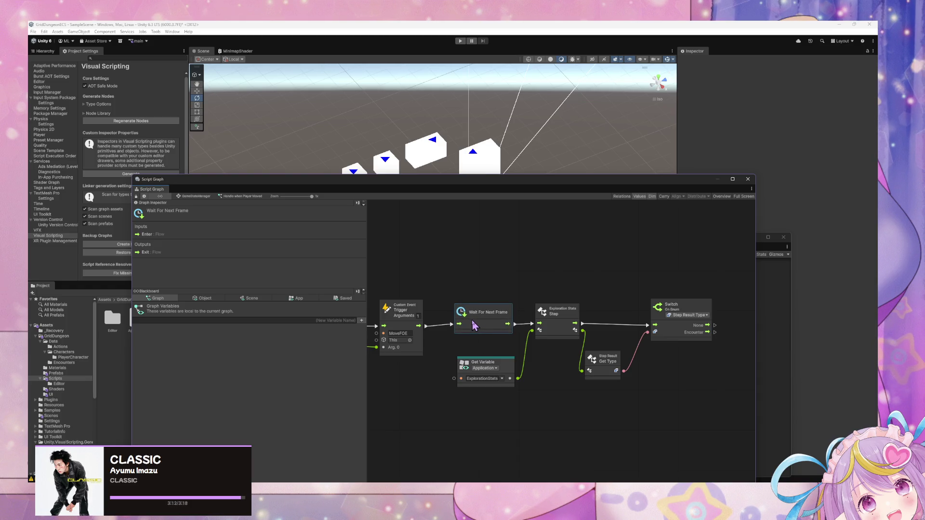
# Create a Script State in GameStateManager and delete its default On Enter, On Update, On Exit nodes
pyautogui.click(202, 197)
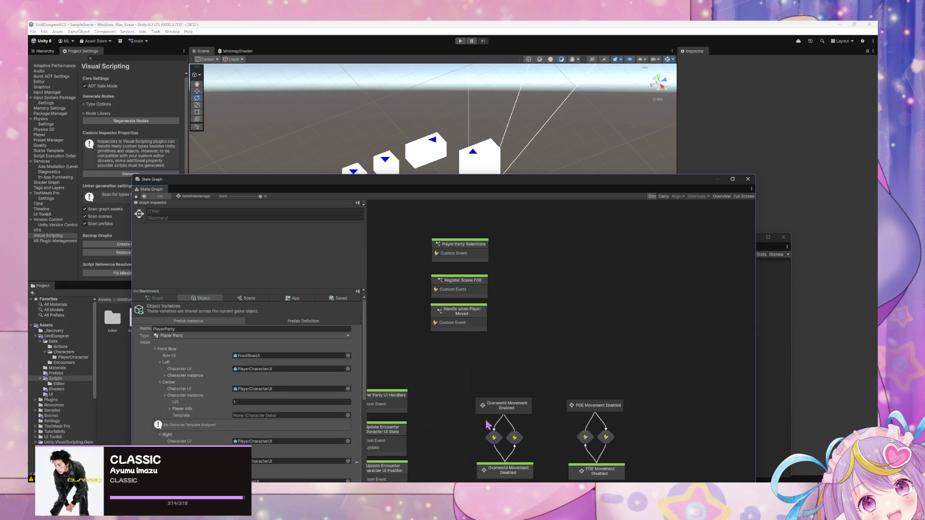
pyautogui.rightClick(497, 263)
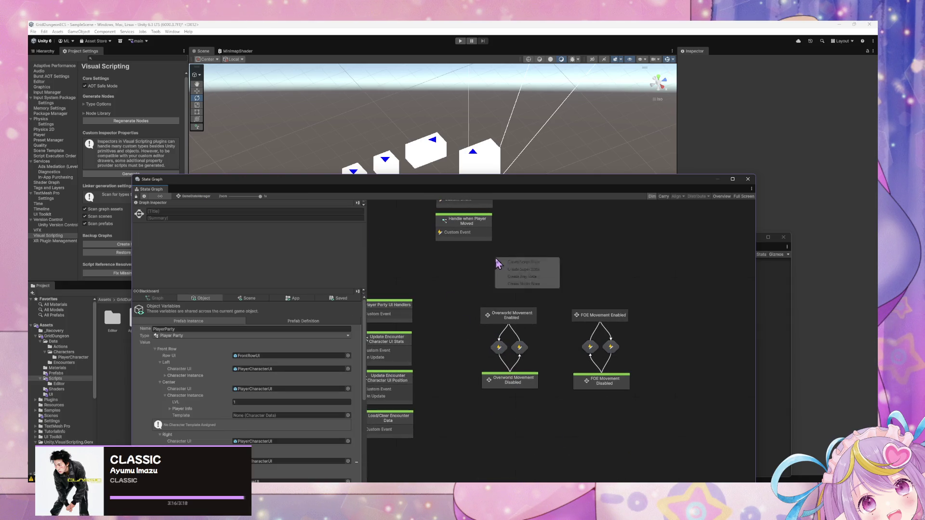
pyautogui.click(530, 263)
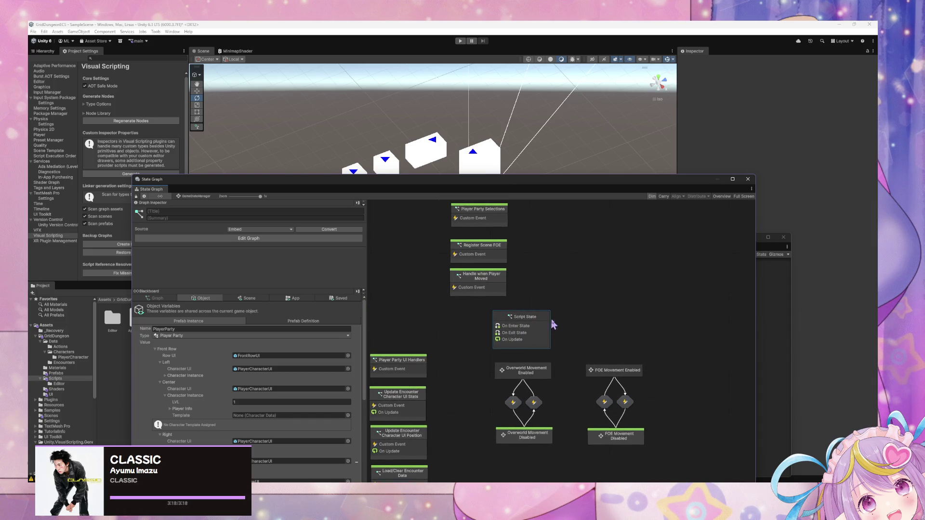
pyautogui.rightClick(524, 325)
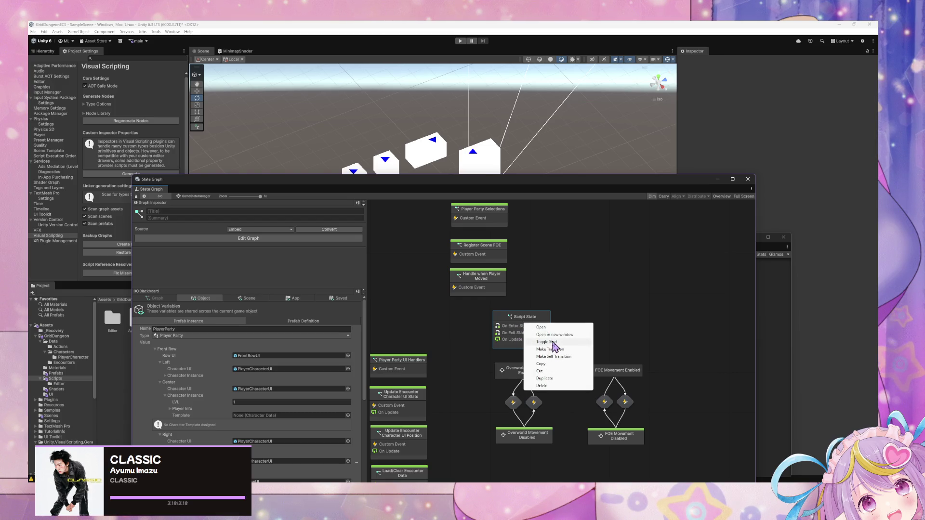
pyautogui.click(511, 329)
pyautogui.doubleClick(516, 331)
pyautogui.moveTo(584, 446); pyautogui.dragTo(445, 267)
pyautogui.press('Delete')
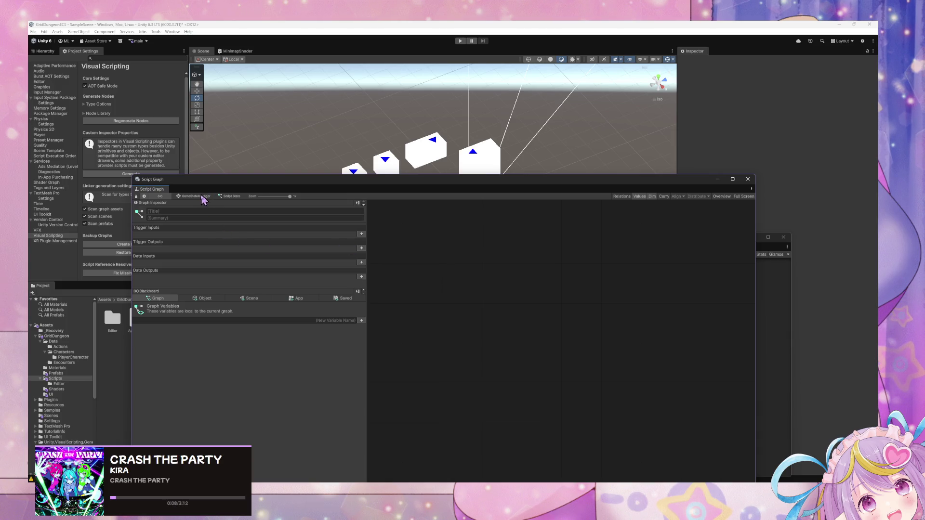
# Position the new Script State node above Overworld Movement Enabled
pyautogui.click(203, 196)
pyautogui.moveTo(524, 324)
pyautogui.mouseDown()
pyautogui.moveTo(552, 402)
pyautogui.moveTo(522, 471)
pyautogui.mouseUp()
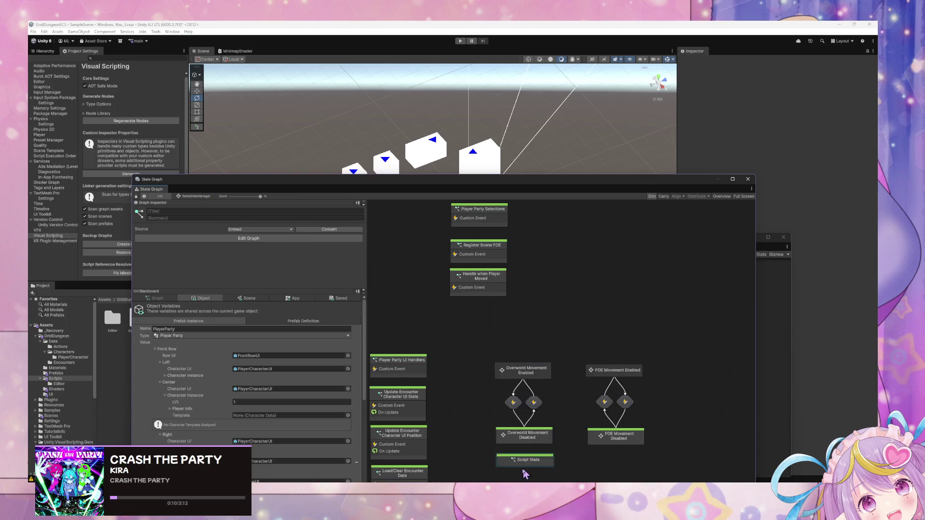
pyautogui.moveTo(540, 382); pyautogui.dragTo(549, 308)
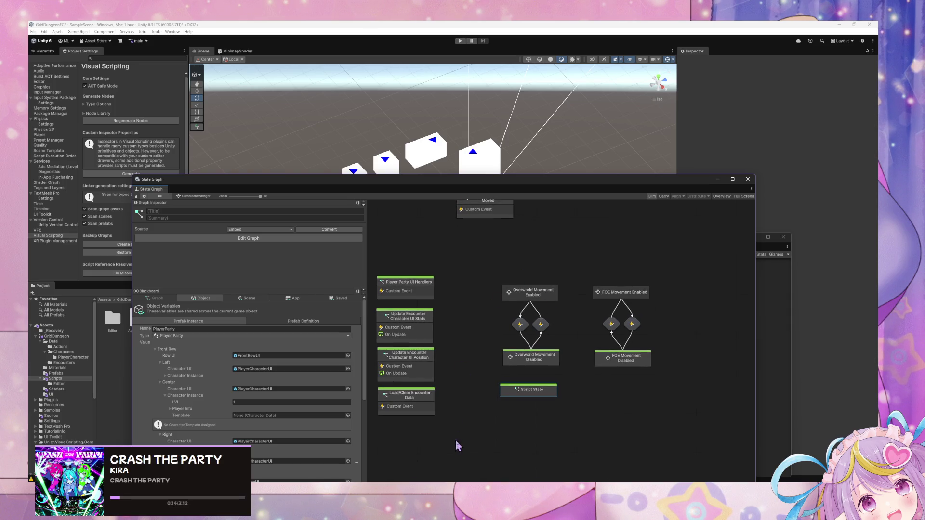
pyautogui.scroll(3, 506, 270)
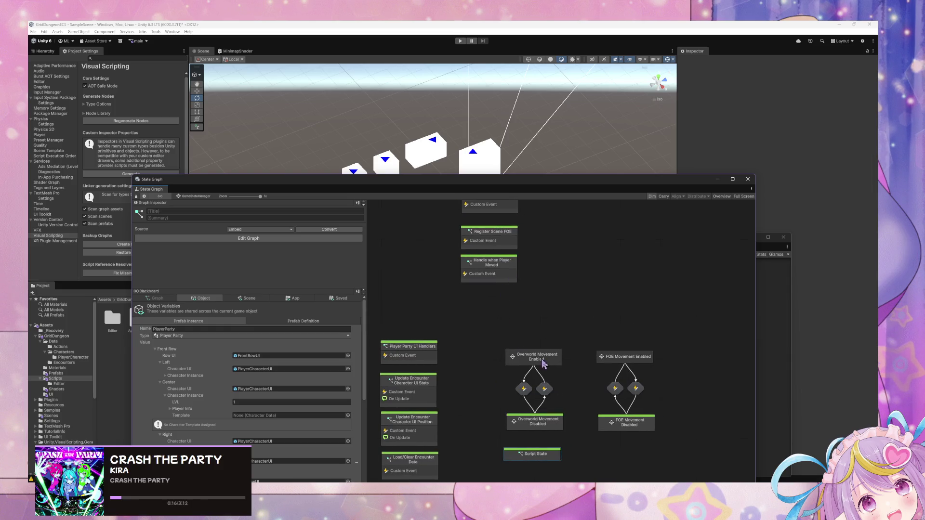
pyautogui.moveTo(535, 458); pyautogui.dragTo(541, 319)
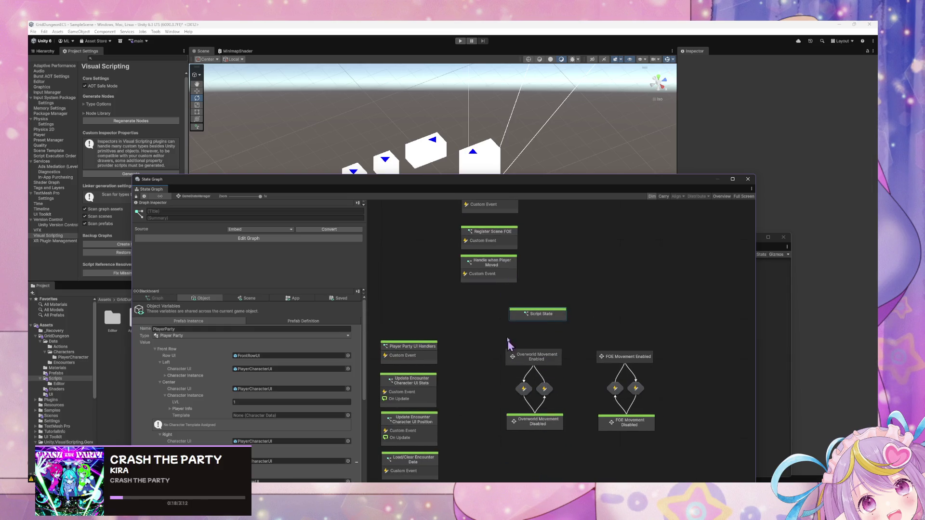
pyautogui.doubleClick(501, 279)
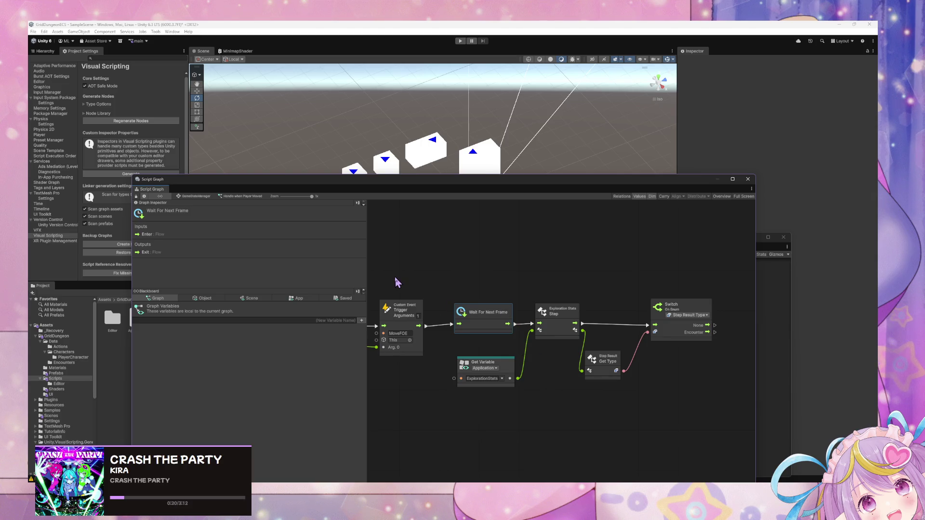
pyautogui.click(194, 196)
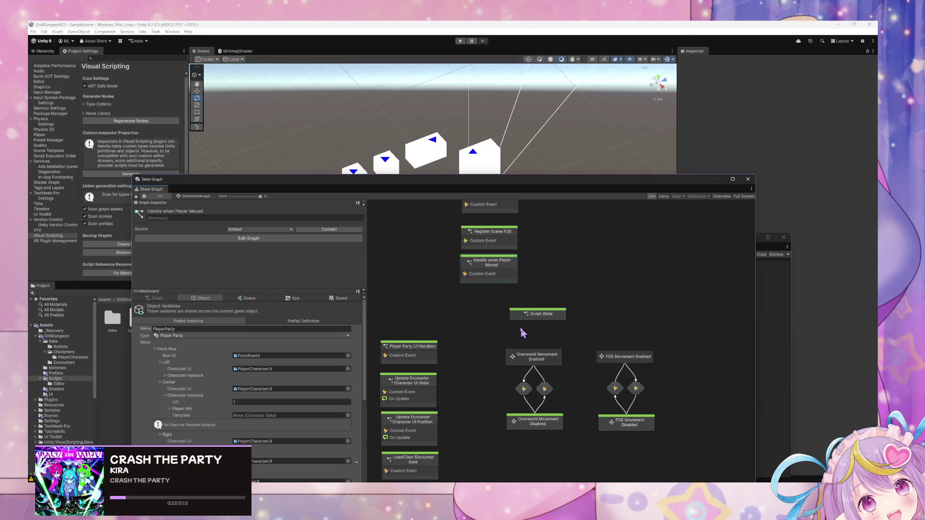
pyautogui.moveTo(520, 316); pyautogui.dragTo(516, 323)
# Review the Handle when Player Moved flow, then select the Script State and open its options
pyautogui.doubleClick(493, 275)
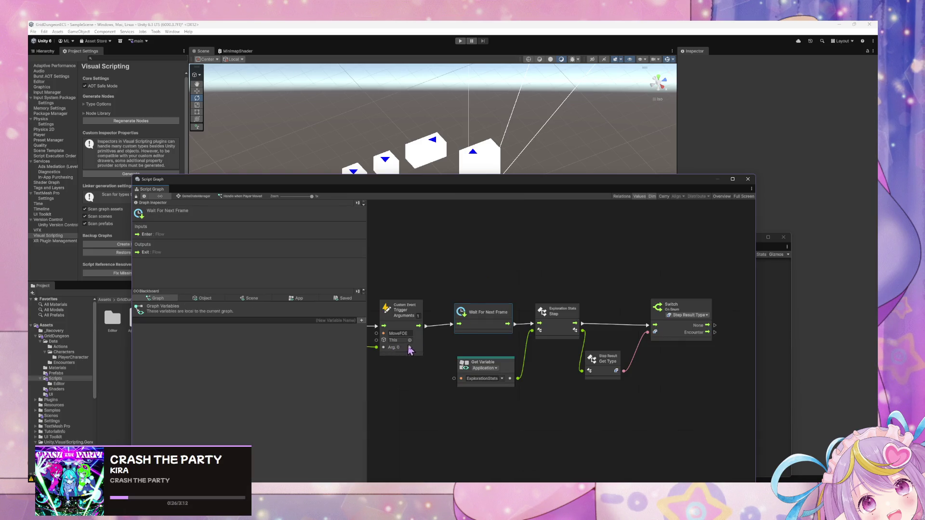
pyautogui.moveTo(409, 347); pyautogui.dragTo(566, 355)
pyautogui.moveTo(460, 366); pyautogui.dragTo(419, 324)
pyautogui.hscroll(5, 421, 321)
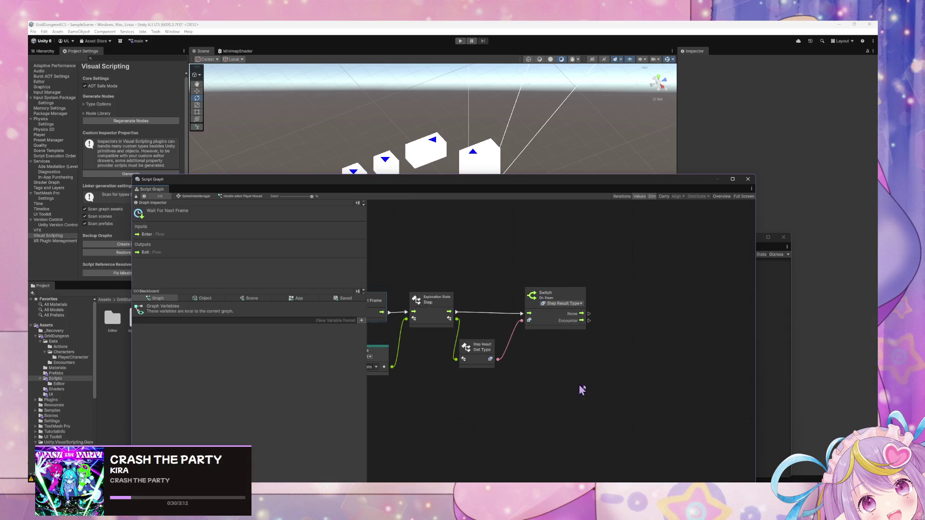
pyautogui.click(195, 196)
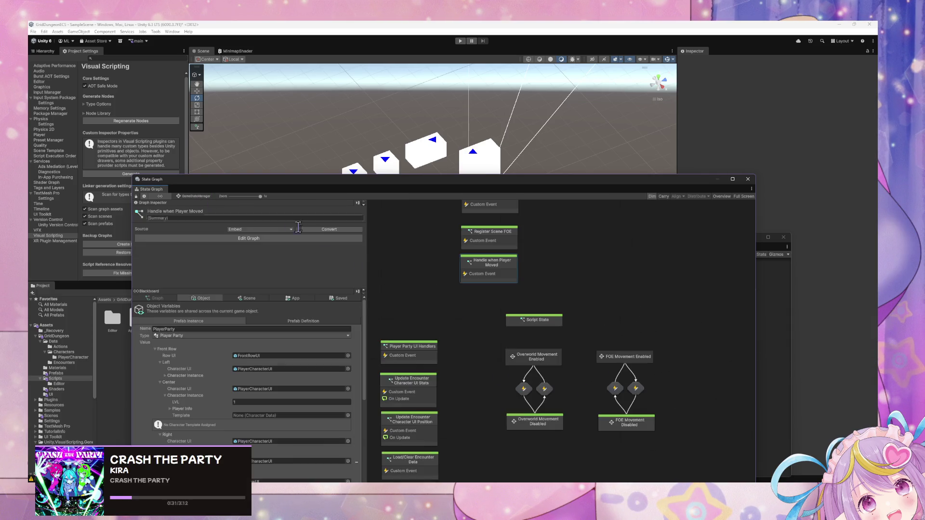
pyautogui.click(541, 321)
pyautogui.rightClick(538, 320)
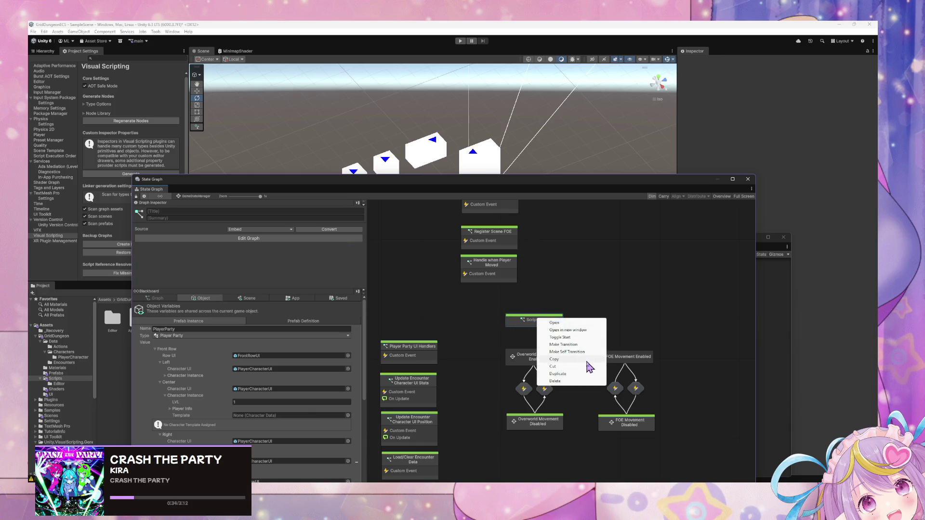
# Title the Script State 'Out of Encounter' and add an 'In Encounter' Super State above FOE Movement Enabled
pyautogui.click(215, 211)
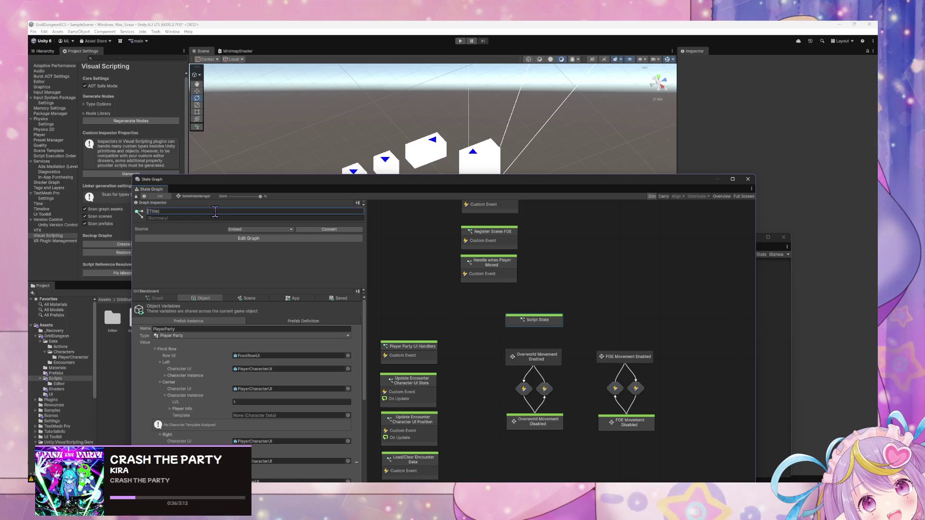
pyautogui.write('Out')
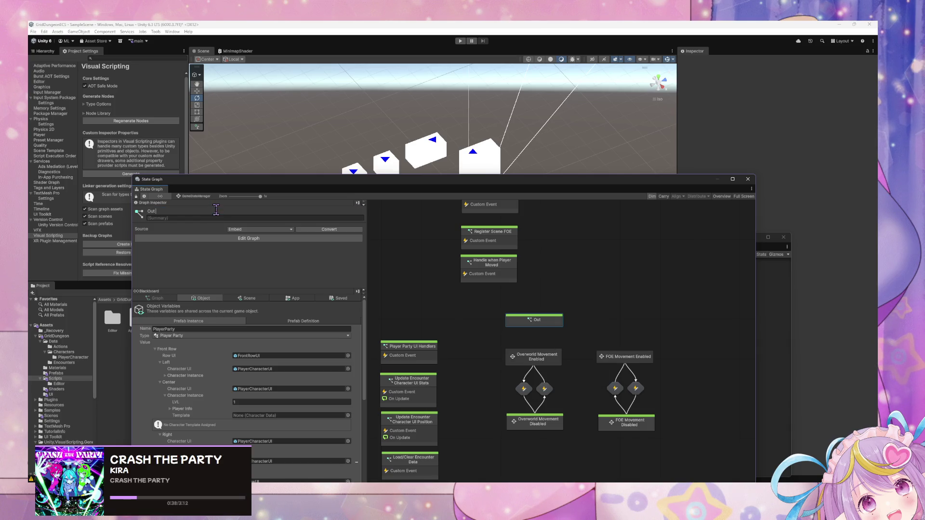
pyautogui.write(' of Encounter')
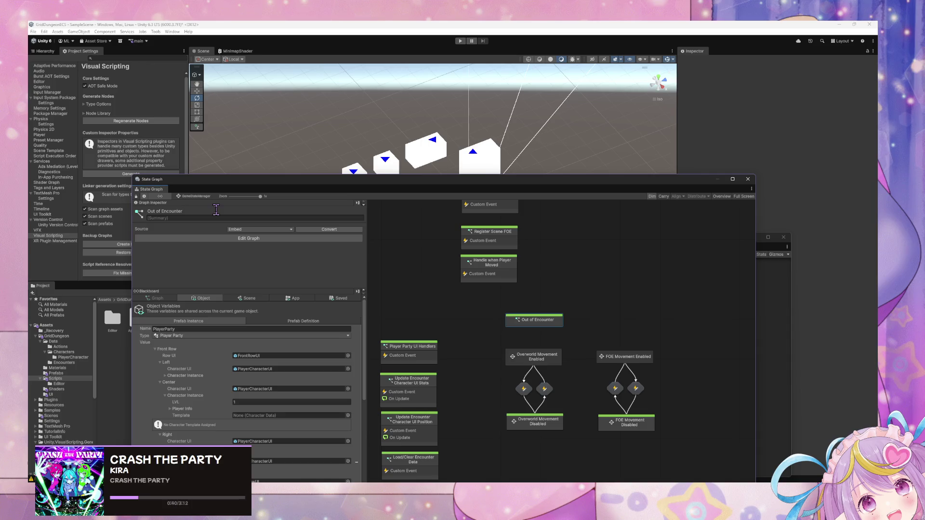
pyautogui.rightClick(629, 315)
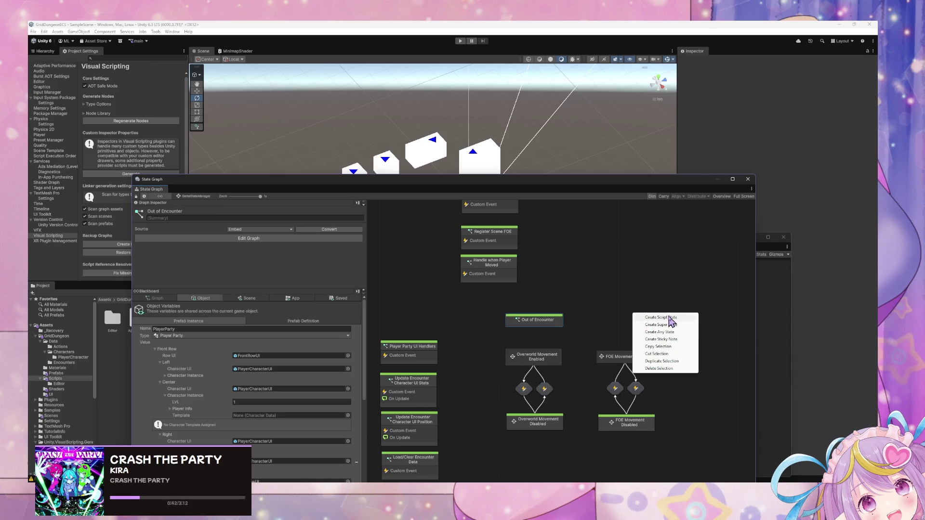
pyautogui.click(673, 326)
pyautogui.moveTo(643, 322); pyautogui.dragTo(605, 328)
pyautogui.click(176, 210)
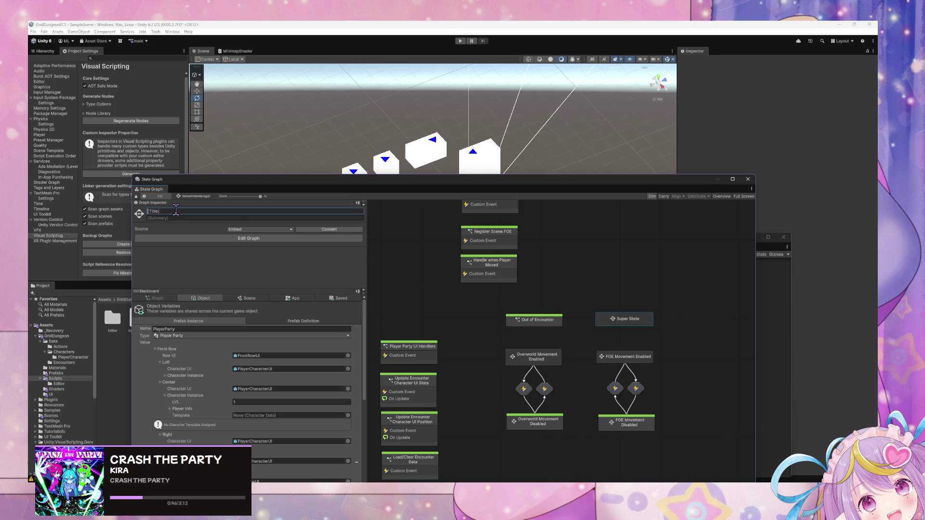
pyautogui.write('InEncounter')
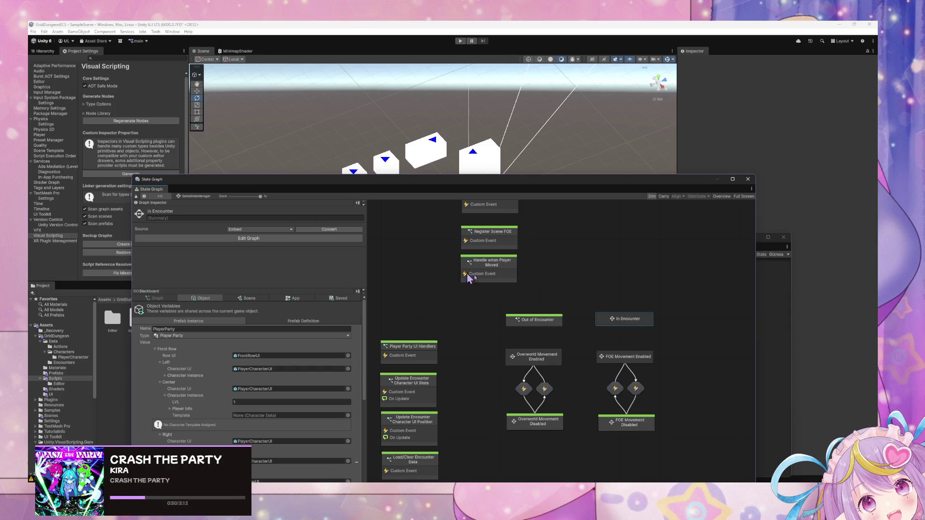
pyautogui.click(544, 320)
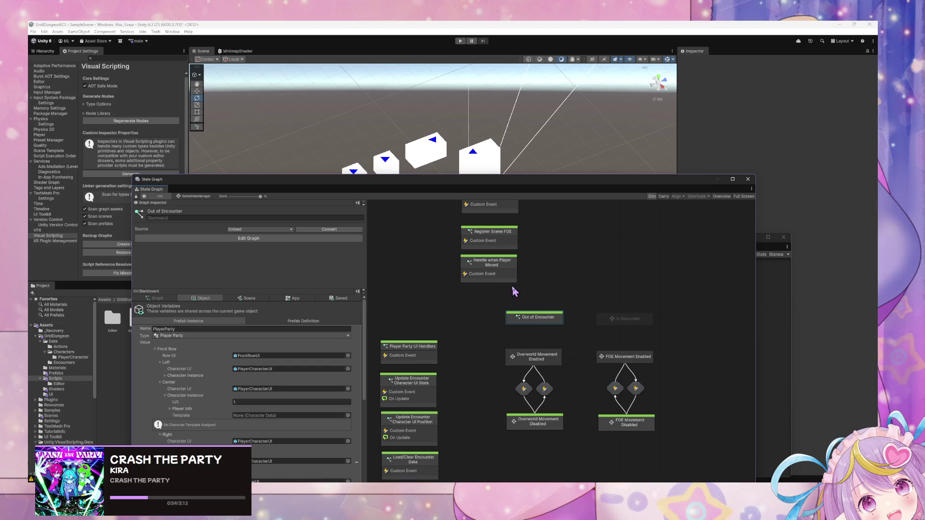
# Nudge the Out of Encounter state into place beside the In Encounter state
pyautogui.moveTo(289, 179); pyautogui.dragTo(289, 167)
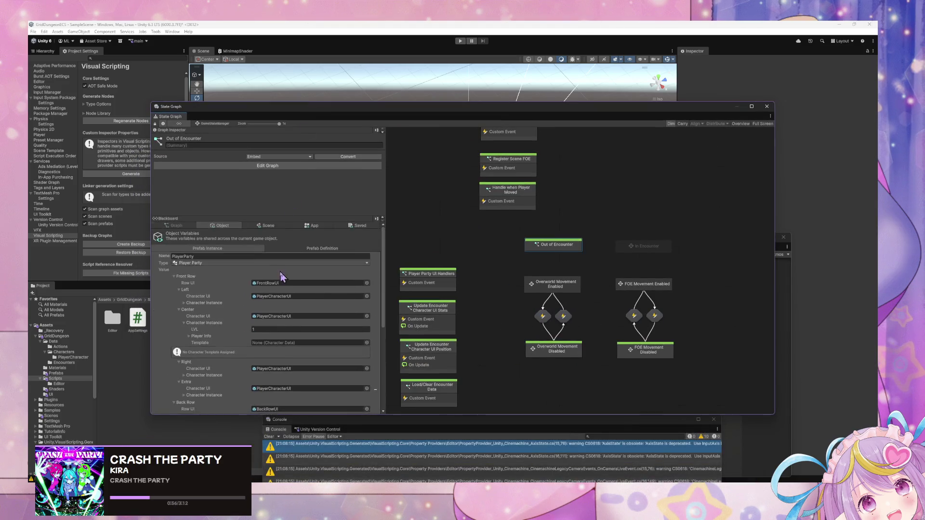
pyautogui.scroll(-3, 280, 273)
pyautogui.scroll(2, 285, 279)
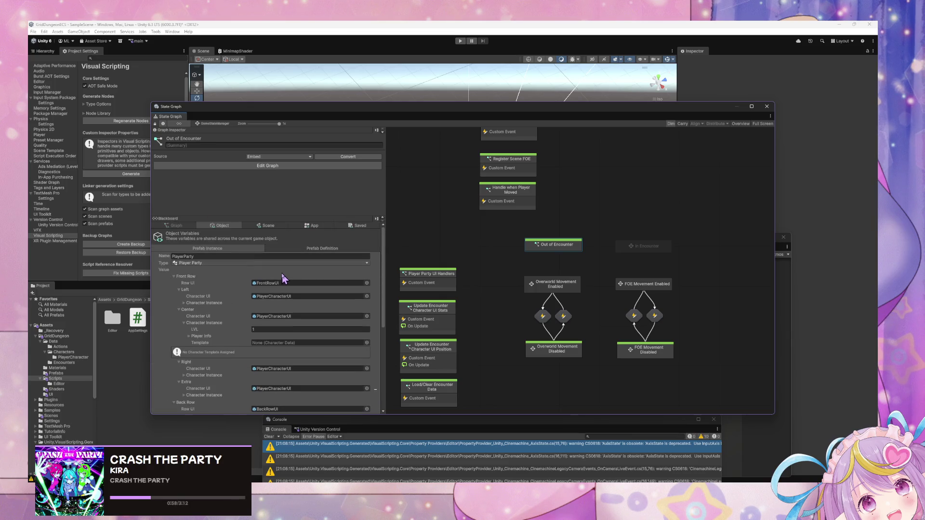
pyautogui.moveTo(576, 245); pyautogui.dragTo(554, 247)
pyautogui.click(626, 247)
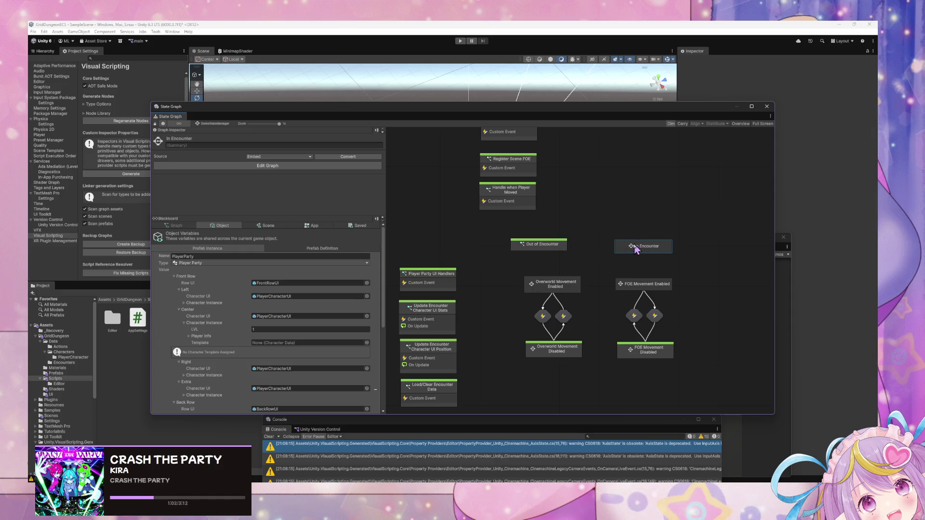
pyautogui.scroll(-2, 328, 288)
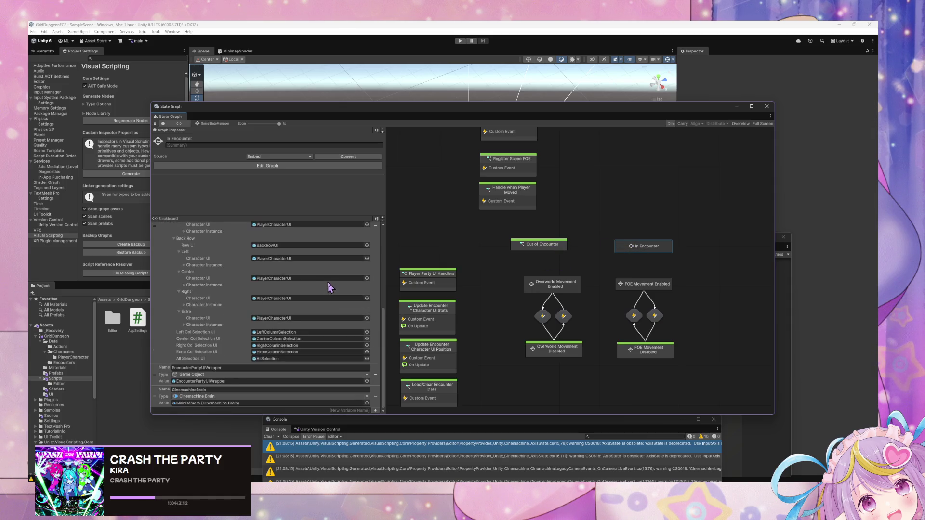
pyautogui.scroll(2, 329, 287)
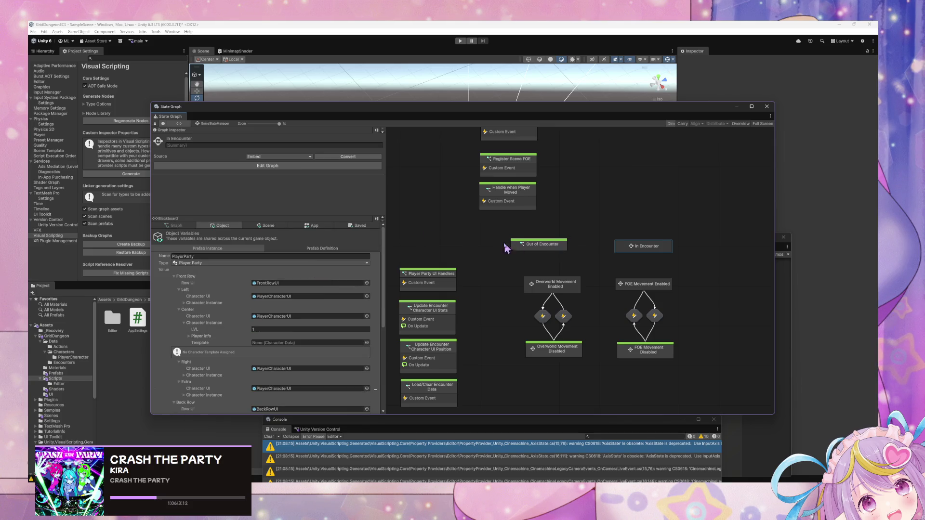
pyautogui.scroll(2, 506, 244)
pyautogui.moveTo(527, 289); pyautogui.dragTo(544, 296)
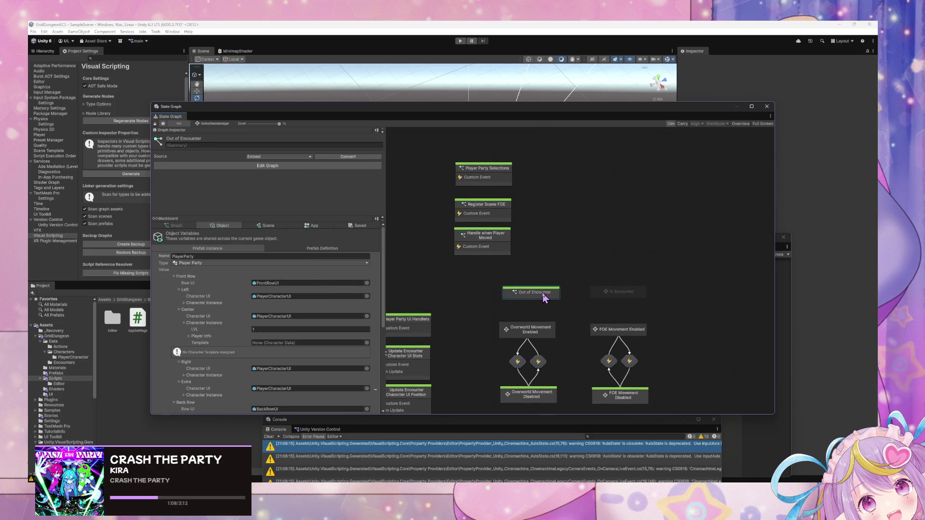
pyautogui.click(491, 238)
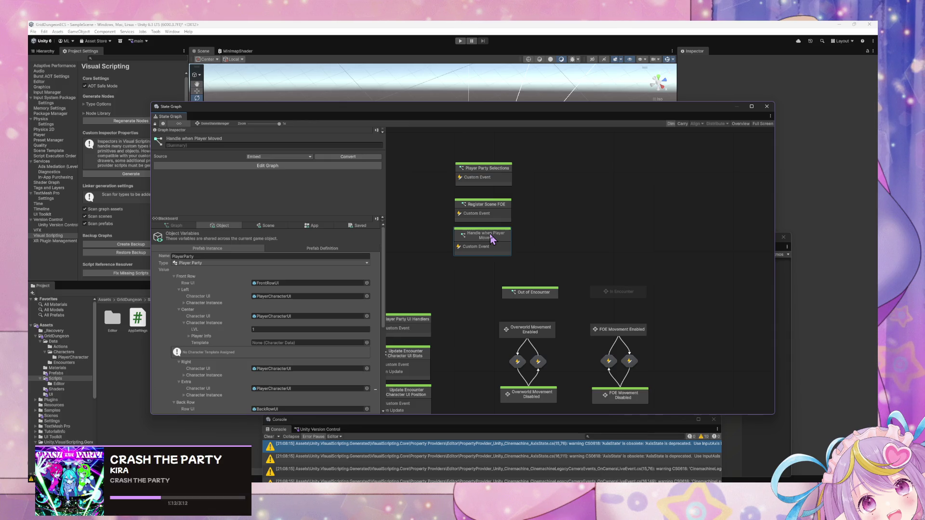
pyautogui.click(602, 295)
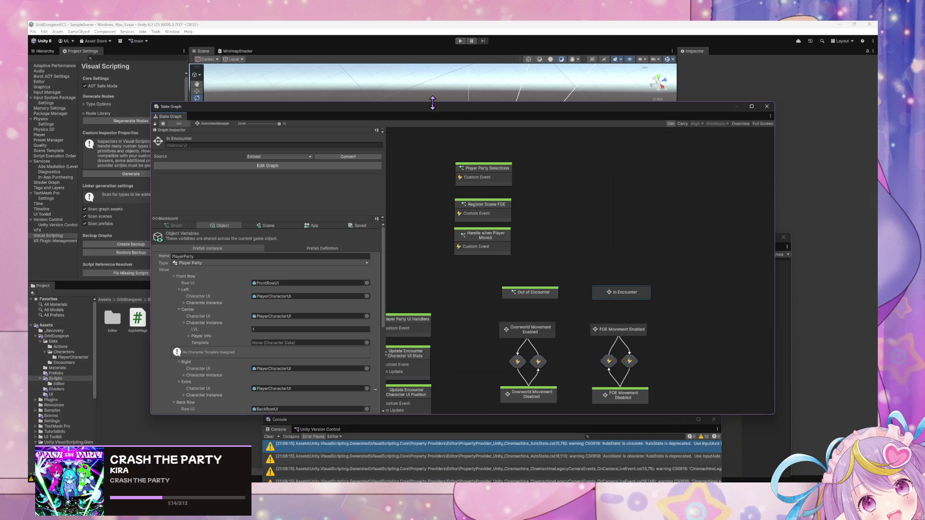
# Move the State Graph window lower right and start the game in play mode
pyautogui.moveTo(432, 103)
pyautogui.mouseDown()
pyautogui.moveTo(588, 262)
pyautogui.moveTo(456, 183)
pyautogui.moveTo(526, 128)
pyautogui.moveTo(578, 124)
pyautogui.moveTo(620, 171)
pyautogui.mouseUp()
pyautogui.scroll(-5, 512, 357)
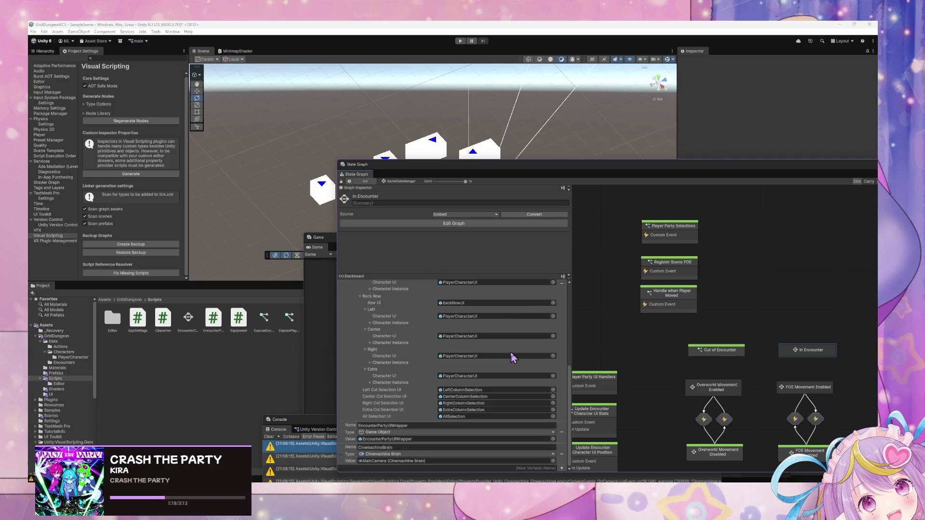
pyautogui.scroll(5, 496, 289)
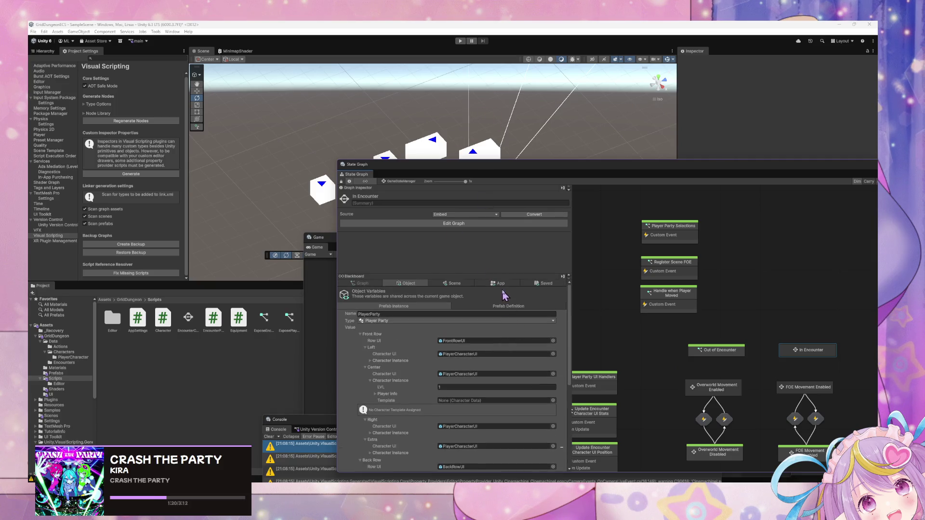
pyautogui.scroll(-10, 485, 331)
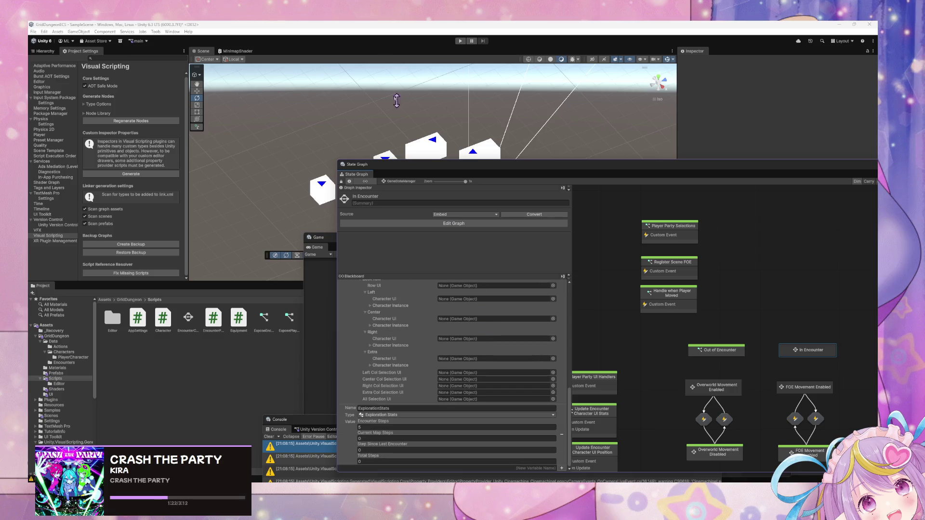
pyautogui.click(460, 41)
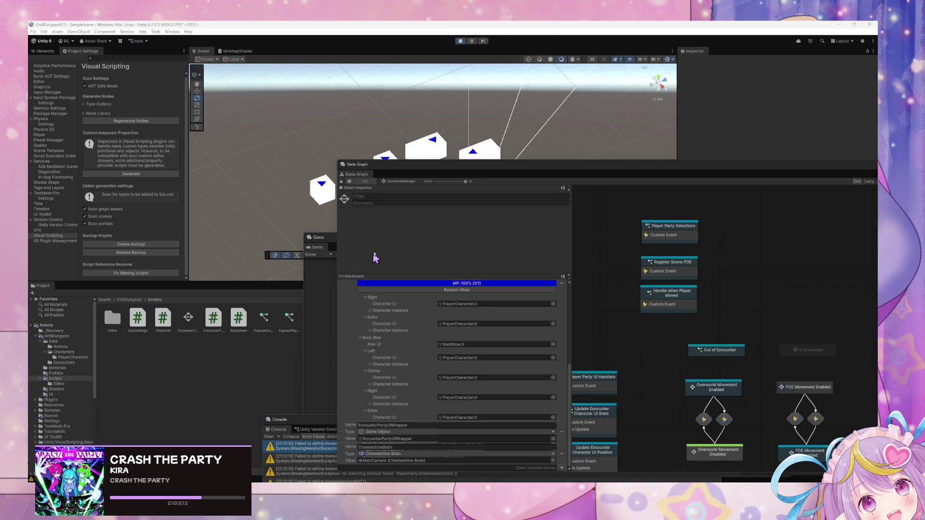
# Move the game view to the top-left and show the App variables down to ExplorationStats
pyautogui.click(322, 309)
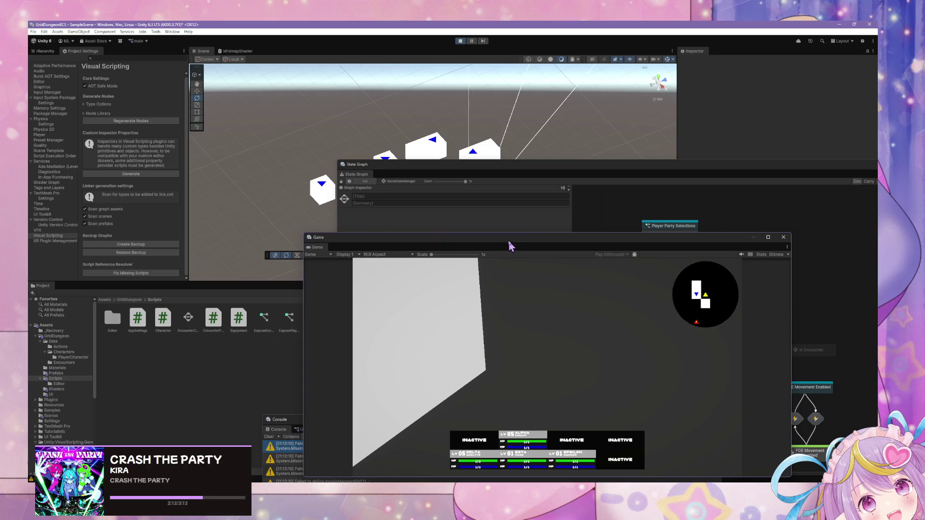
pyautogui.moveTo(511, 238); pyautogui.dragTo(167, 117)
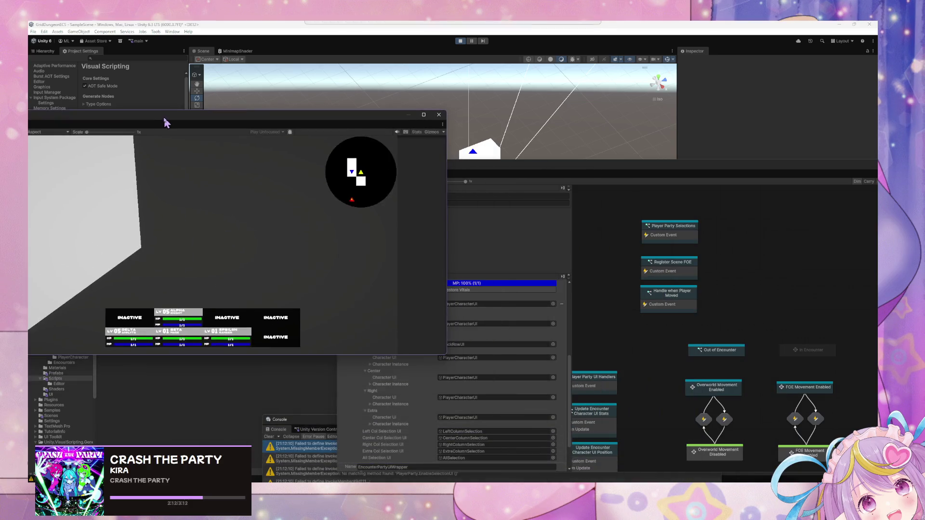
pyautogui.click(533, 258)
pyautogui.scroll(5, 525, 337)
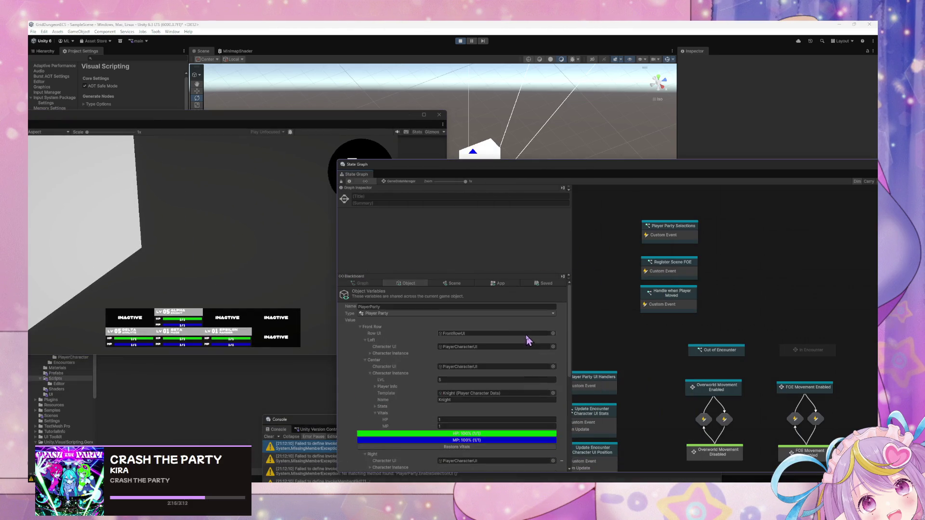
pyautogui.click(510, 283)
pyautogui.moveTo(475, 163); pyautogui.dragTo(638, 78)
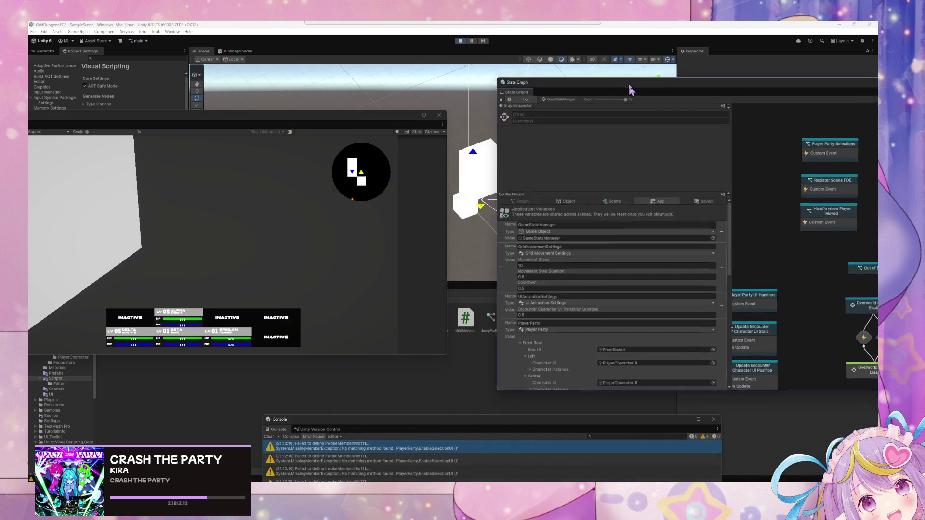
pyautogui.scroll(-10, 643, 281)
# Walk the player through the dungeon with W until Exploration Stats reaches 29 steps
pyautogui.click(318, 246)
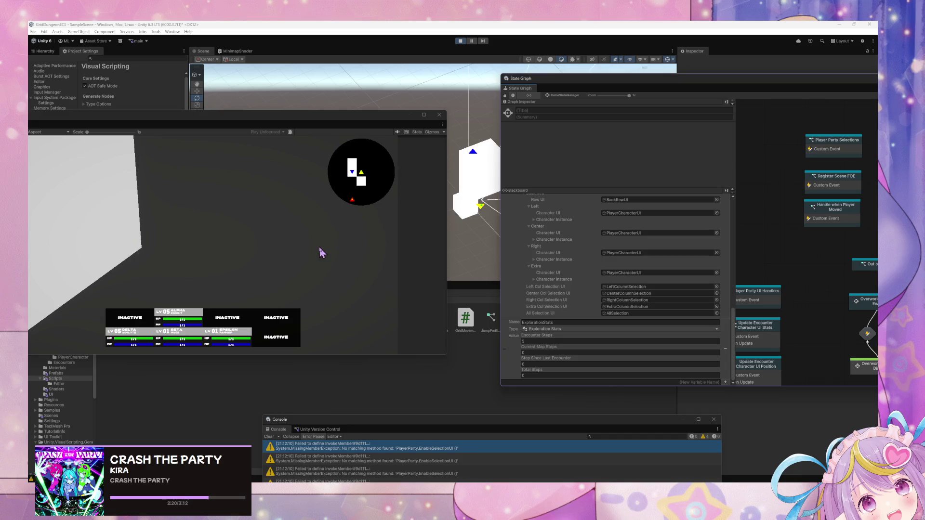
pyautogui.press('w')
pyautogui.press('w')
pyautogui.press('w')
pyautogui.press('w')
pyautogui.press('w')
pyautogui.press('w')
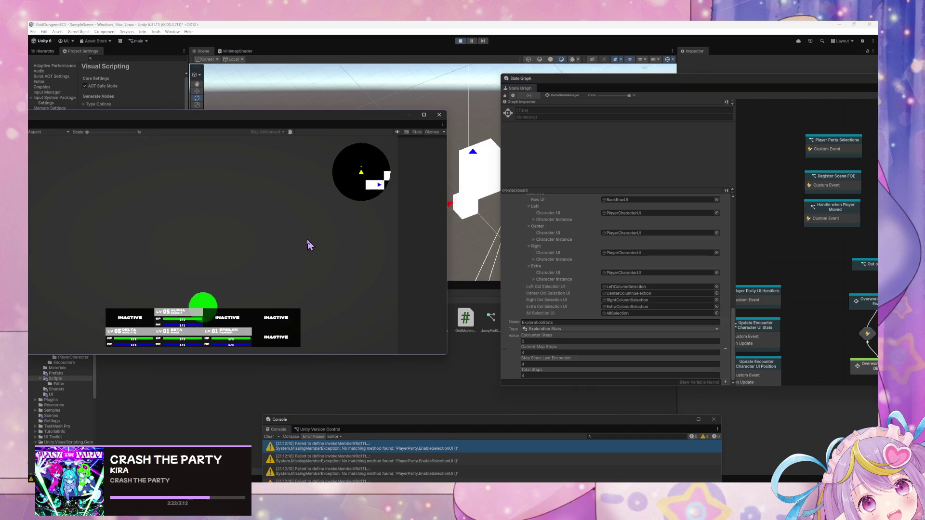
pyautogui.press('w')
pyautogui.press('w')
pyautogui.press('w')
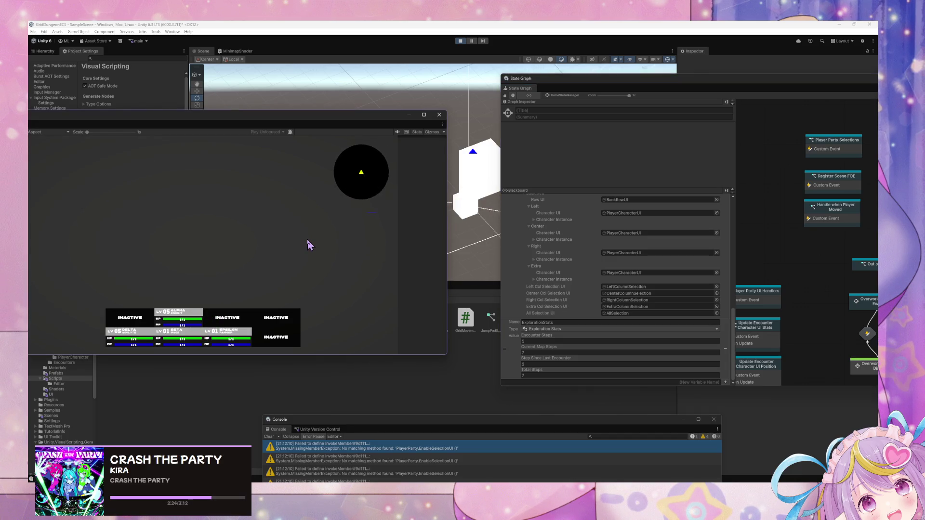
pyautogui.press('w')
pyautogui.press('w')
pyautogui.press('w')
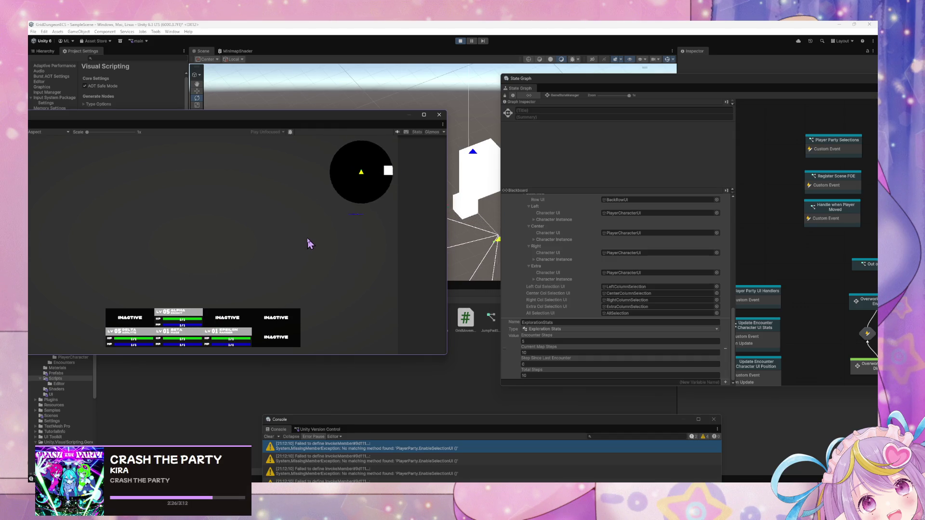
pyautogui.press('w')
pyautogui.press('w')
pyautogui.press('w')
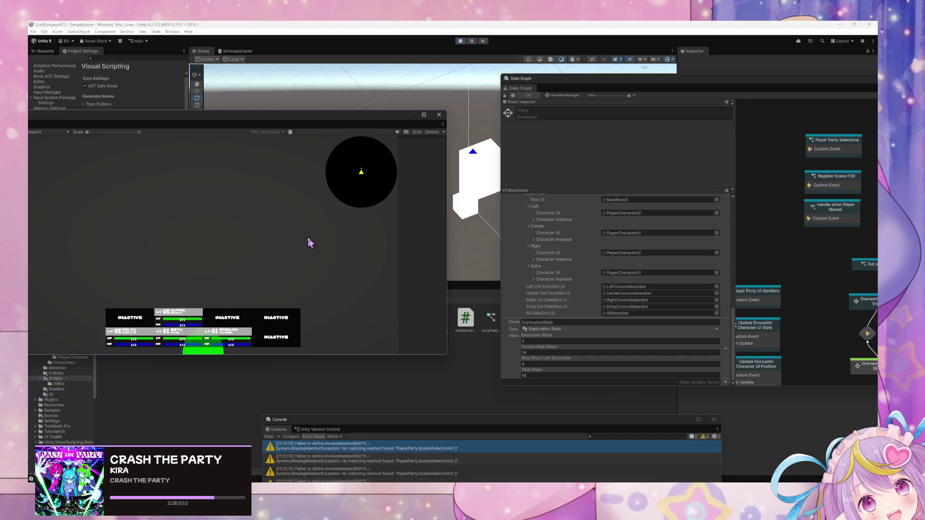
pyautogui.press('w')
pyautogui.press('w')
pyautogui.press('w')
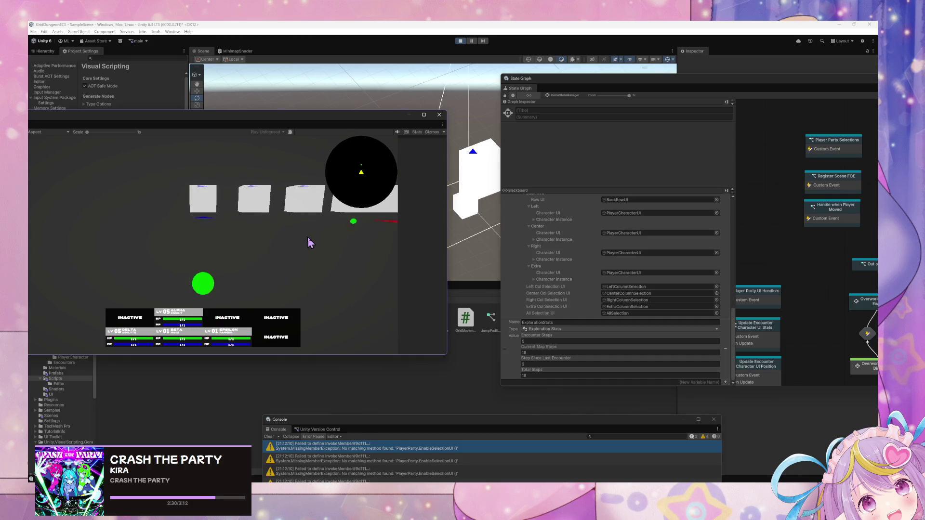
pyautogui.press('w')
pyautogui.press('w')
pyautogui.press('w')
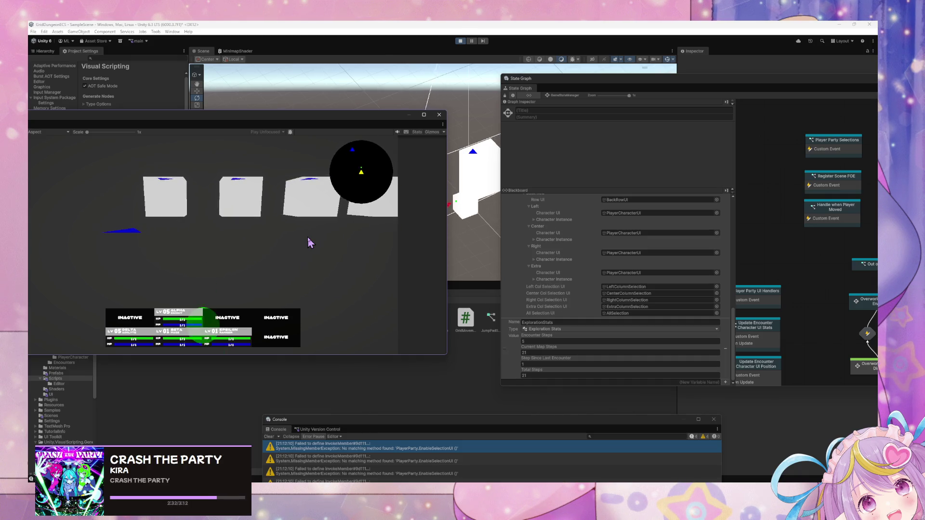
pyautogui.press('w')
pyautogui.press('w')
pyautogui.press('w')
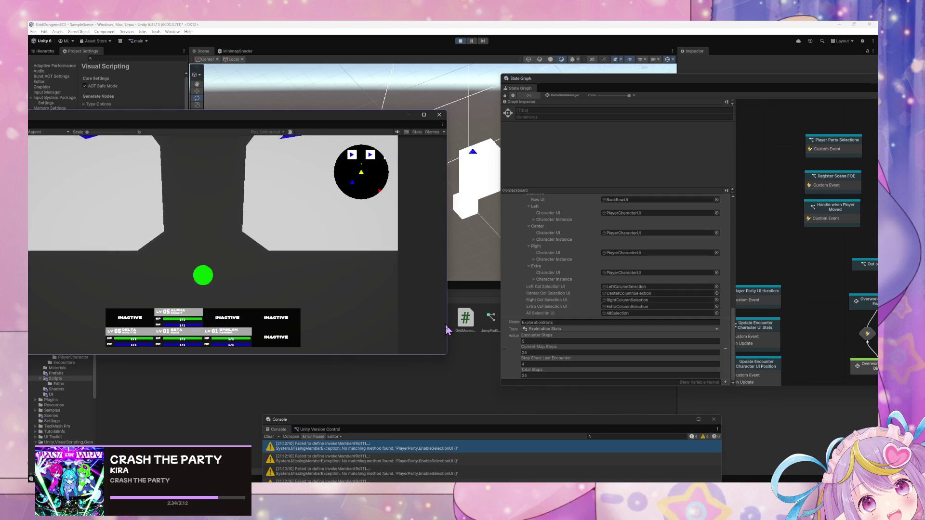
pyautogui.press('w')
pyautogui.press('w')
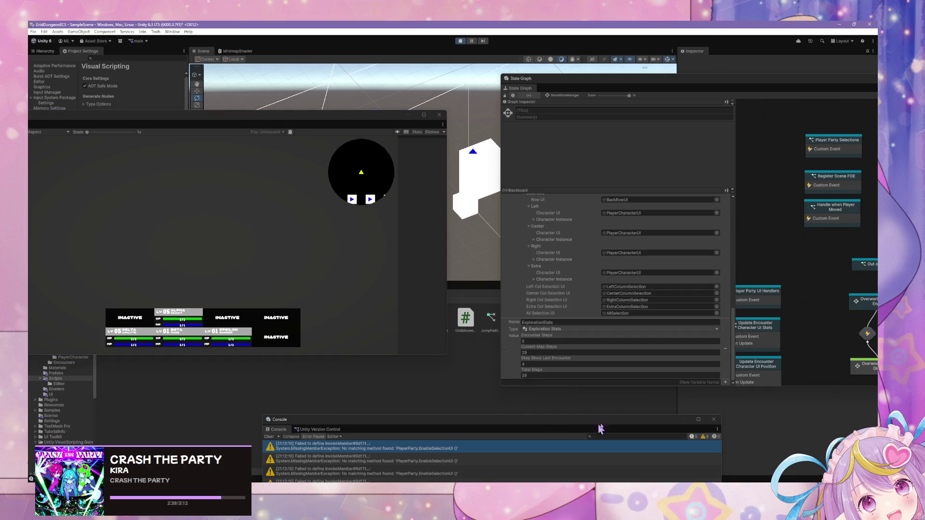
pyautogui.moveTo(623, 444)
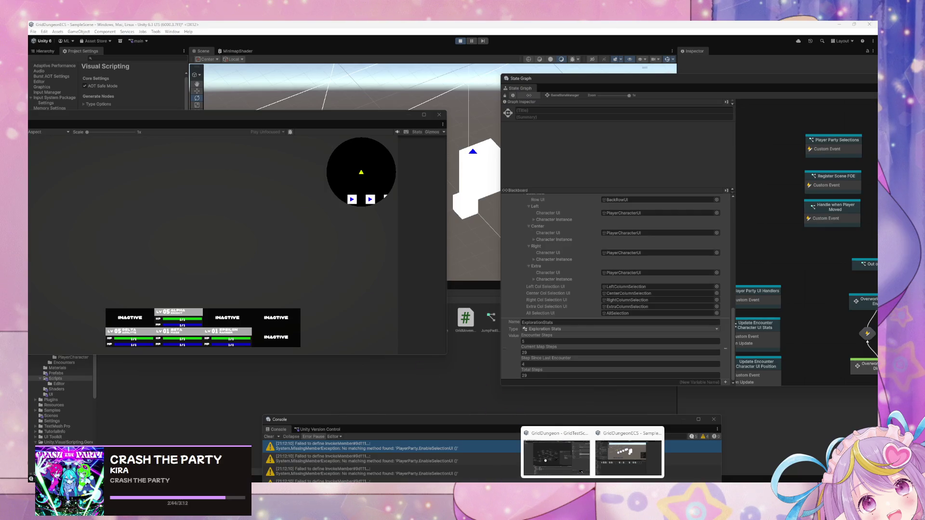
# In GamePlayStats.cs, change the EncounterSteps value from 5 to 20
pyautogui.hotkey('alt', 'Tab')
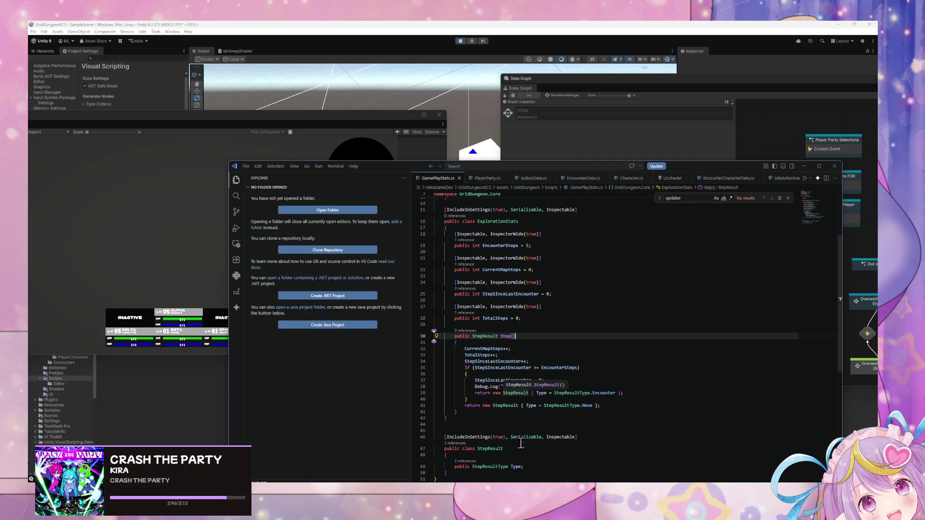
pyautogui.click(567, 430)
pyautogui.scroll(5, 559, 419)
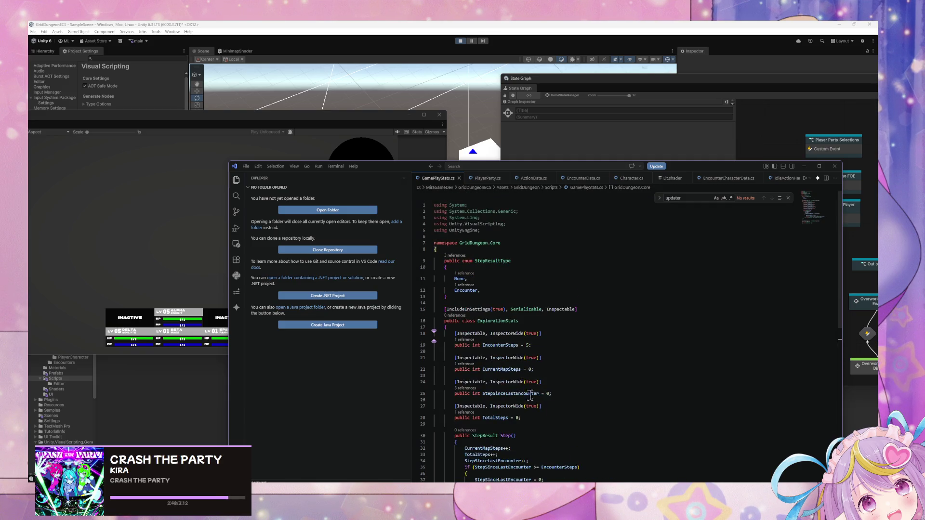
pyautogui.scroll(-2, 552, 410)
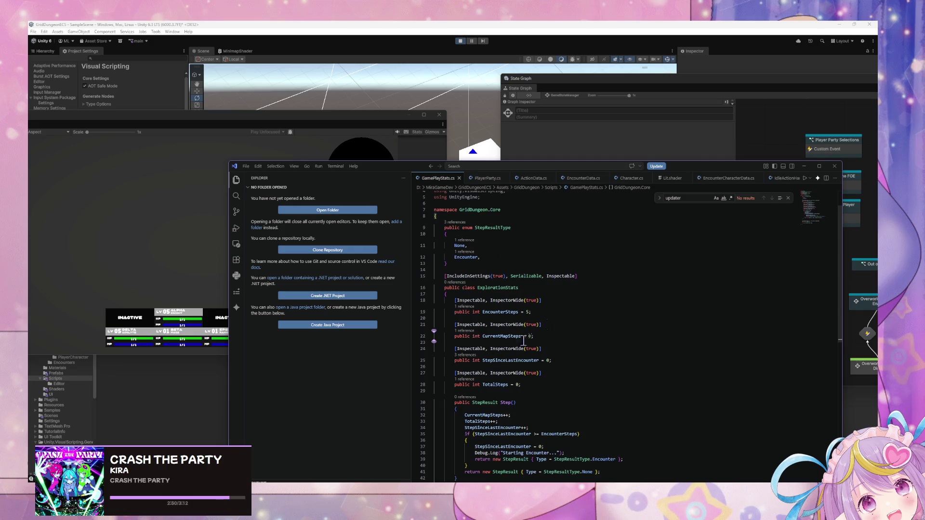
pyautogui.doubleClick(528, 312)
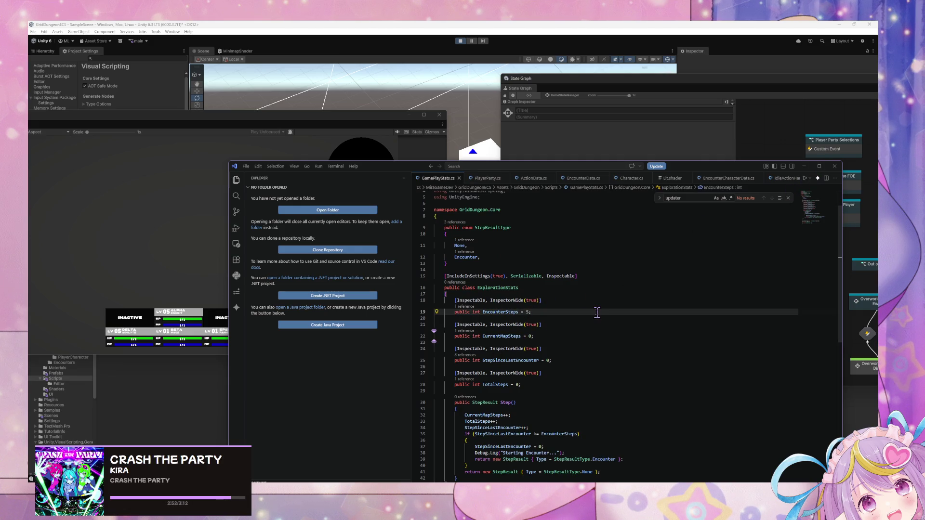
pyautogui.write('20')
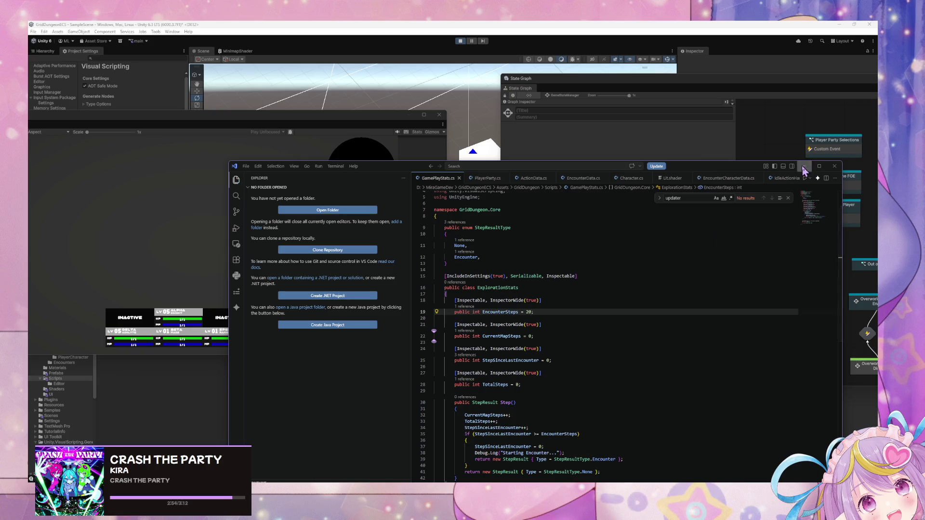
pyautogui.click(804, 166)
# Exit play mode, then set EncounterSteps to 10 and save GamePlayStats.cs
pyautogui.hotkey('ctrl', 'p')
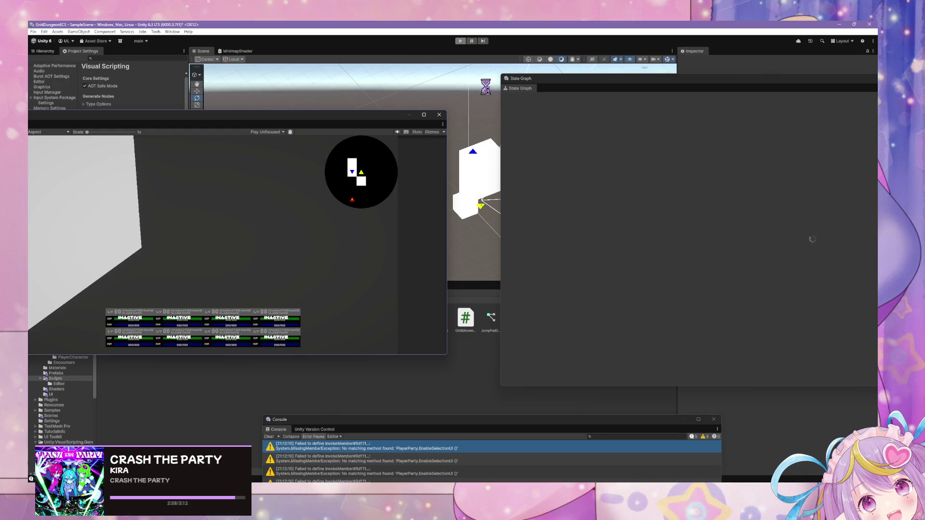
pyautogui.hotkey('alt', 'Tab')
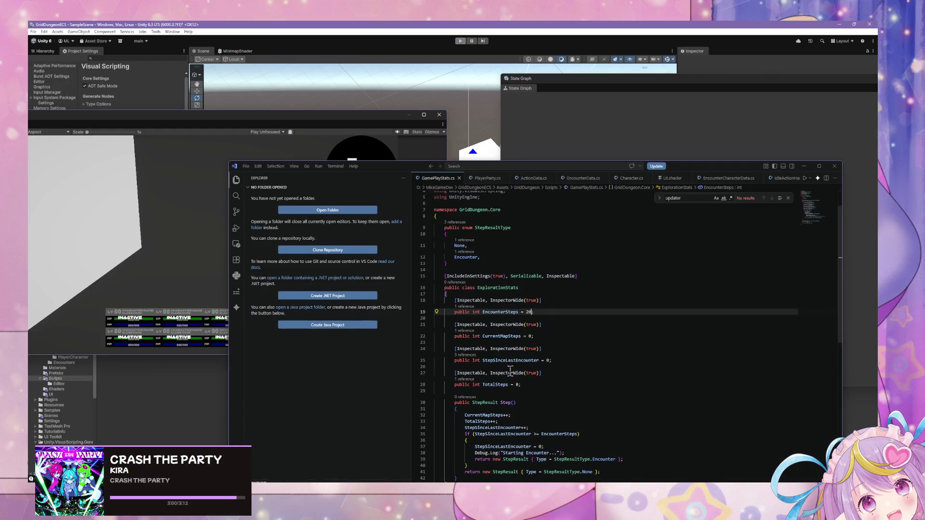
pyautogui.write('10')
pyautogui.hotkey('ctrl', 's')
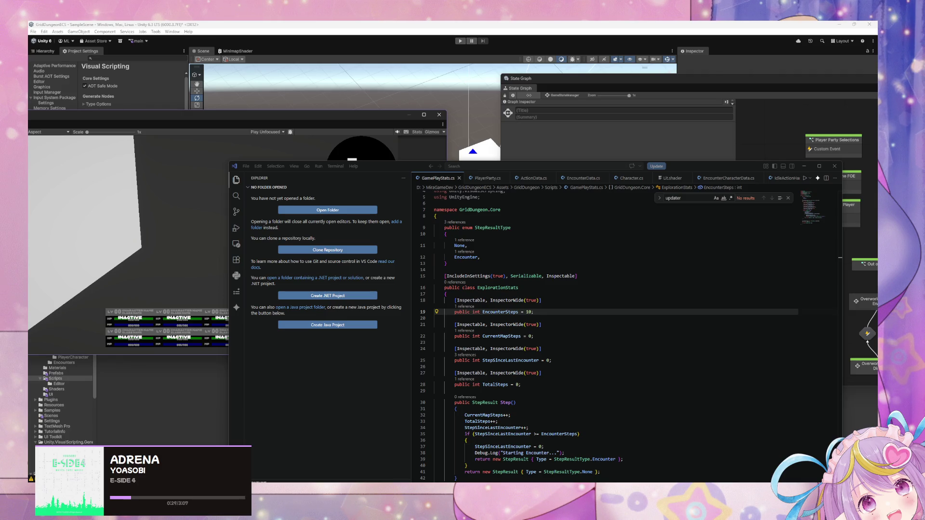
# Return to Unity for the script reload and show the App variables in the Blackboard
pyautogui.hotkey('alt', 'Tab')
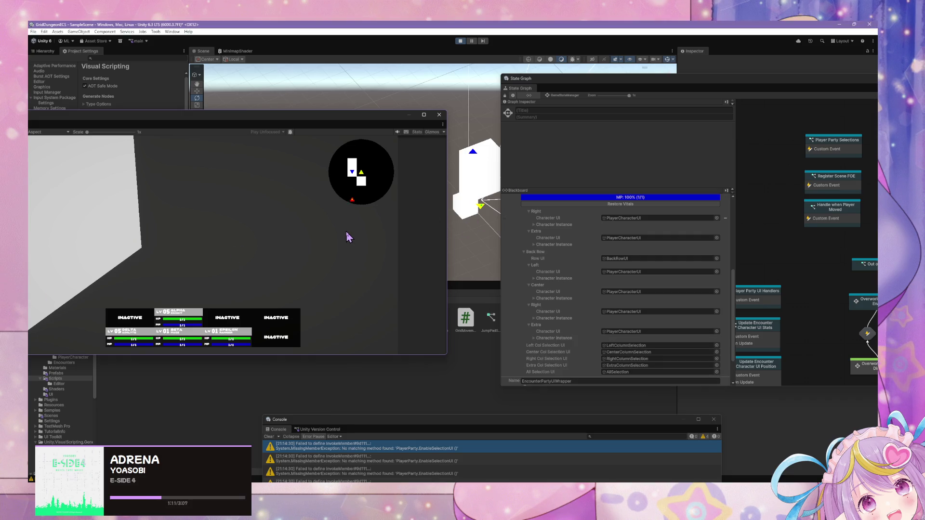
pyautogui.scroll(-2, 619, 307)
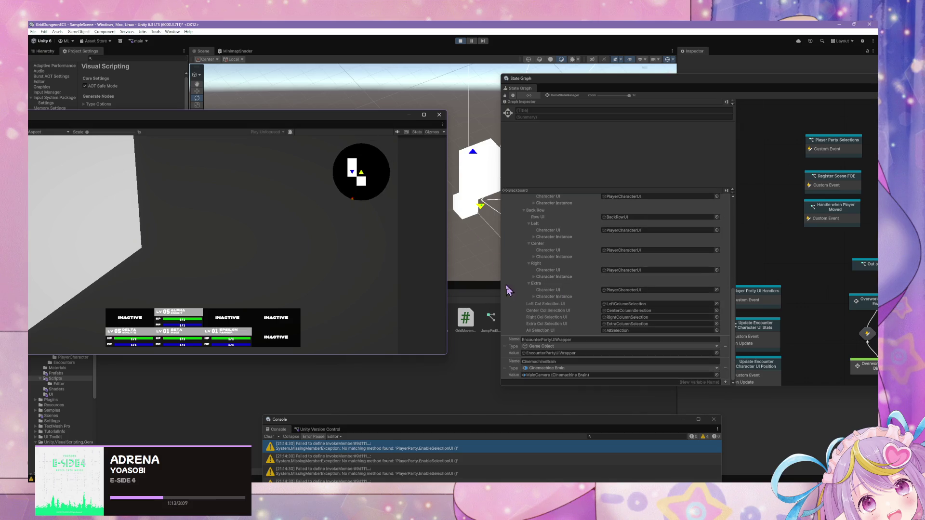
pyautogui.scroll(10, 615, 224)
pyautogui.click(661, 198)
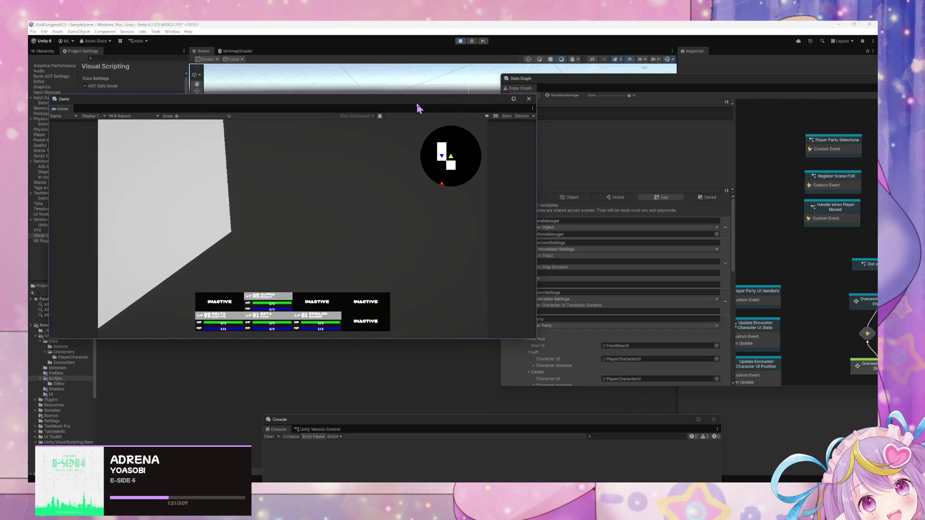
# Walk the party forward through the dungeon corridors to build up steps
pyautogui.scroll(-5, 682, 304)
pyautogui.scroll(-5, 680, 303)
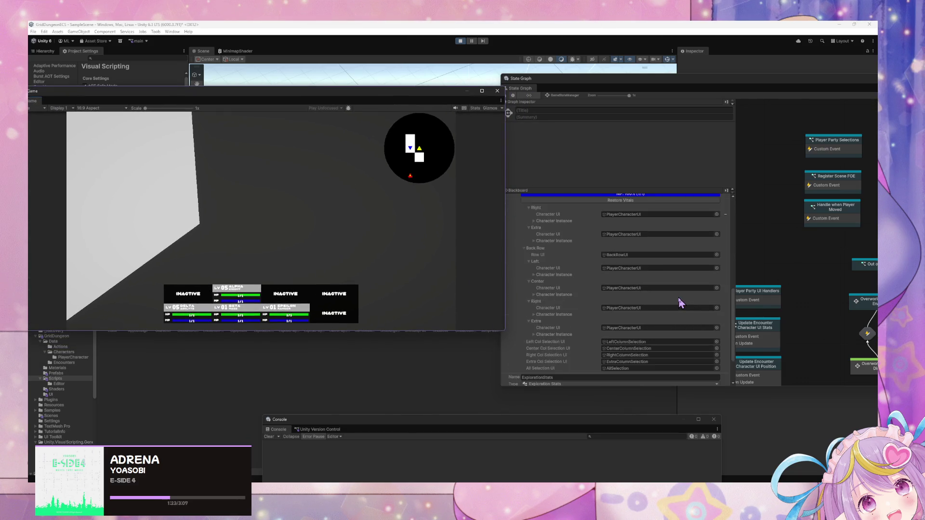
pyautogui.press('w')
pyautogui.press('w')
pyautogui.press('w')
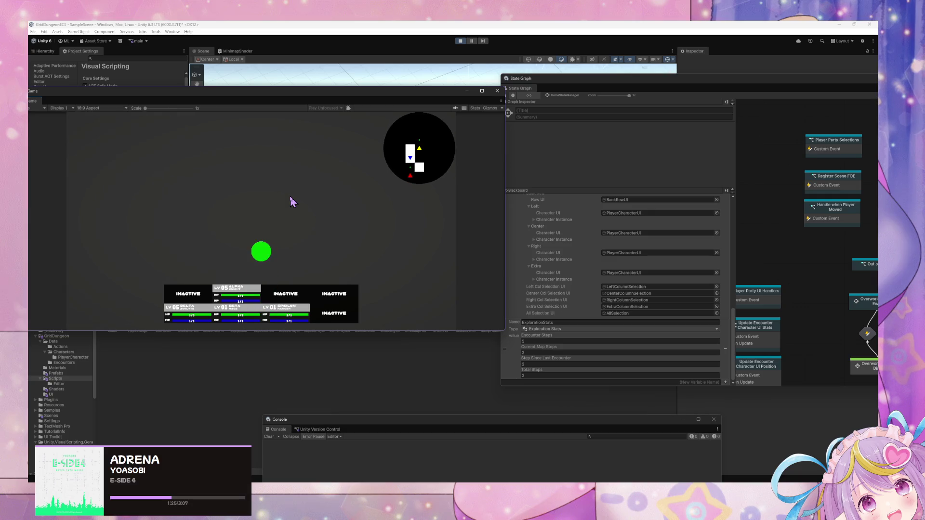
pyautogui.press('w')
pyautogui.press('w')
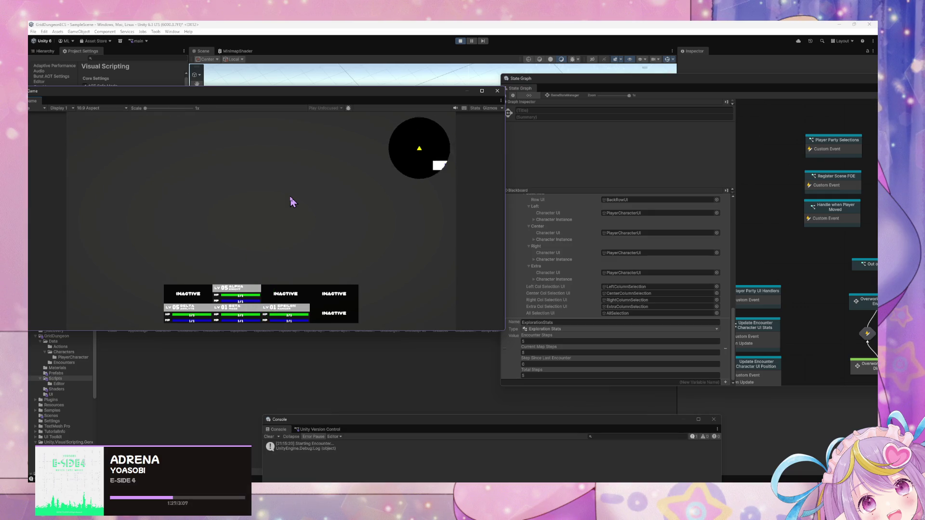
pyautogui.press('w')
pyautogui.press('w')
pyautogui.press('w')
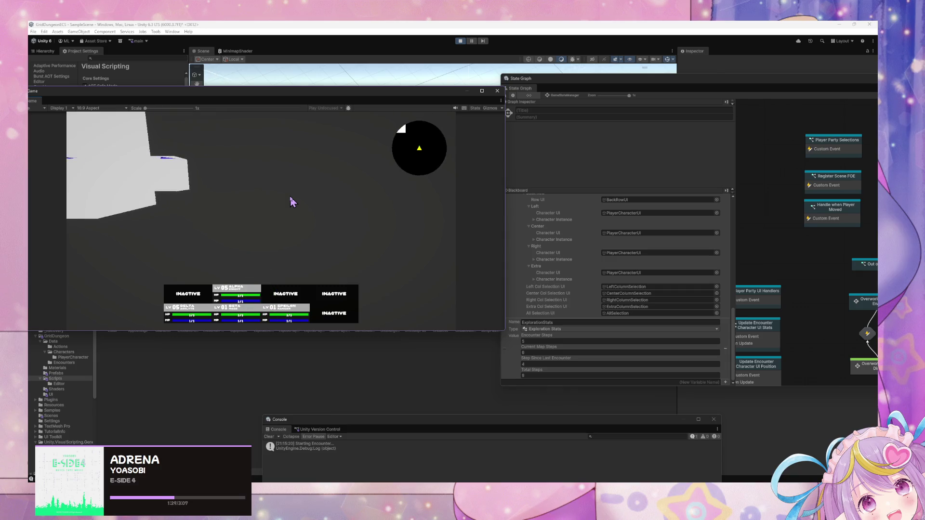
pyautogui.press('w')
pyautogui.press('w')
pyautogui.press('w')
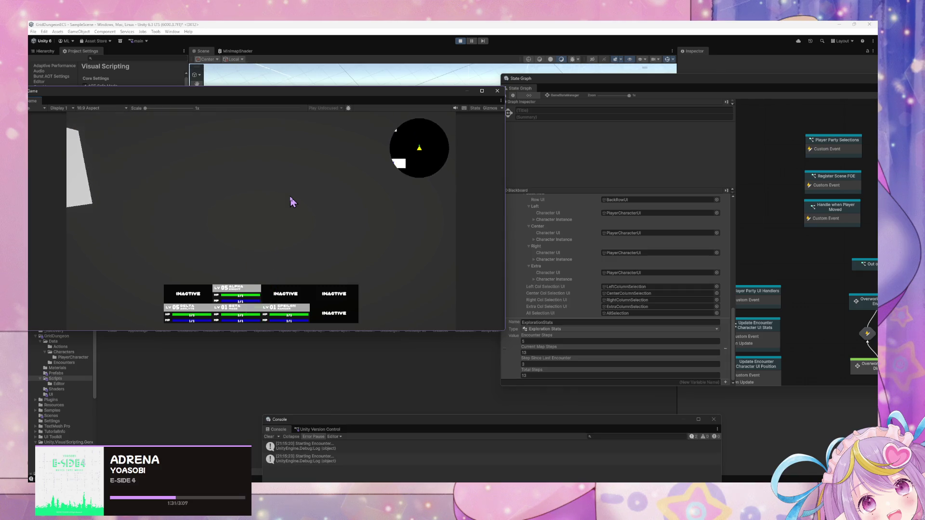
pyautogui.press('w')
pyautogui.press('w')
pyautogui.press('w')
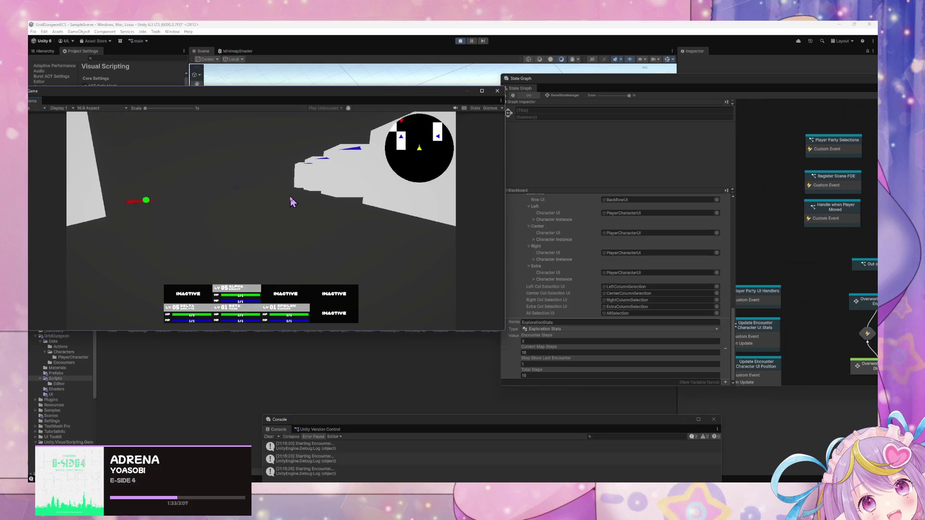
pyautogui.press('w')
pyautogui.press('w')
pyautogui.press('w')
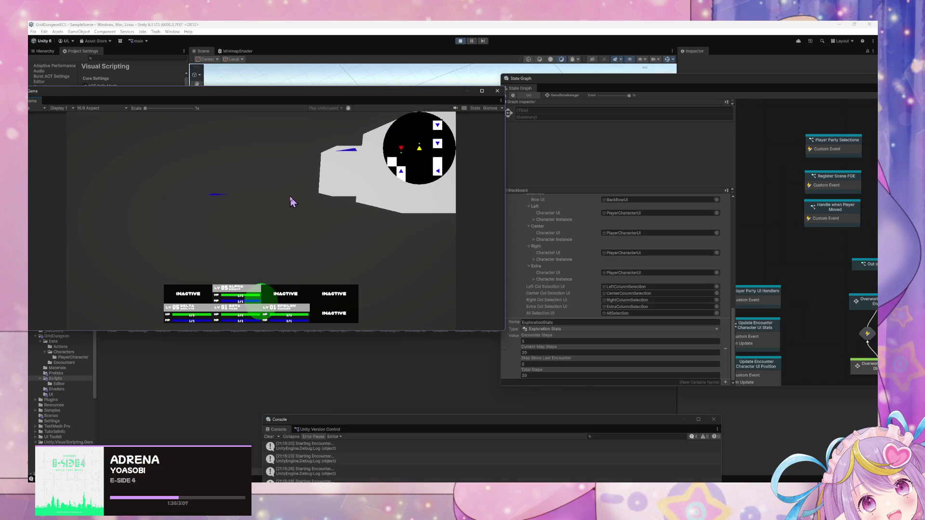
pyautogui.press('w')
pyautogui.press('w')
pyautogui.press('w')
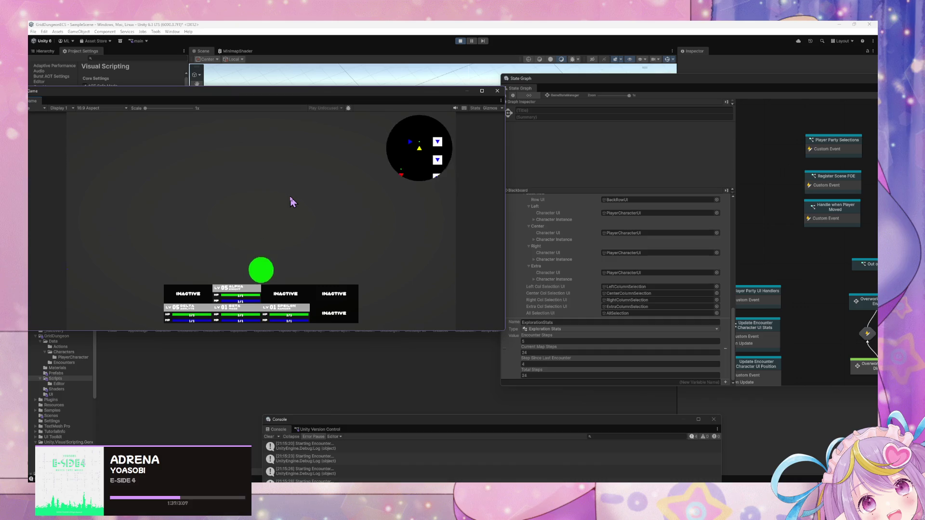
pyautogui.press('w')
pyautogui.press('w')
pyautogui.press('w')
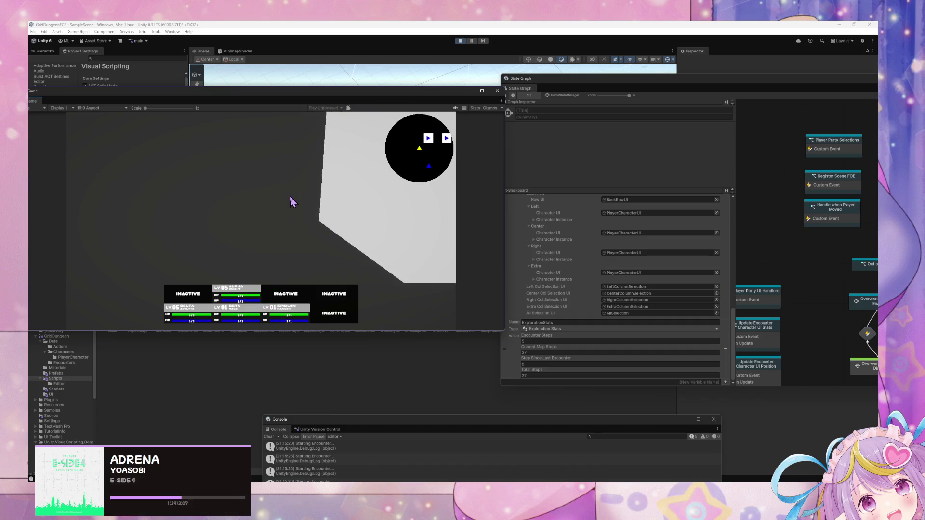
pyautogui.press('w')
pyautogui.press('w')
pyautogui.press('w')
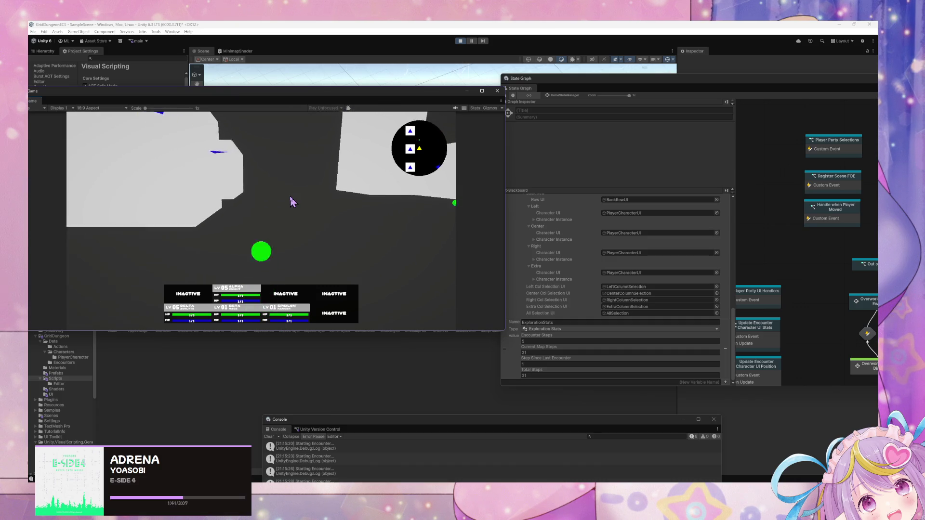
pyautogui.press('w')
pyautogui.press('w')
pyautogui.press('w')
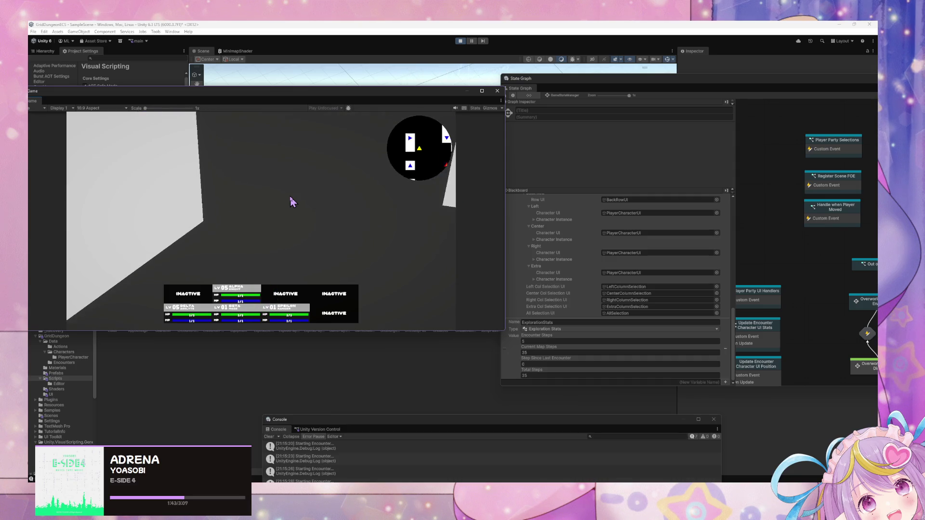
pyautogui.press('w')
pyautogui.press('w')
pyautogui.press('w')
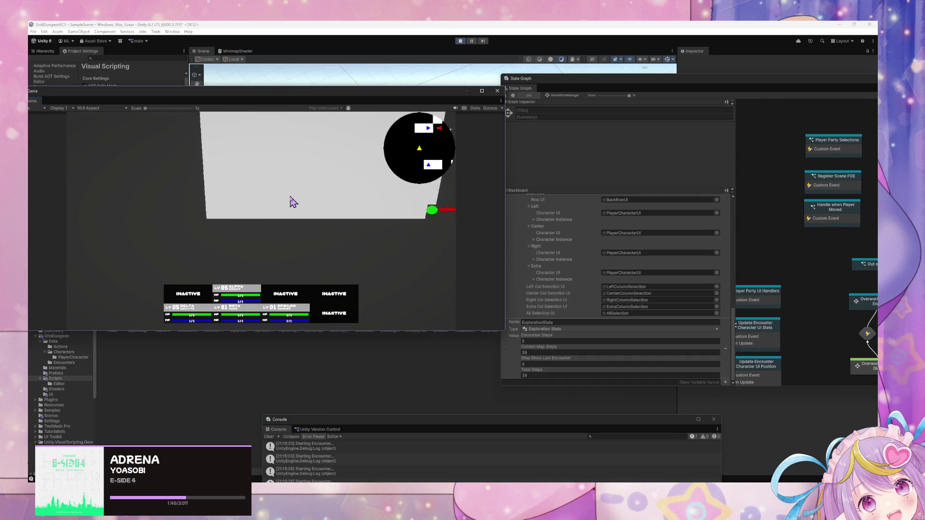
pyautogui.press('w')
pyautogui.press('w')
pyautogui.press('w')
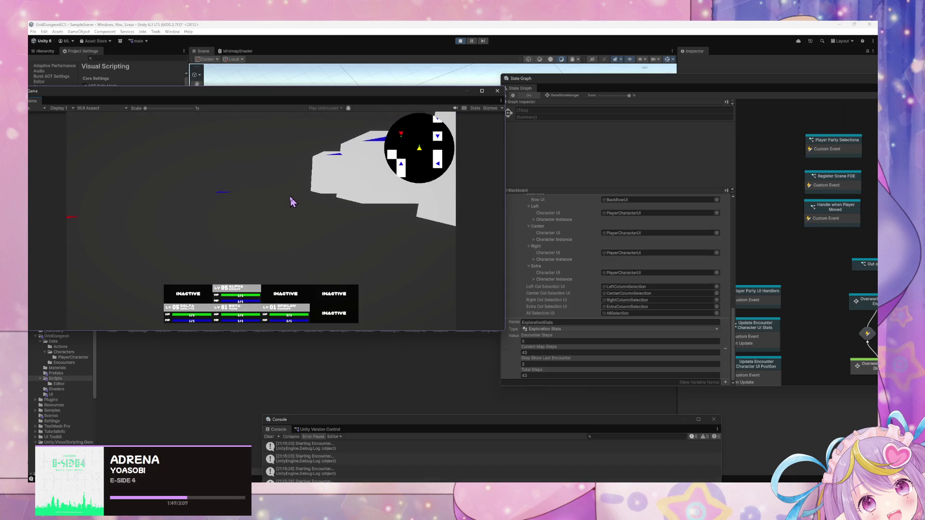
pyautogui.press('w')
pyautogui.press('w')
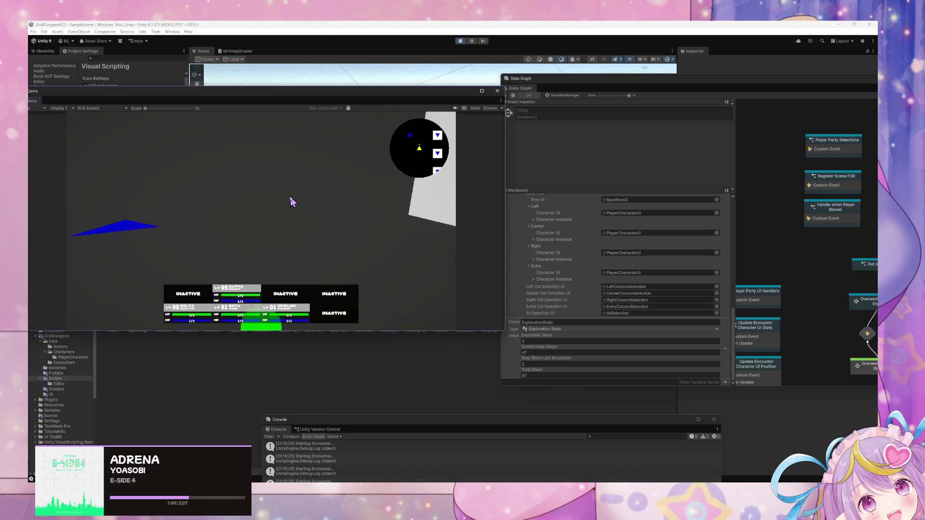
pyautogui.press('w')
pyautogui.press('w')
pyautogui.press('w')
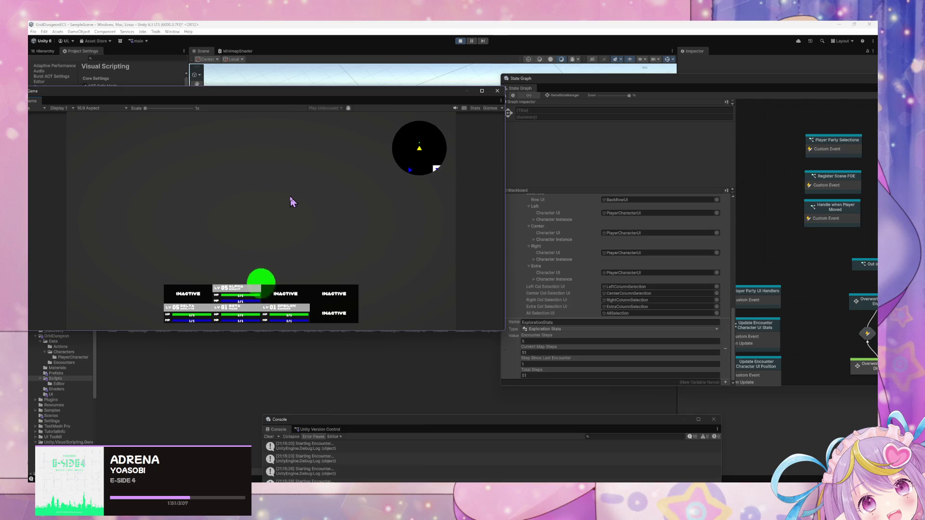
pyautogui.press('w')
pyautogui.press('w')
pyautogui.press('w')
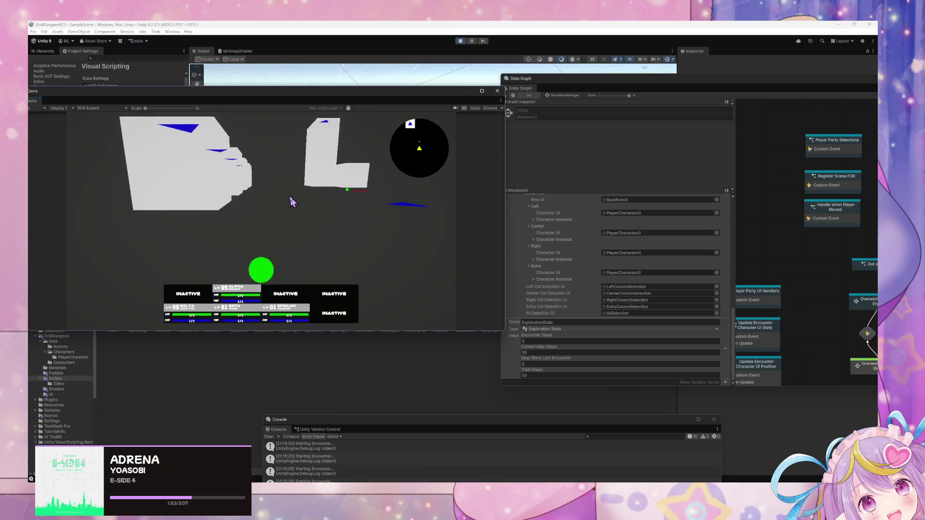
pyautogui.press('w')
pyautogui.press('w')
pyautogui.press('w')
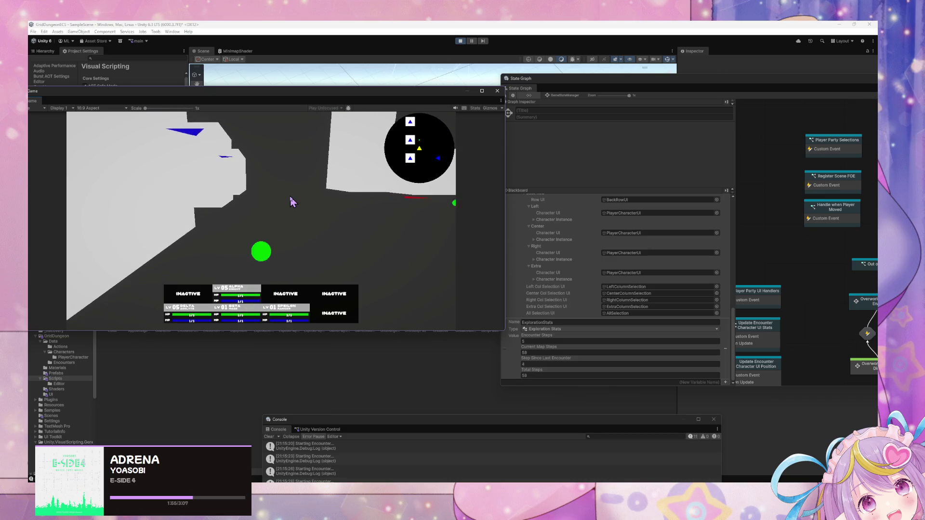
pyautogui.press('w')
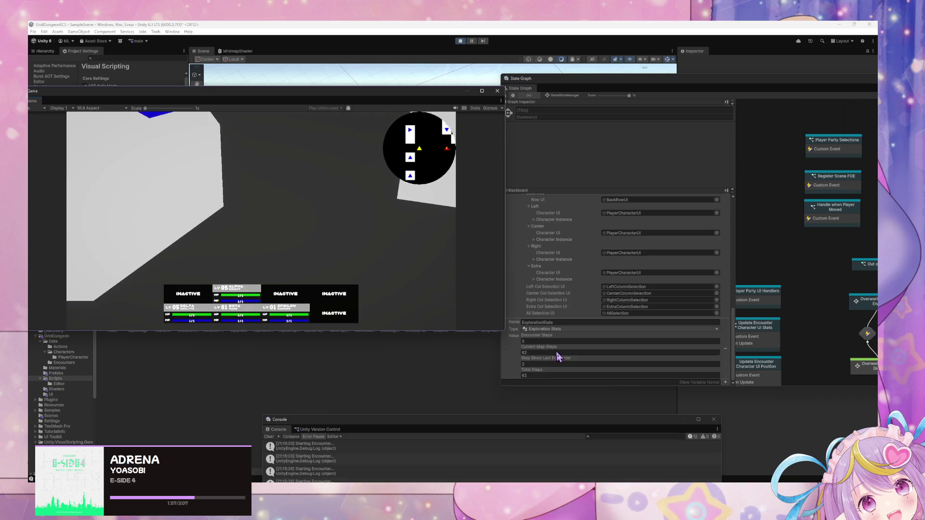
# Set Encounter Steps to 20 and keep walking and turning to test the threshold
pyautogui.click(552, 341)
pyautogui.write('0')
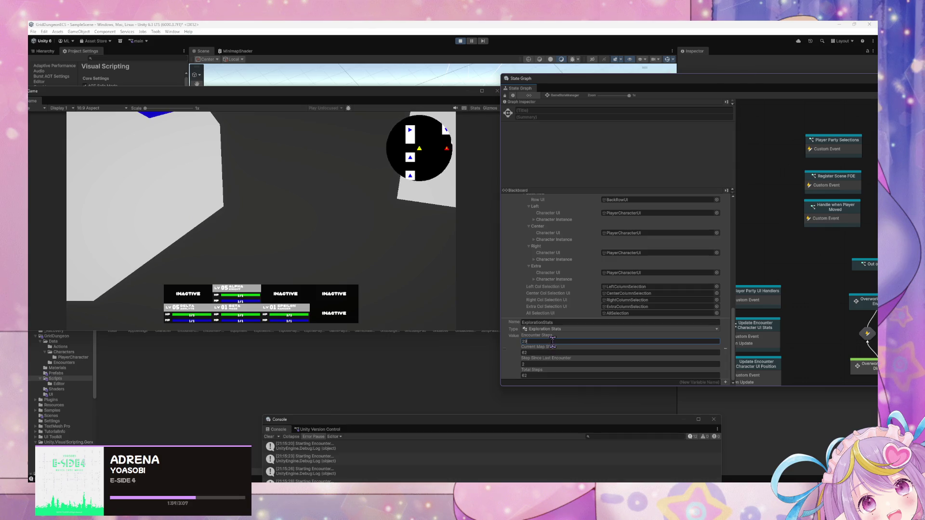
pyautogui.click(393, 217)
pyautogui.press('w')
pyautogui.press('w')
pyautogui.press('w')
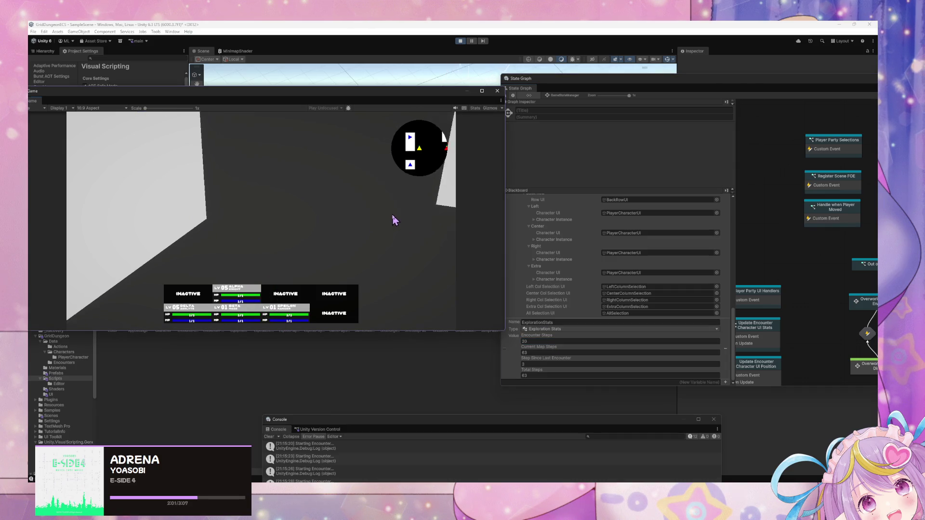
pyautogui.press('w')
pyautogui.press('w')
pyautogui.press('w')
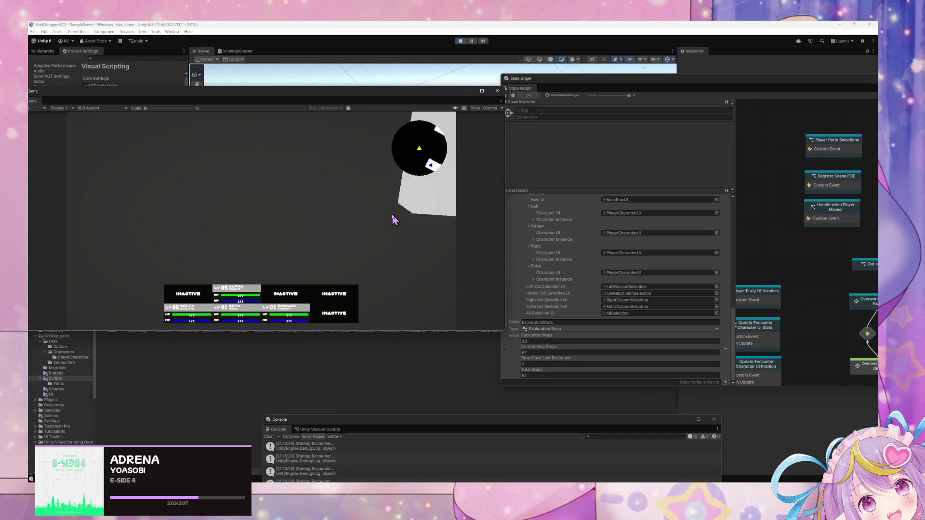
pyautogui.press('w')
pyautogui.press('w')
pyautogui.press('w')
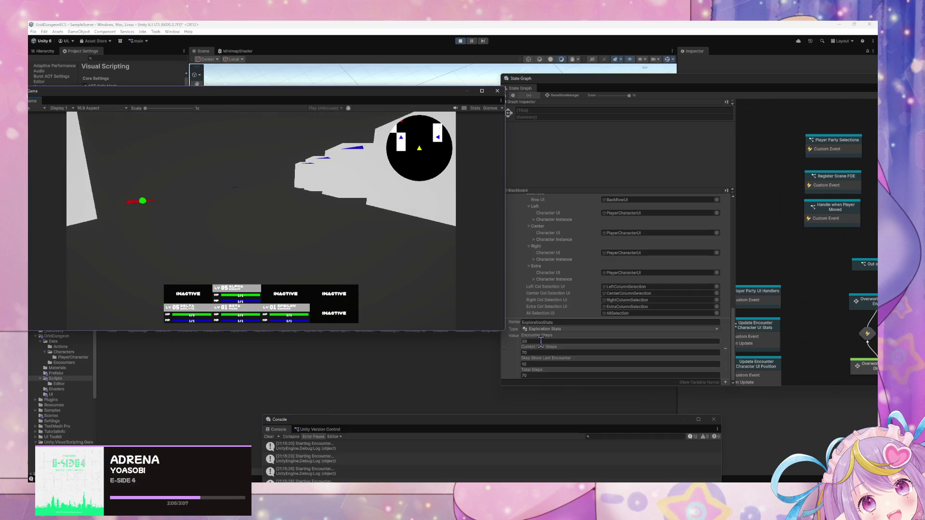
pyautogui.press('w')
pyautogui.press('w')
pyautogui.press('w')
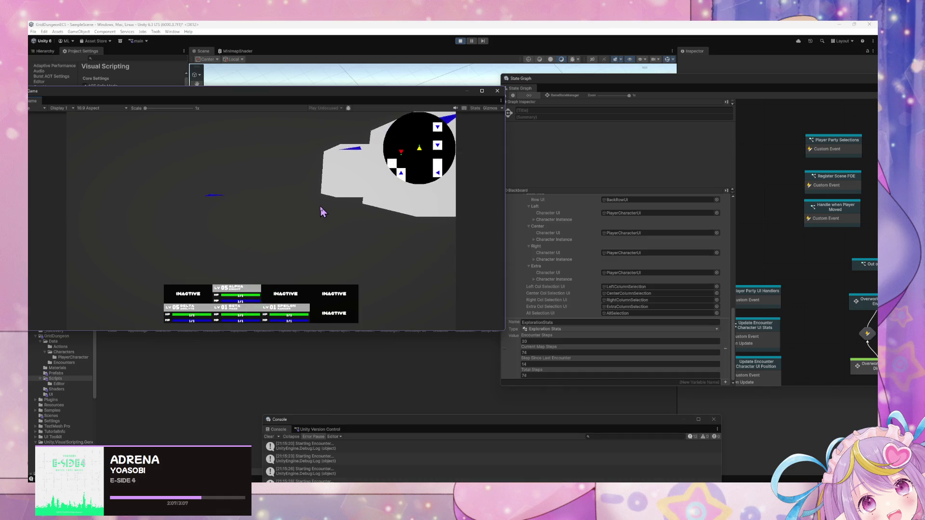
pyautogui.press('w')
pyautogui.press('w')
pyautogui.press('w')
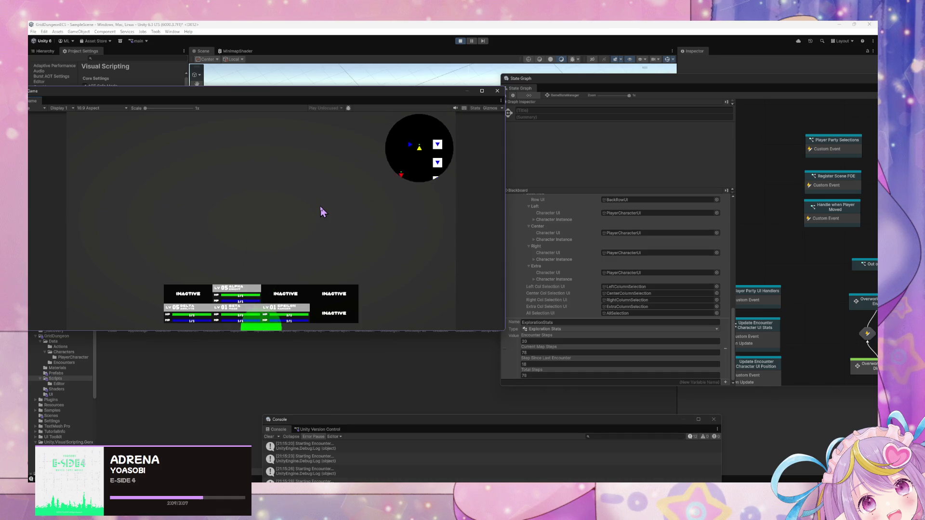
pyautogui.press('w')
pyautogui.press('w')
pyautogui.press('w')
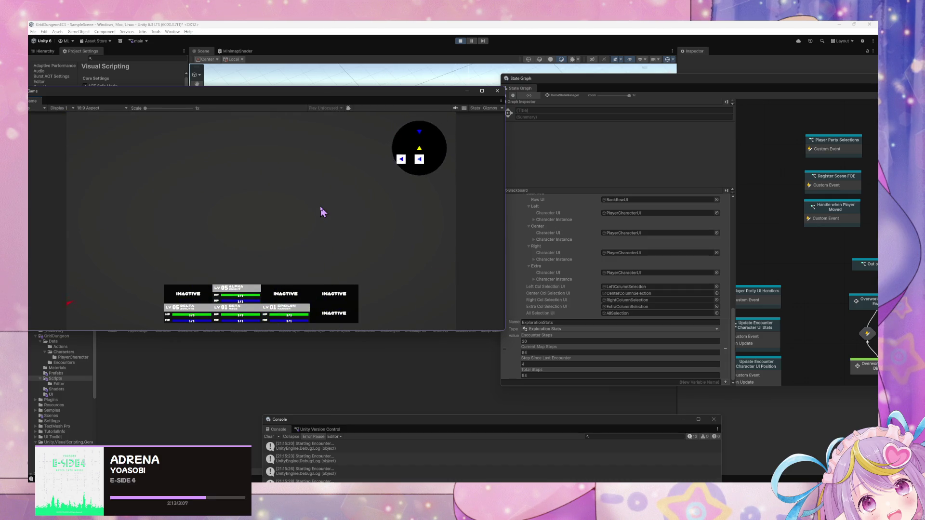
pyautogui.press('a')
pyautogui.press('w')
pyautogui.press('w')
pyautogui.press('w')
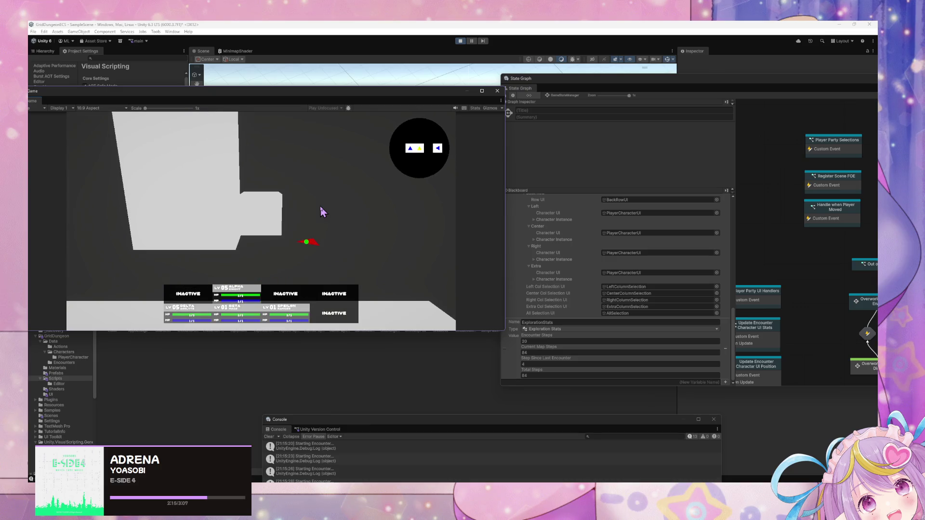
pyautogui.press('a')
pyautogui.press('a')
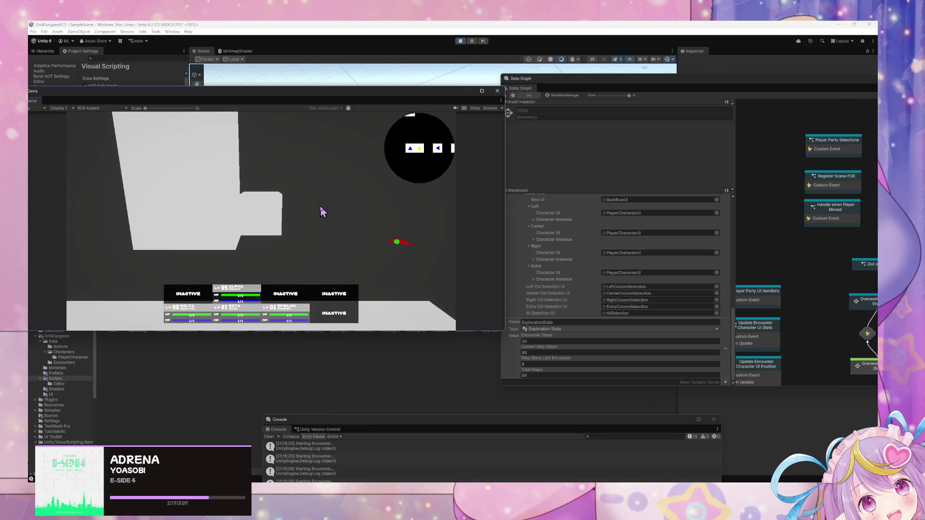
pyautogui.press('w')
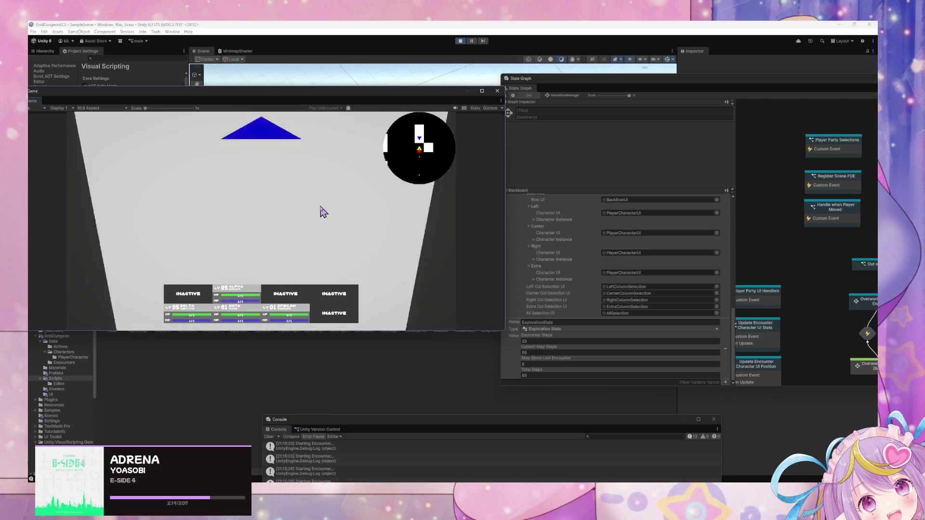
pyautogui.press('w')
pyautogui.press('w')
pyautogui.press('w')
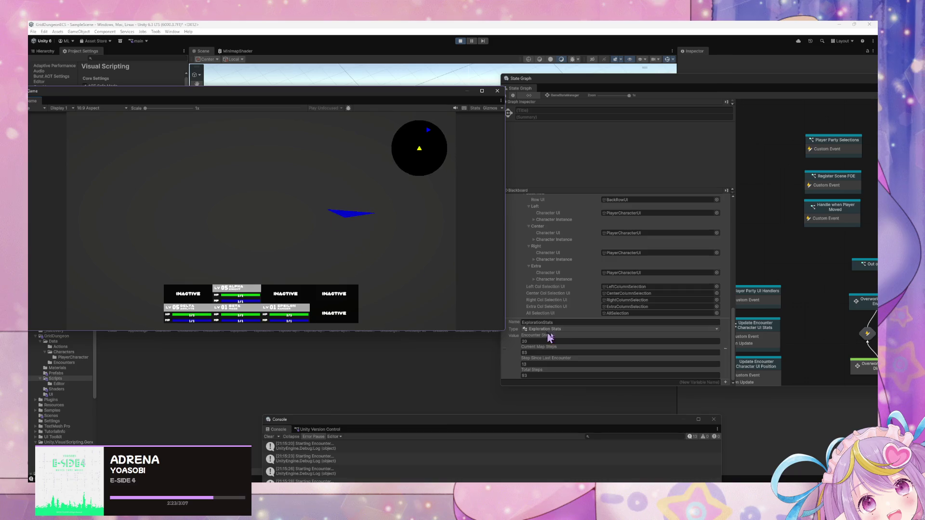
# Lower Encounter Steps to 5 and walk on until encounters trigger
pyautogui.click(559, 341)
pyautogui.write('5')
pyautogui.click(385, 212)
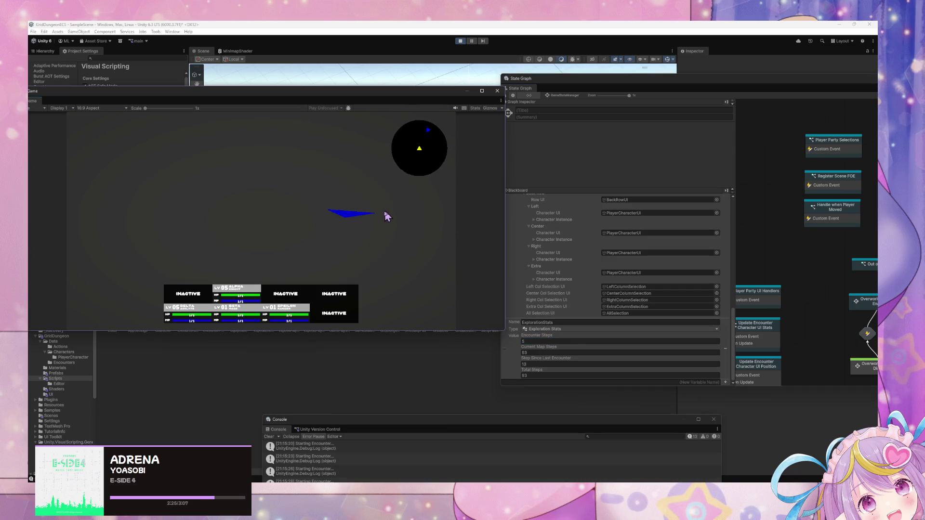
pyautogui.press('w')
pyautogui.press('w')
pyautogui.press('w')
pyautogui.press('w')
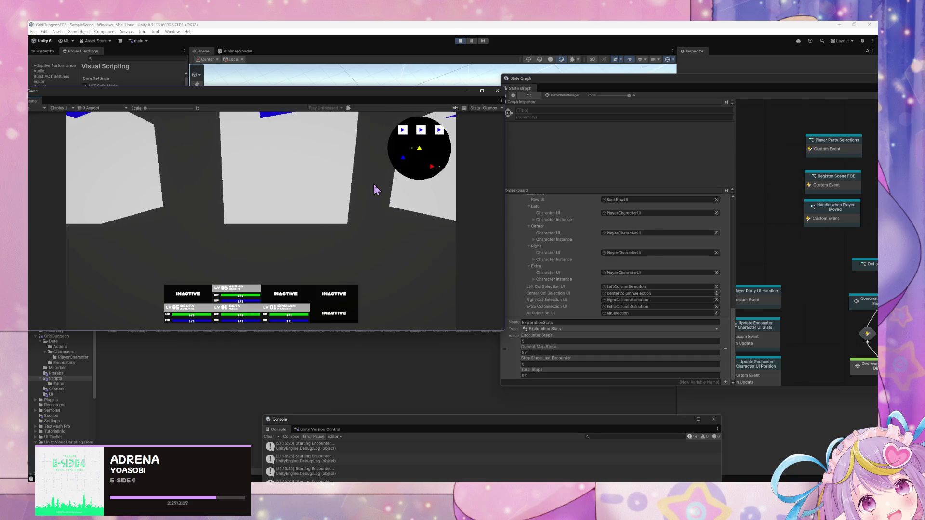
pyautogui.press('a')
pyautogui.press('w')
pyautogui.press('w')
pyautogui.press('w')
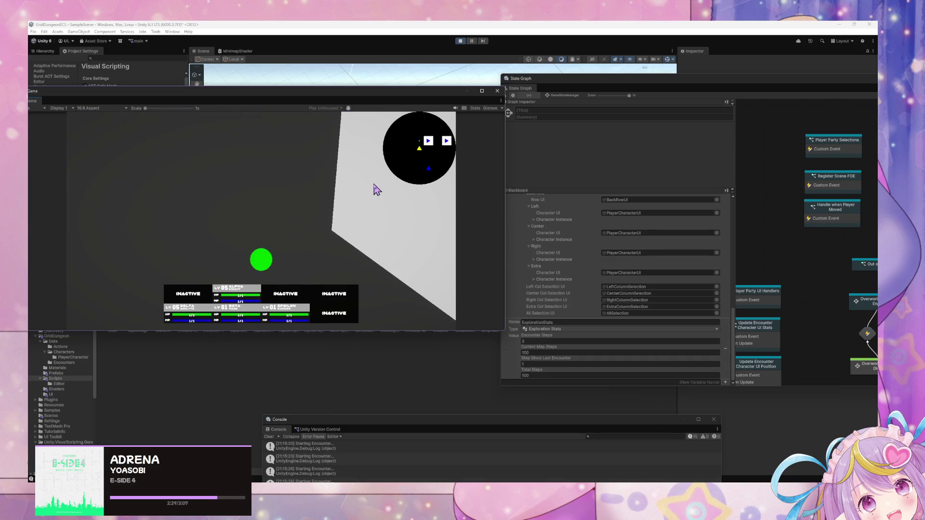
pyautogui.press('w')
pyautogui.press('w')
pyautogui.press('w')
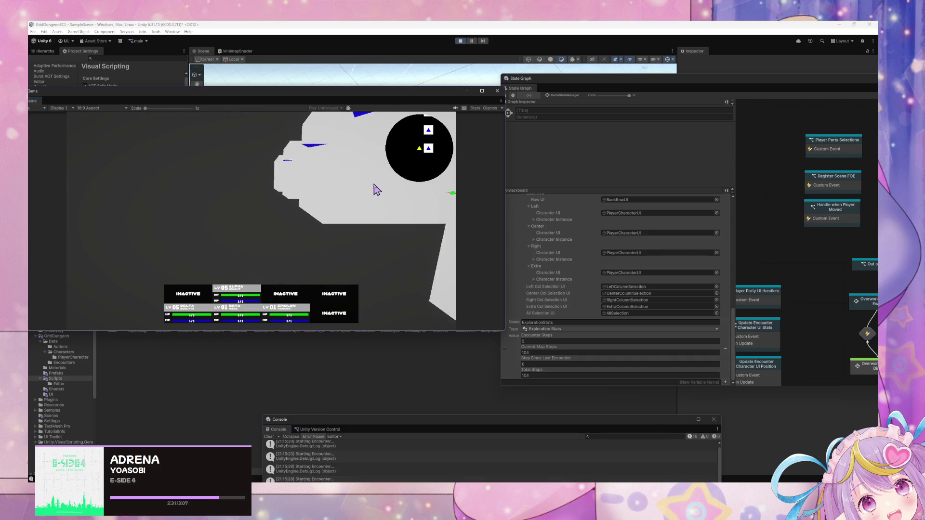
pyautogui.press('w')
pyautogui.press('w')
pyautogui.press('w')
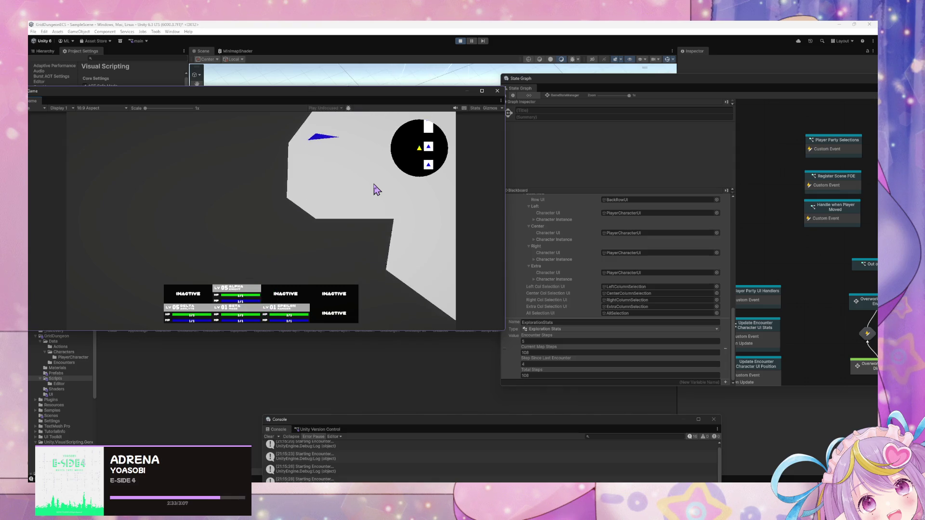
pyautogui.press('w')
pyautogui.press('w')
pyautogui.press('w')
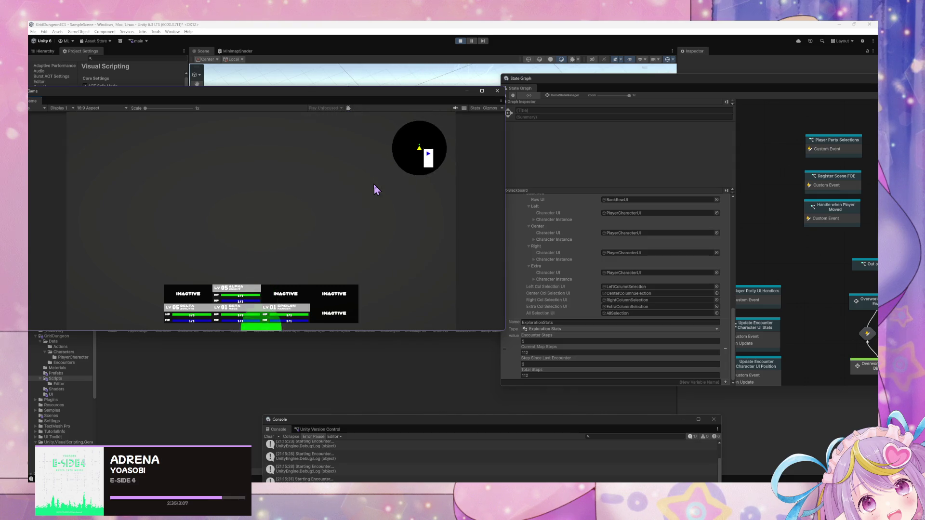
pyautogui.press('d')
pyautogui.press('d')
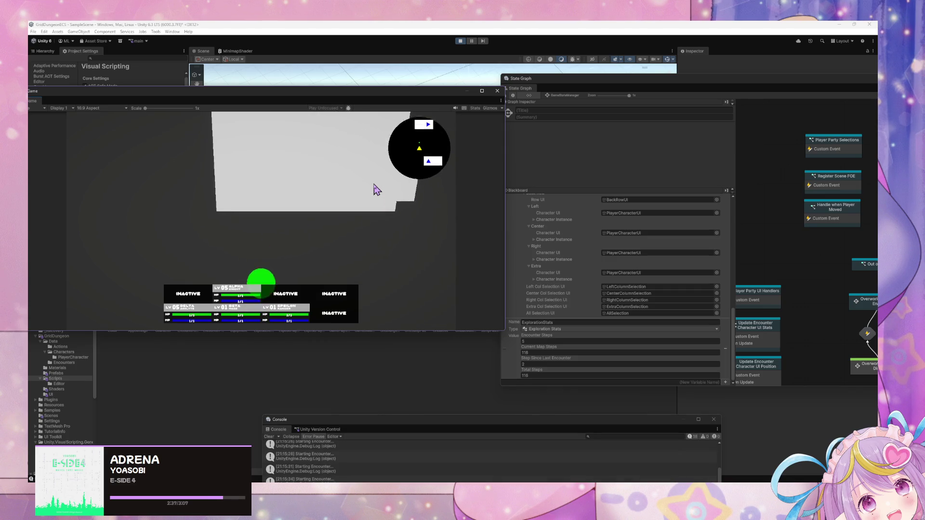
# Inspect the character's Template reference in the Inspector
pyautogui.scroll(5, 680, 260)
pyautogui.scroll(2, 677, 255)
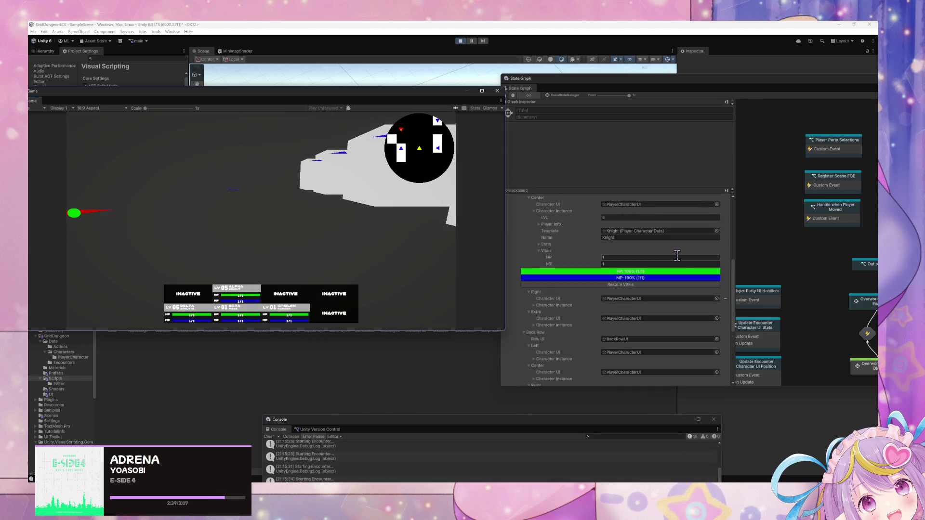
pyautogui.click(626, 231)
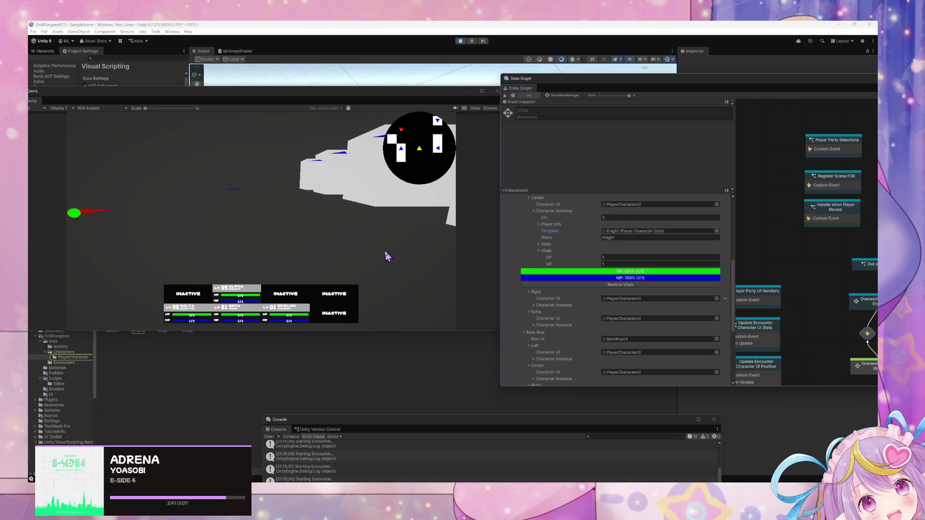
pyautogui.click(408, 241)
# Walk toward the blue marker and past the white cubes, then stop play mode
pyautogui.press('d')
pyautogui.press('d')
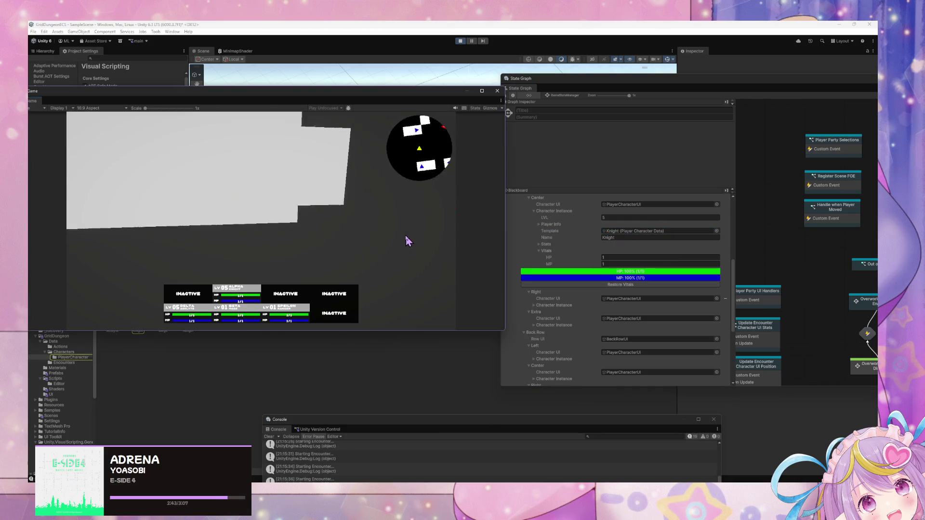
pyautogui.press('d')
pyautogui.press('d')
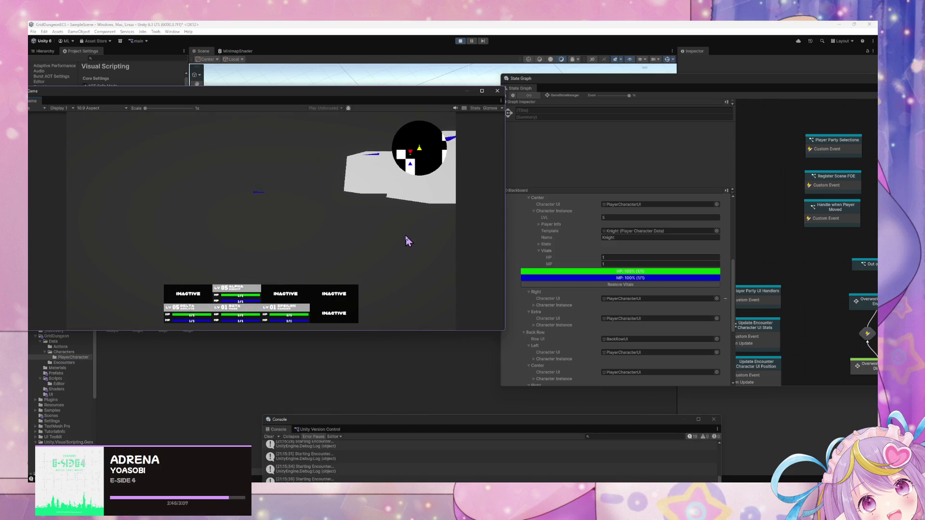
pyautogui.press('w')
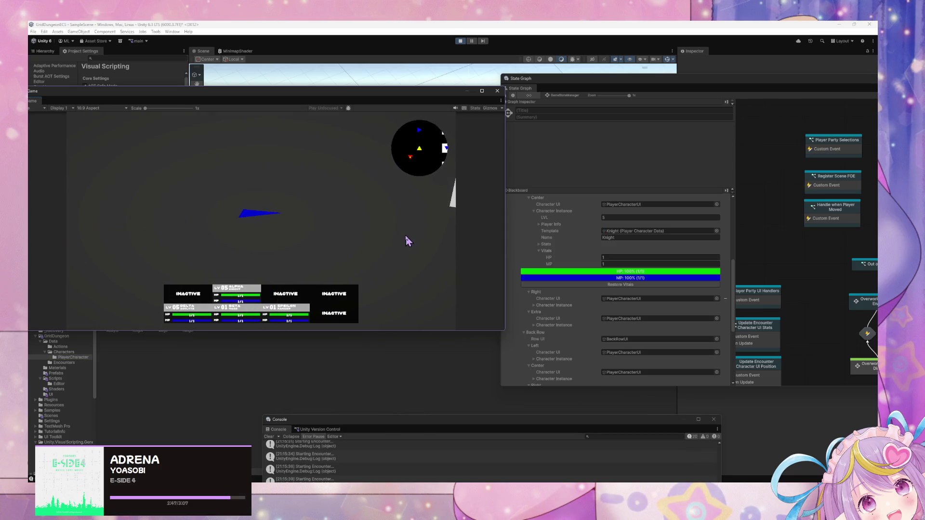
pyautogui.press('d')
pyautogui.press('w')
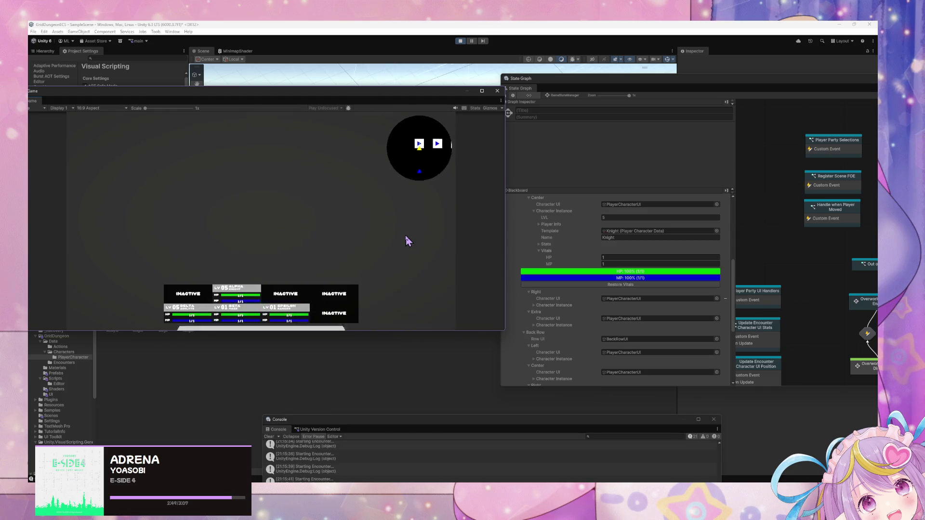
pyautogui.scroll(-5, 677, 302)
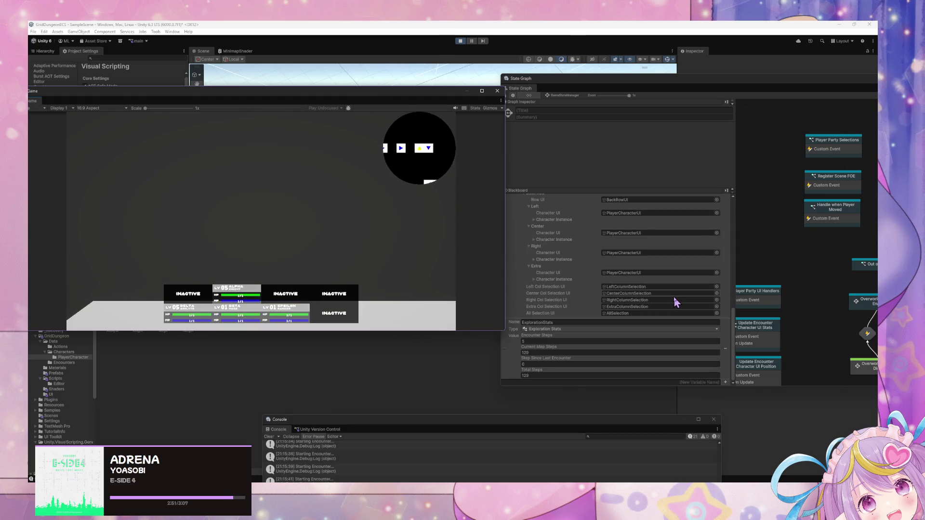
pyautogui.press('d')
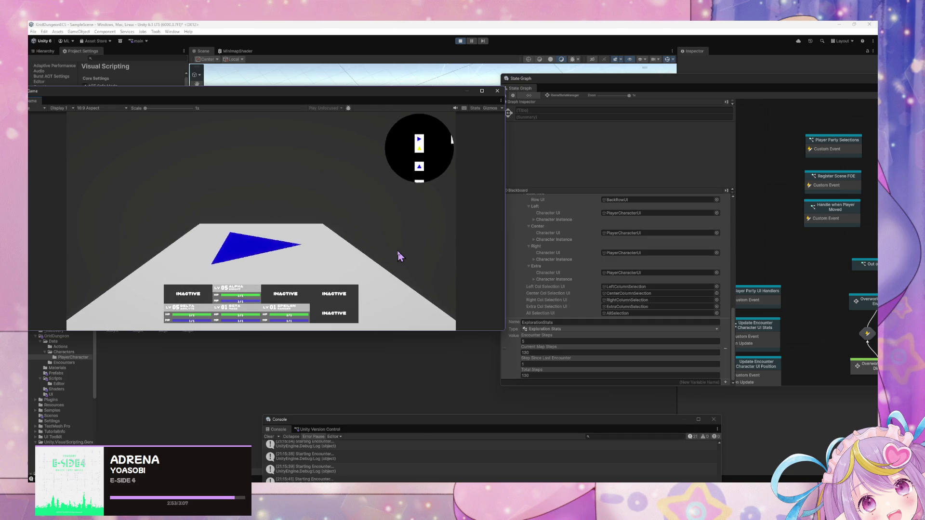
pyautogui.press('w')
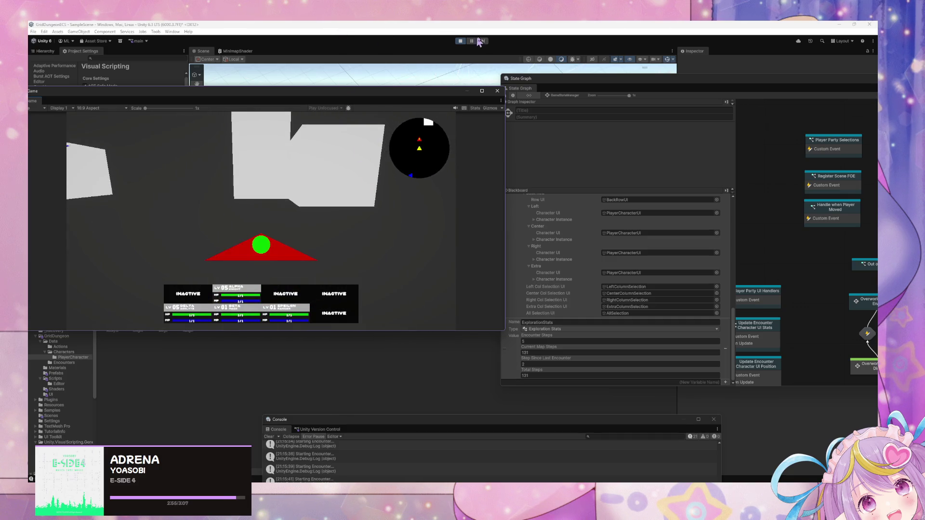
pyautogui.hotkey('ctrl', 'p')
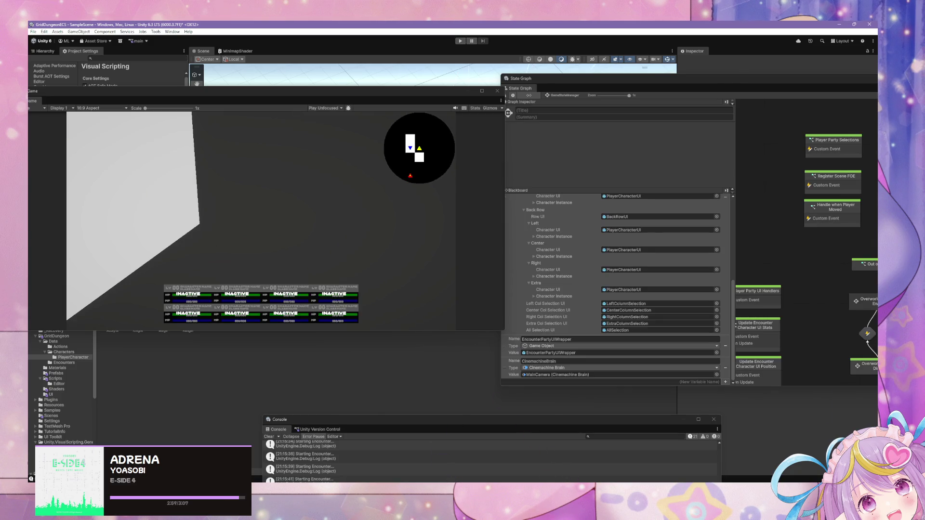
# Rename the CurrentMapSteps declaration to CurrentAreaSteps in GamePlayStats.cs
pyautogui.hotkey('alt', 'Tab')
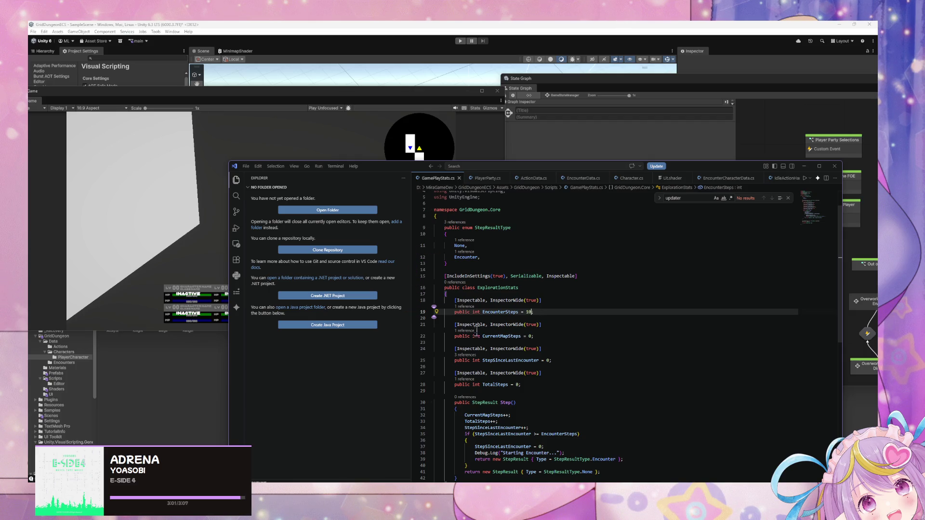
pyautogui.click(508, 336)
pyautogui.press('BackSpace')
pyautogui.press('BackSpace')
pyautogui.press('BackSpace')
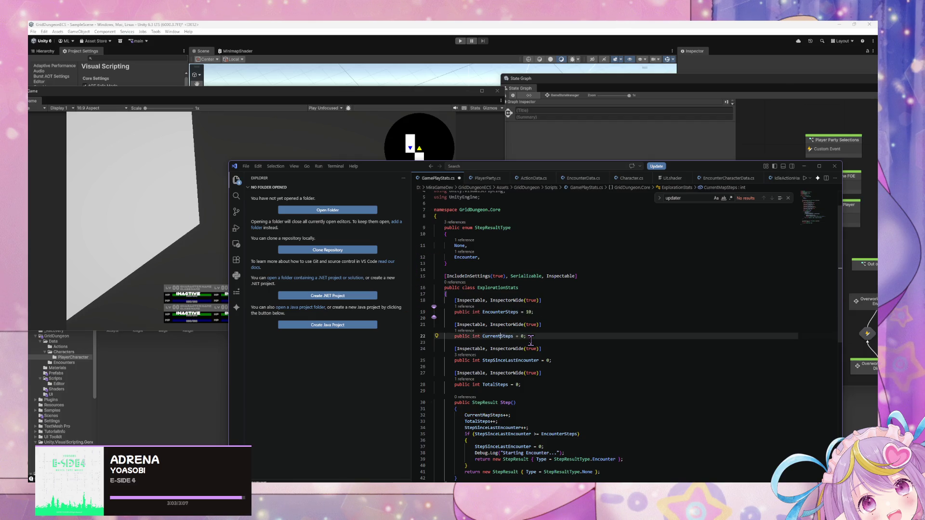
pyautogui.write('Area')
# Update the step increment inside Step() to use CurrentAreaSteps and return to Unity
pyautogui.scroll(-2, 537, 400)
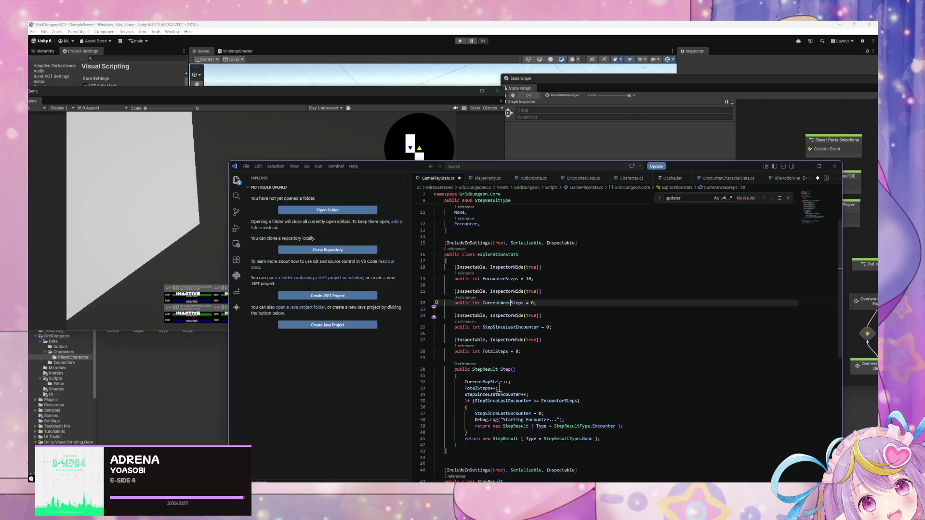
pyautogui.click(489, 382)
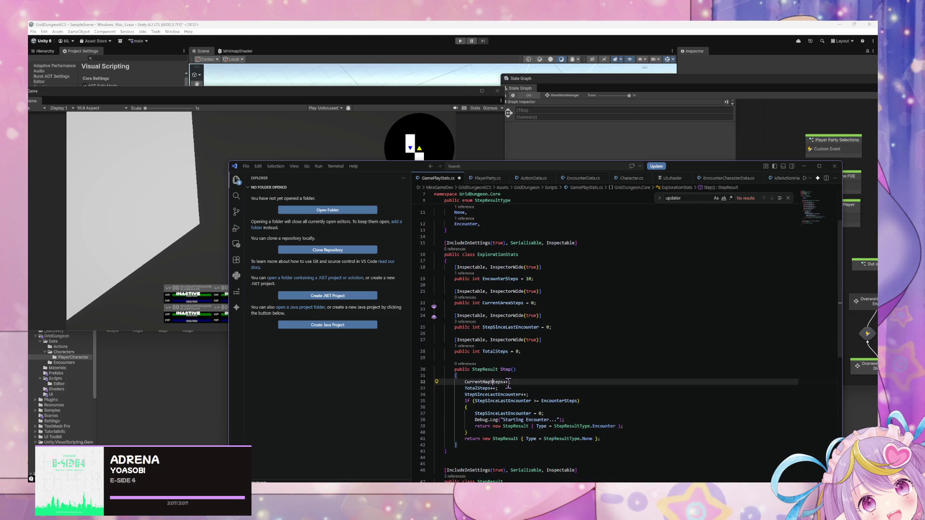
pyautogui.press('Down')
pyautogui.press('Up')
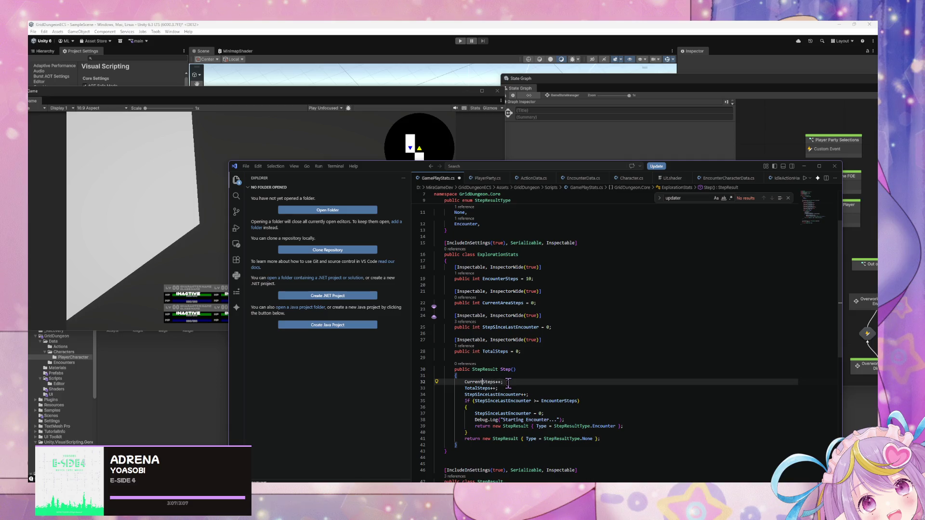
pyautogui.write('Area')
pyautogui.scroll(-5, 510, 382)
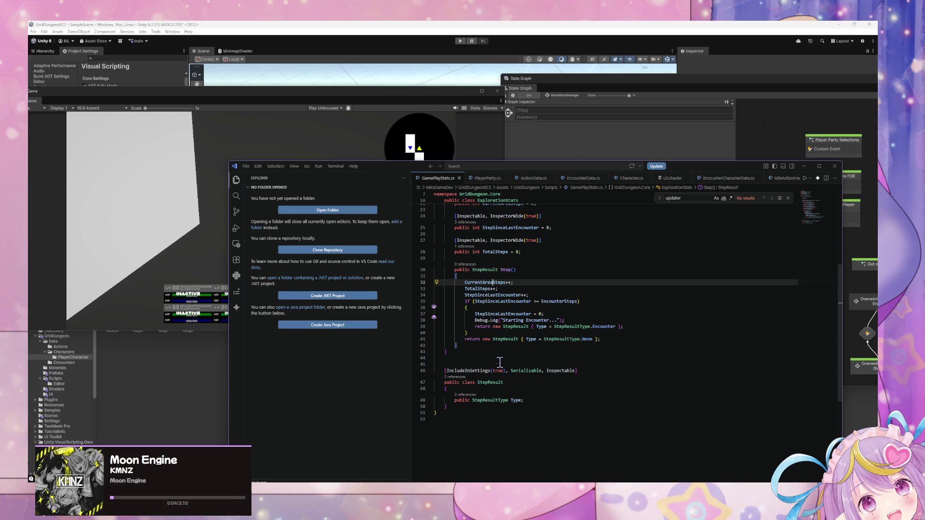
pyautogui.scroll(4, 499, 362)
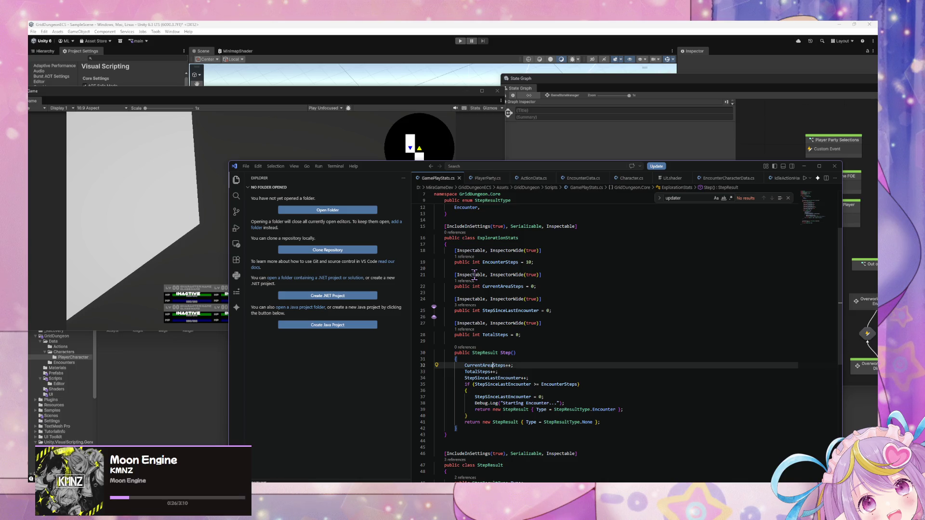
pyautogui.scroll(-5, 473, 274)
pyautogui.scroll(5, 485, 272)
pyautogui.click(345, 153)
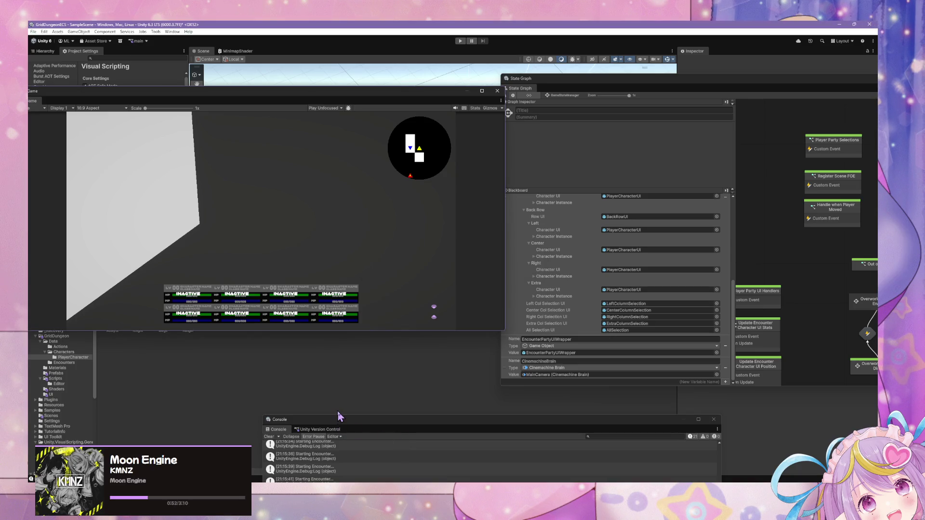
# Move the Game window aside to uncover the scene and State Graph, and open the Data folder
pyautogui.moveTo(417, 509)
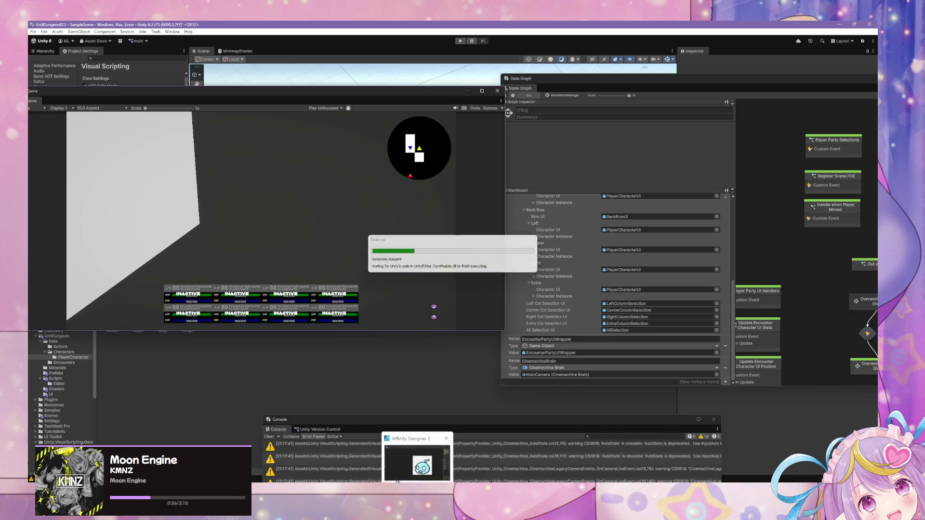
pyautogui.moveTo(286, 96); pyautogui.dragTo(563, 150)
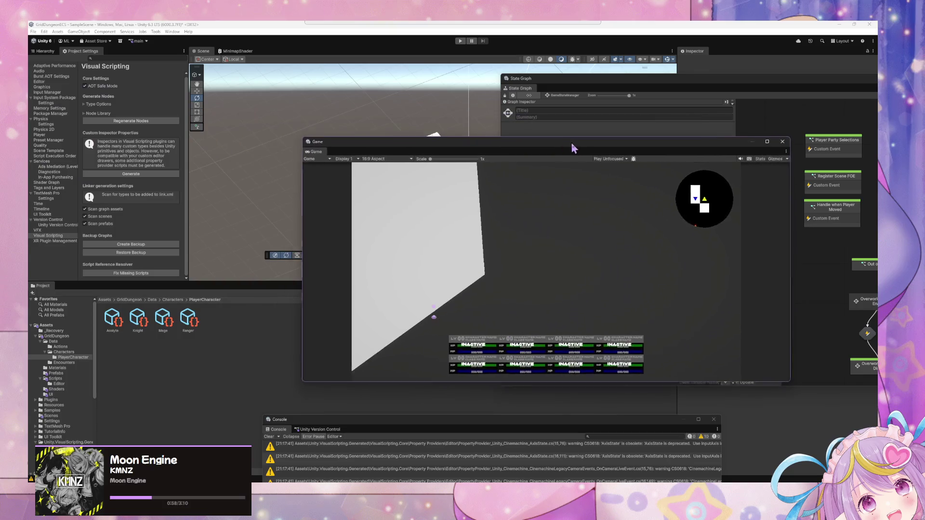
pyautogui.click(53, 341)
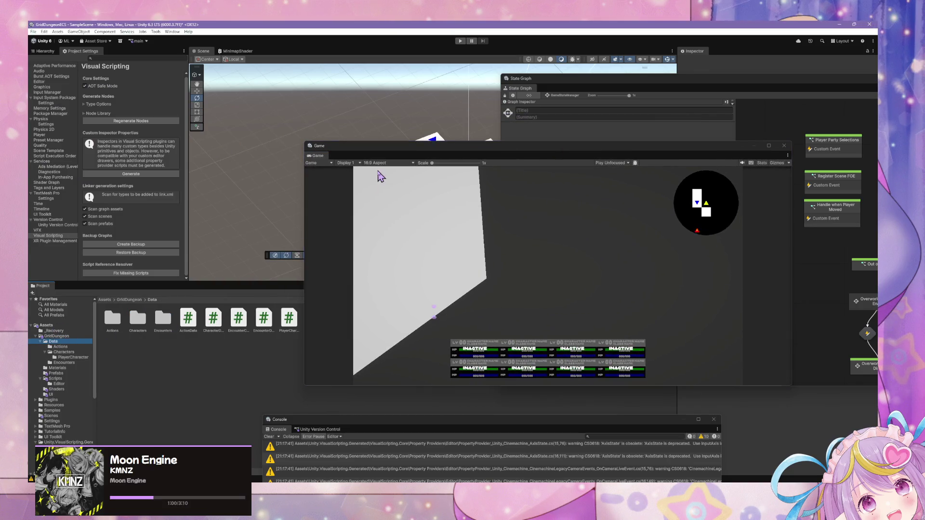
pyautogui.moveTo(378, 153); pyautogui.dragTo(496, 316)
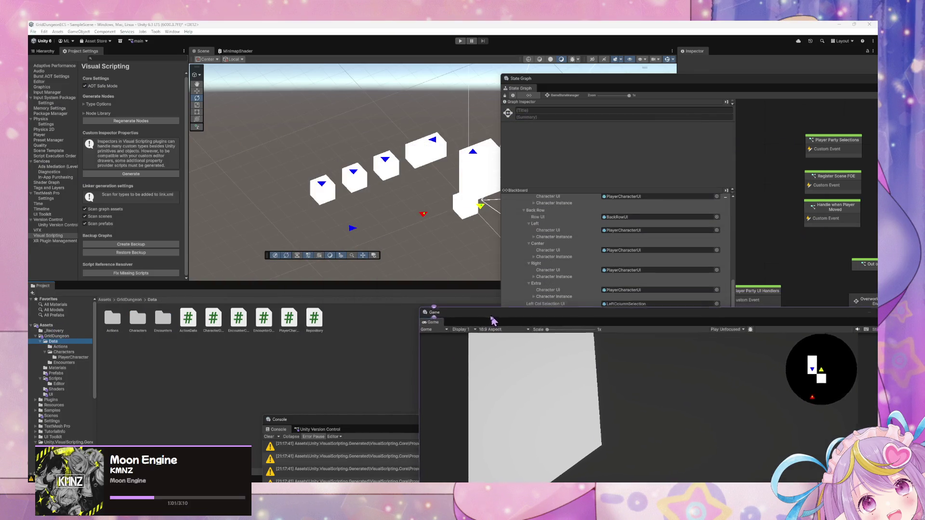
pyautogui.click(61, 346)
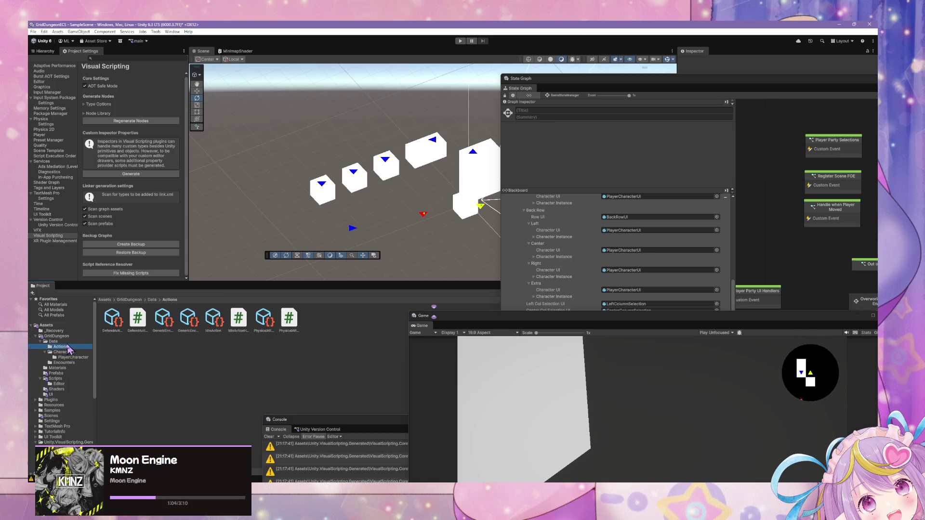
pyautogui.click(60, 341)
# Create a MonoBehaviour script named AreaData in the Data folder and open it
pyautogui.rightClick(357, 321)
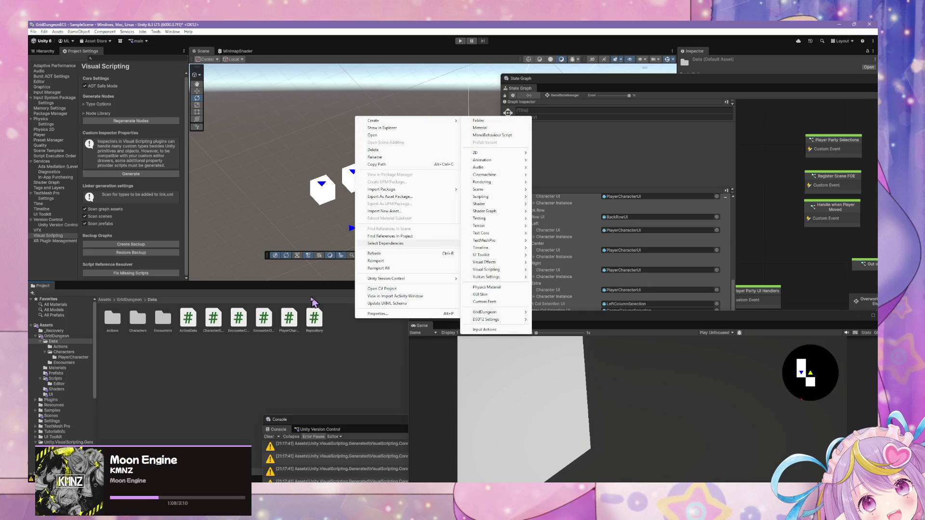
pyautogui.moveTo(433, 122)
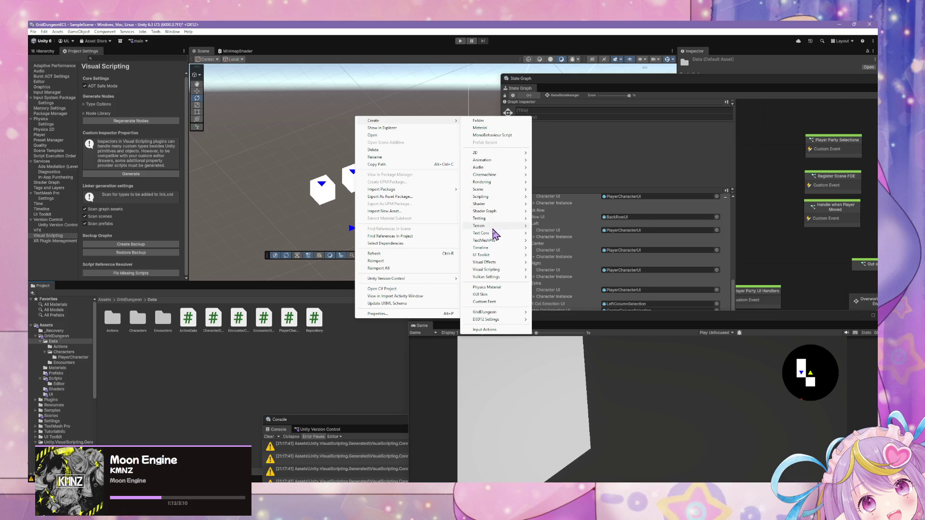
pyautogui.moveTo(501, 211)
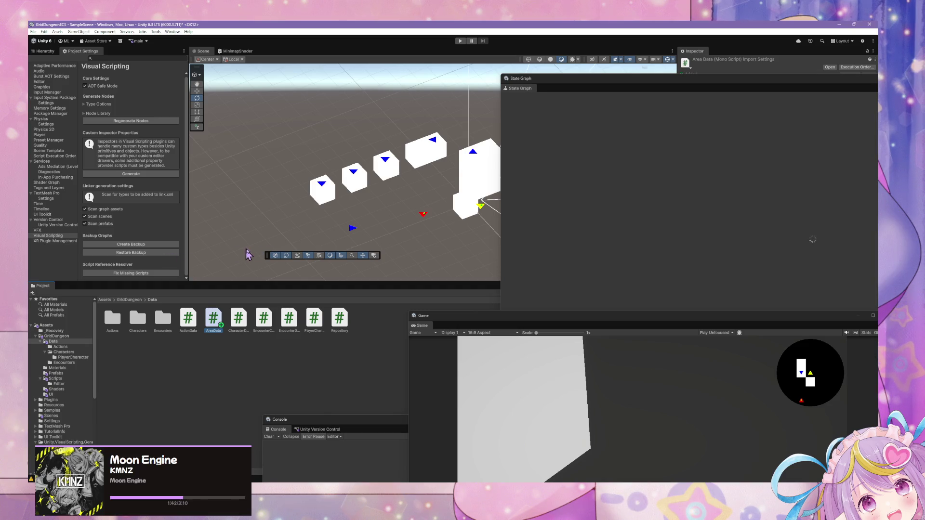
pyautogui.doubleClick(211, 322)
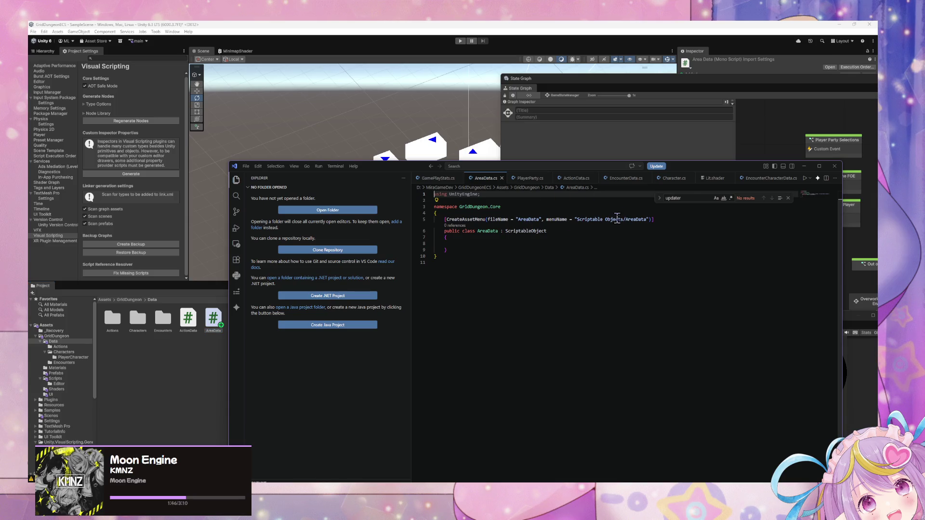
# Change the CreateAssetMenu path to GridDungeon/AreaData, checking PlayerParty.cs for reference
pyautogui.click(622, 219)
pyautogui.write('s')
pyautogui.moveTo(623, 219); pyautogui.dragTo(581, 219)
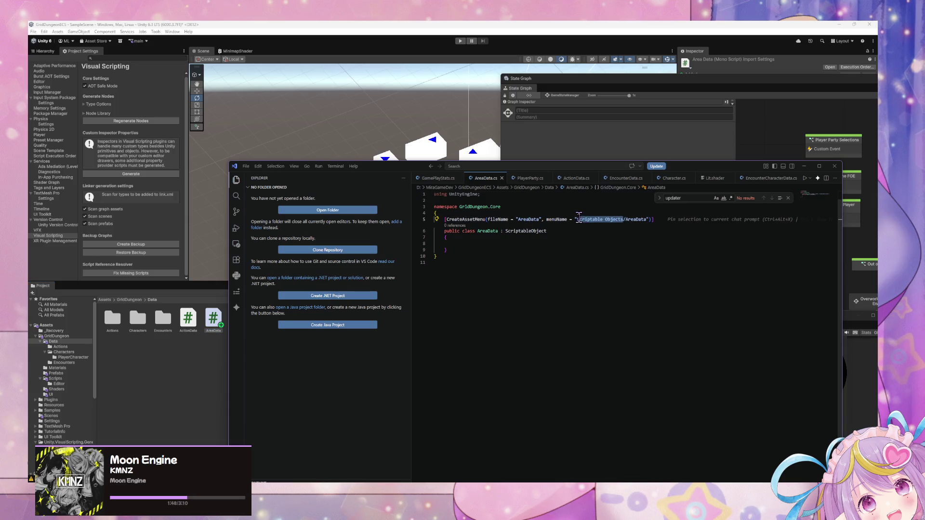
pyautogui.press('BackSpace')
pyautogui.press('BackSpace')
pyautogui.write('GridDungeon')
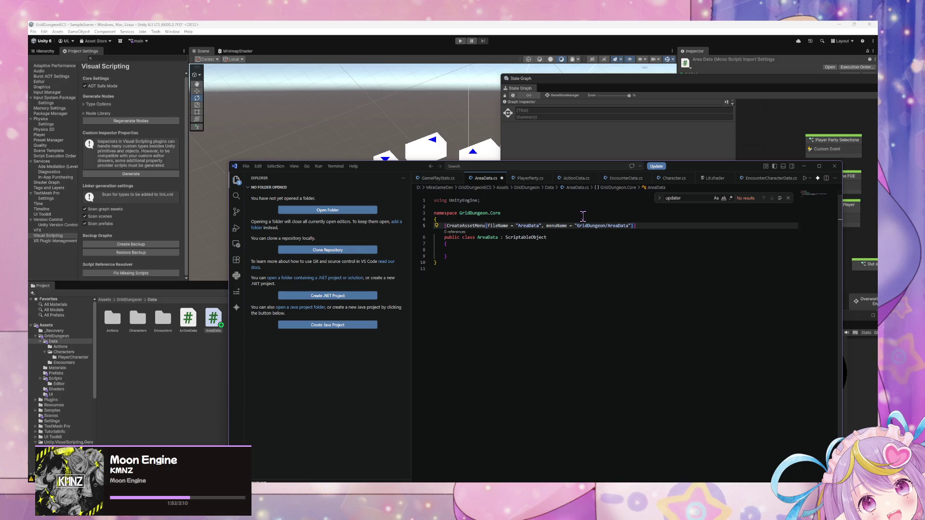
pyautogui.click(521, 179)
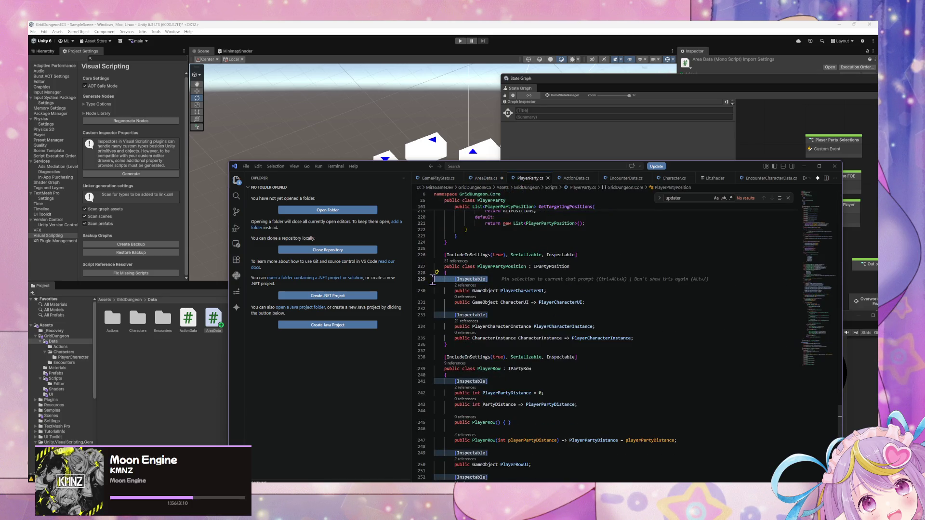
pyautogui.click(485, 179)
pyautogui.click(491, 249)
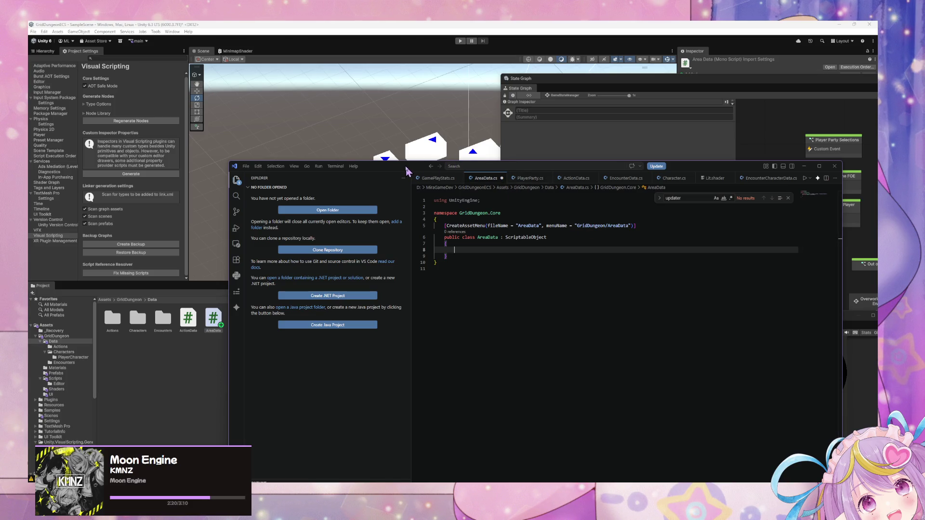
# Move the code editor aside, dock the State Graph, and preview the EncounterCharacterData script
pyautogui.moveTo(409, 170); pyautogui.dragTo(351, 293)
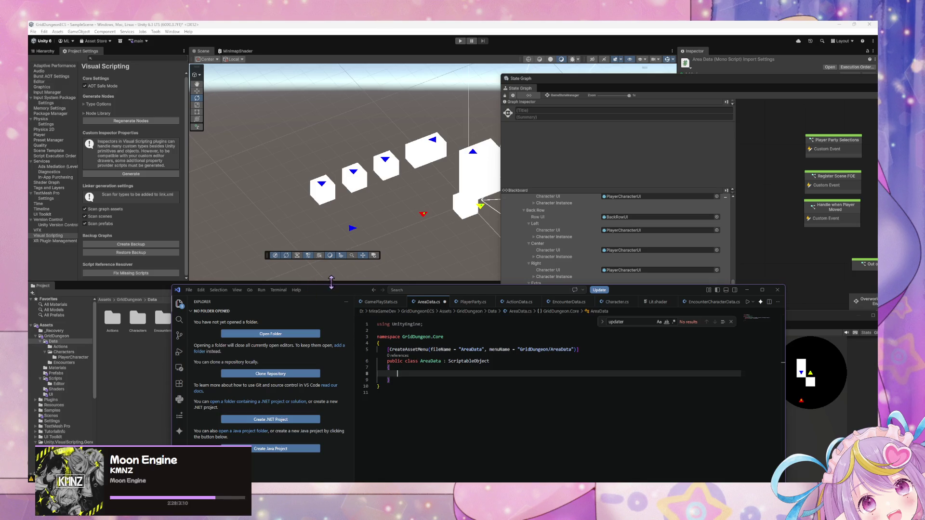
pyautogui.moveTo(336, 295); pyautogui.dragTo(410, 379)
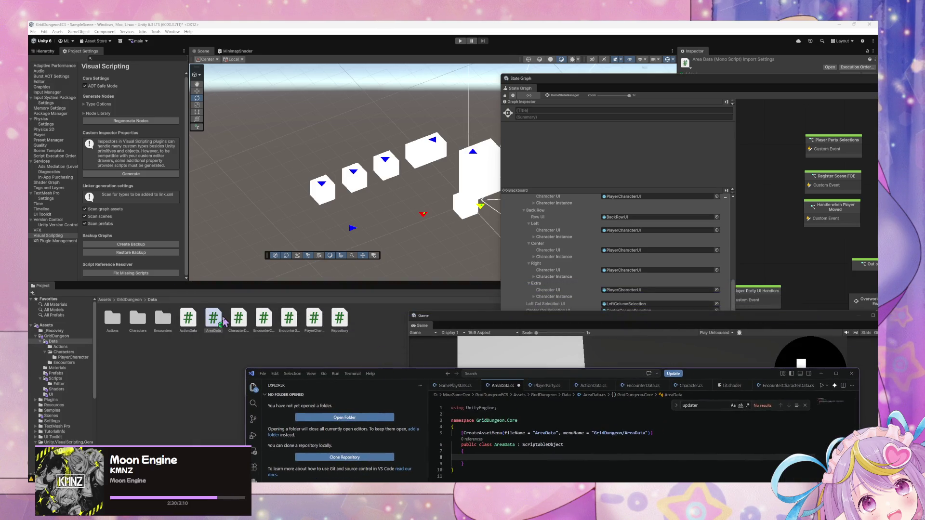
pyautogui.moveTo(631, 82); pyautogui.dragTo(607, 308)
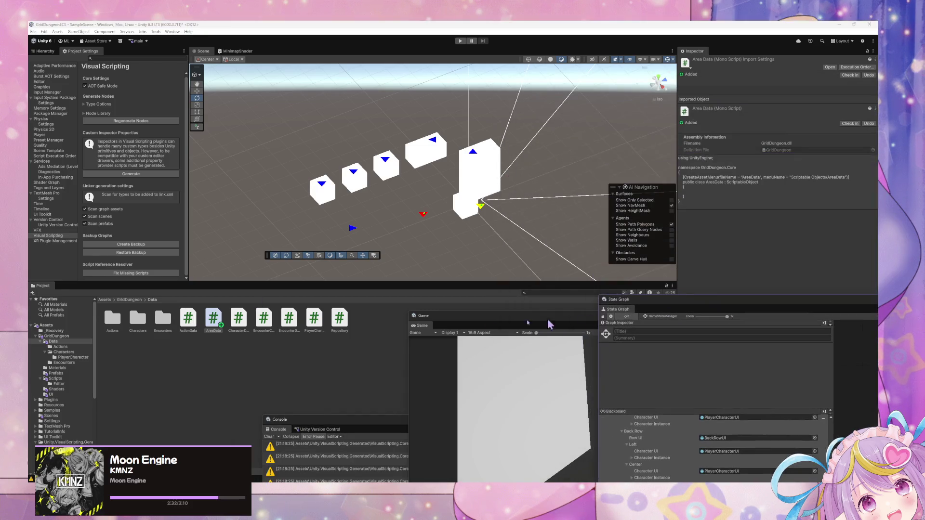
pyautogui.click(239, 319)
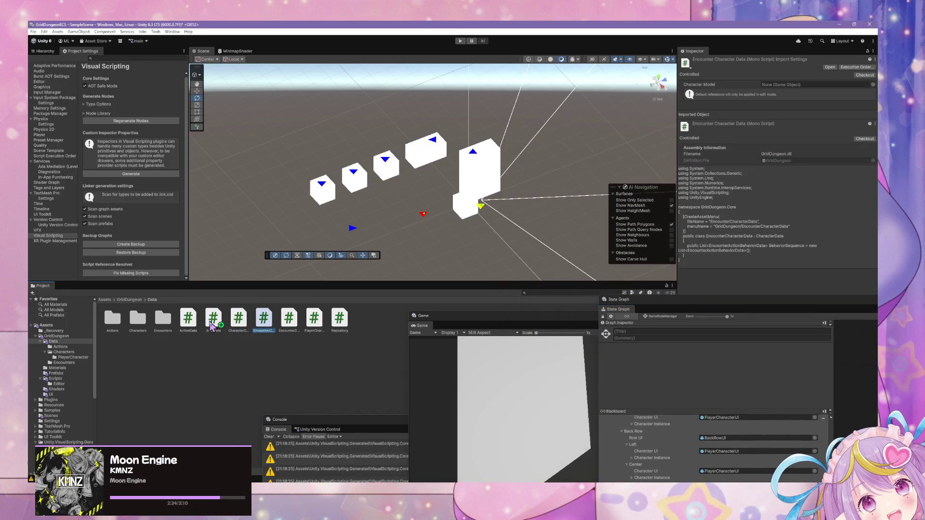
# Inspect the IdleAction and PhysicalAttackAction assets in Data/Actions
pyautogui.doubleClick(119, 325)
pyautogui.click(121, 326)
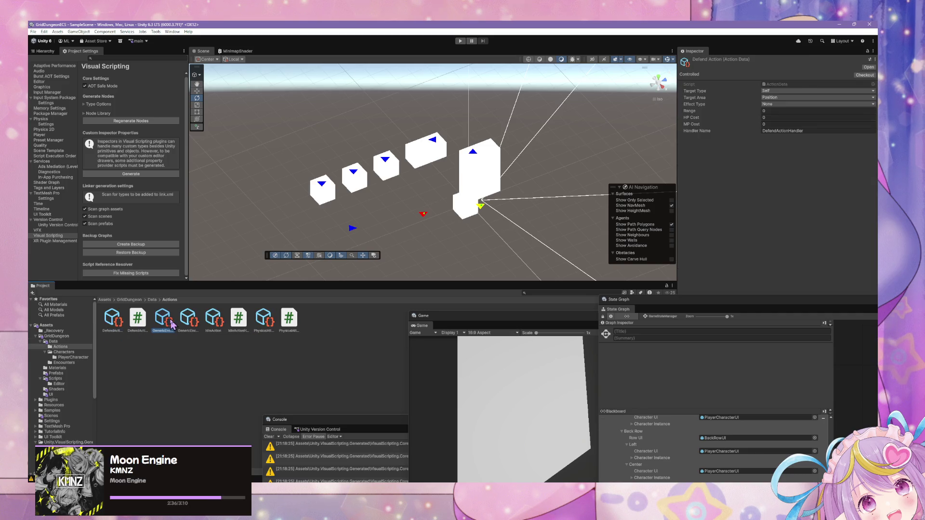
pyautogui.click(114, 323)
pyautogui.click(188, 323)
pyautogui.click(215, 324)
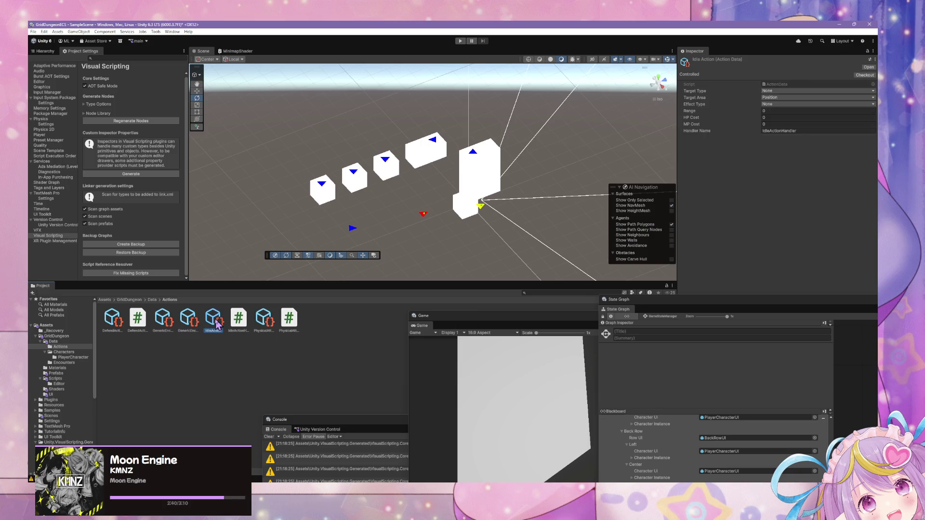
pyautogui.click(262, 321)
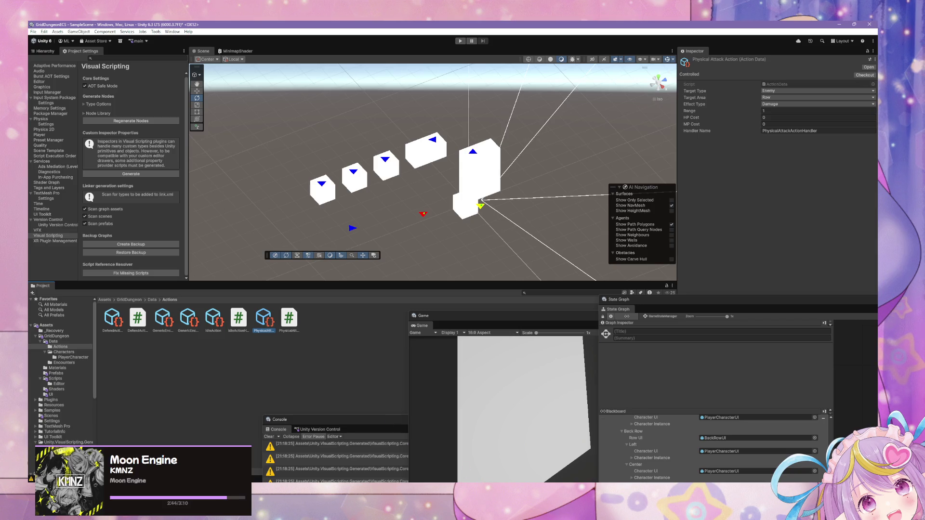
pyautogui.click(492, 448)
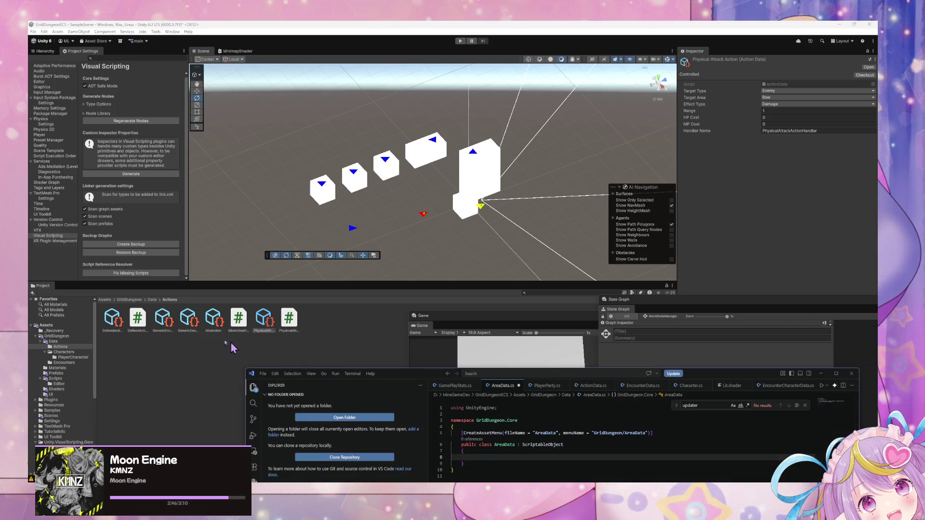
# Select the BlueSlimes asset in Data/Encounters, then switch back to AreaData.cs
pyautogui.click(151, 300)
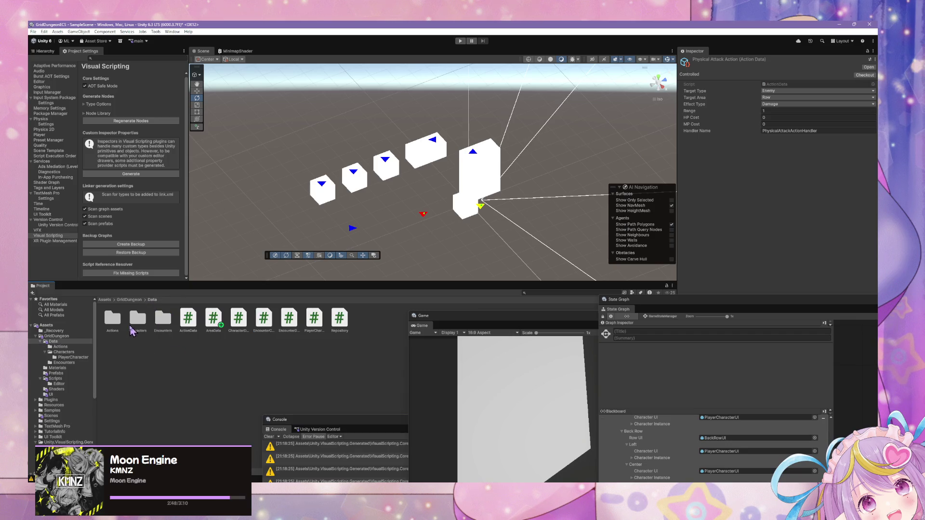
pyautogui.doubleClick(163, 318)
pyautogui.click(112, 319)
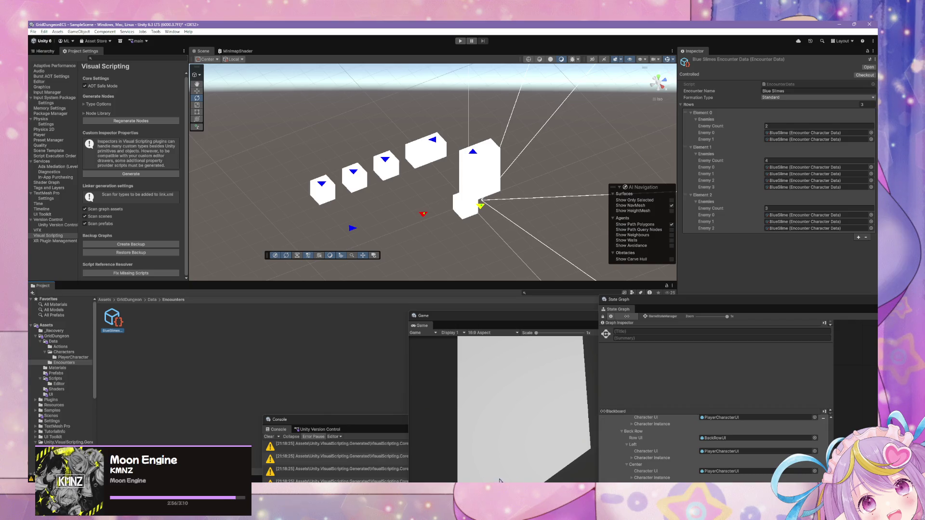
pyautogui.hotkey('alt', 'Tab')
pyautogui.click(441, 344)
pyautogui.press('Return')
pyautogui.press('Return')
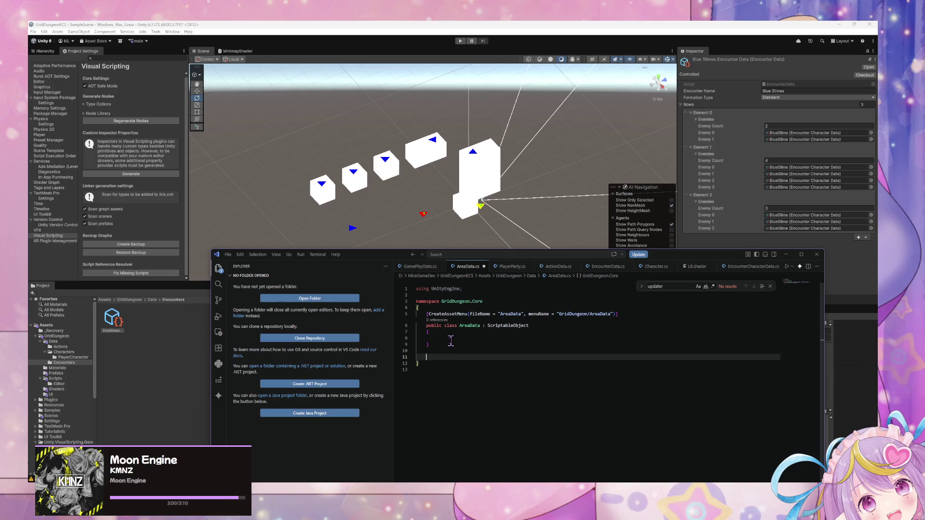
pyautogui.moveTo(619, 314); pyautogui.dragTo(428, 314)
pyautogui.hotkey('ctrl', 'c')
pyautogui.click(441, 357)
pyautogui.hotkey('ctrl', 'v')
pyautogui.click(502, 357)
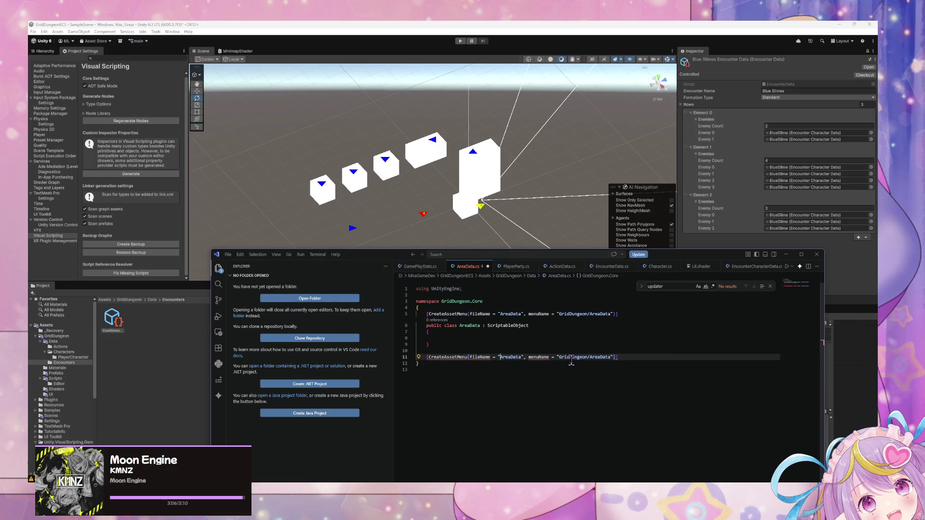
pyautogui.write('Encounter')
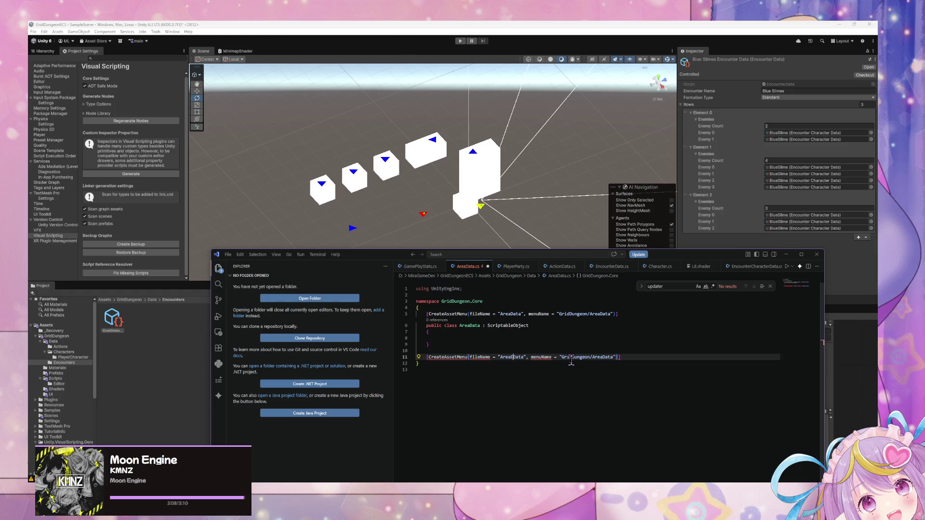
pyautogui.write('r')
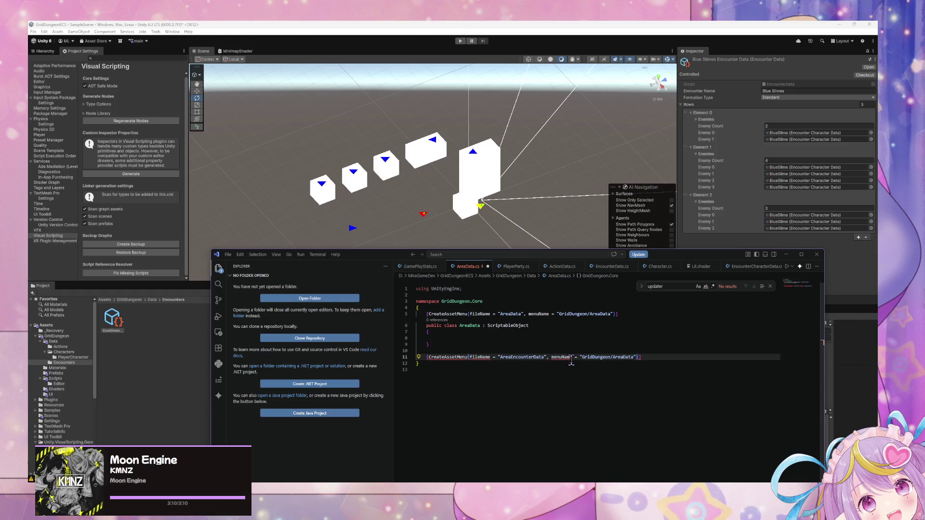
pyautogui.click(623, 357)
pyautogui.write('Encounter')
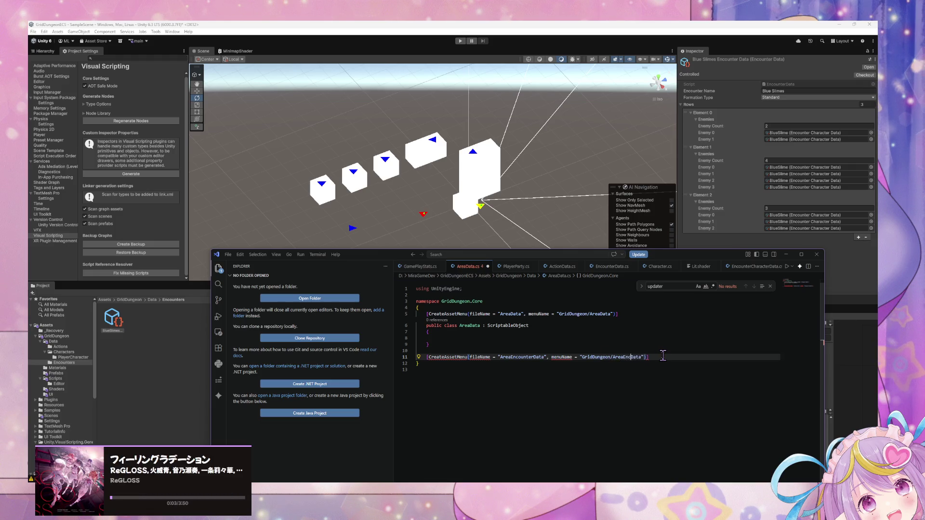
pyautogui.press('Return')
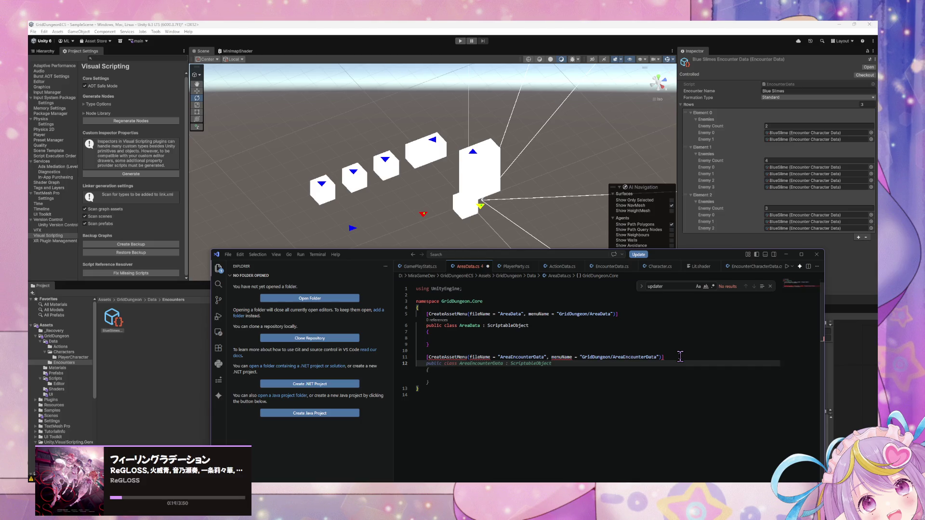
pyautogui.click(437, 367)
pyautogui.moveTo(448, 362); pyautogui.dragTo(418, 351)
pyautogui.press('BackSpace')
pyautogui.press('BackSpace')
pyautogui.press('Up')
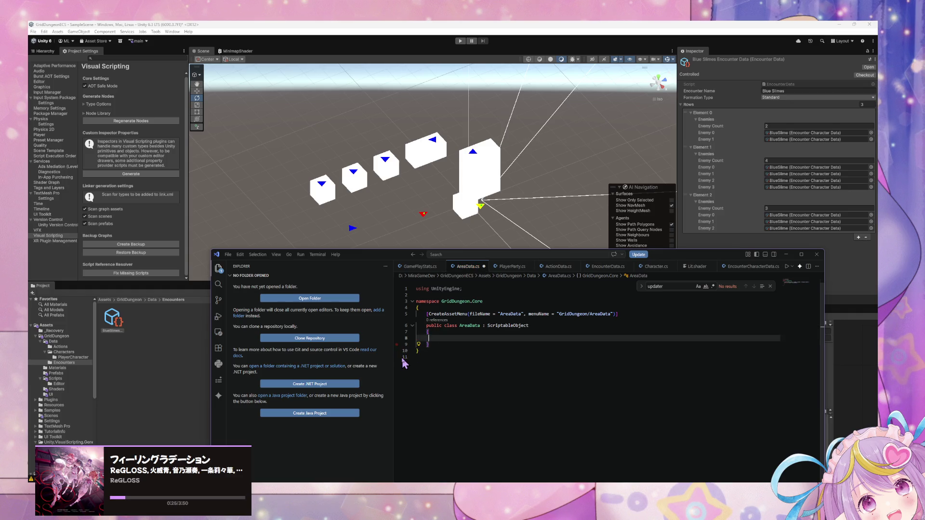
# Add a new public AreaEncounter class below the AreaData class
pyautogui.press('Tab')
pyautogui.press('Down')
pyautogui.press('Return')
pyautogui.press('Return')
pyautogui.write('[Inspectable')
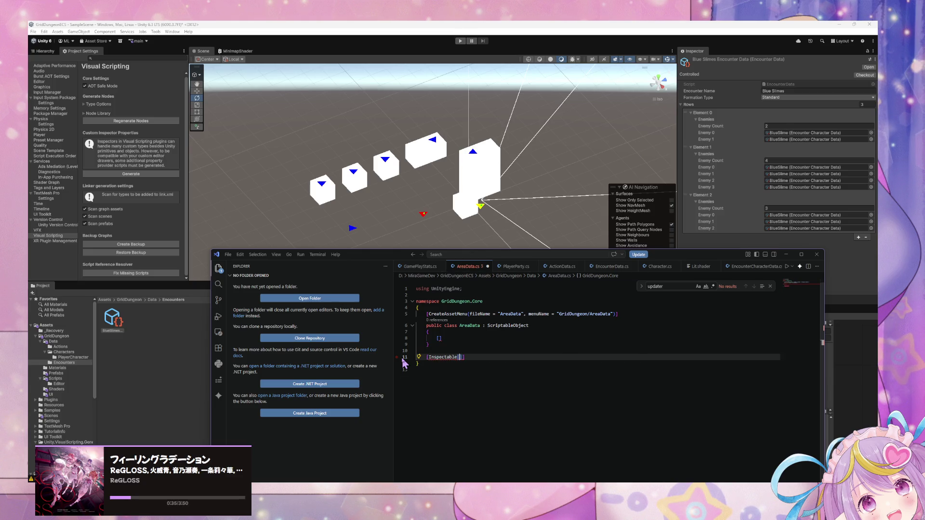
pyautogui.press('Delete')
pyautogui.write('ble')
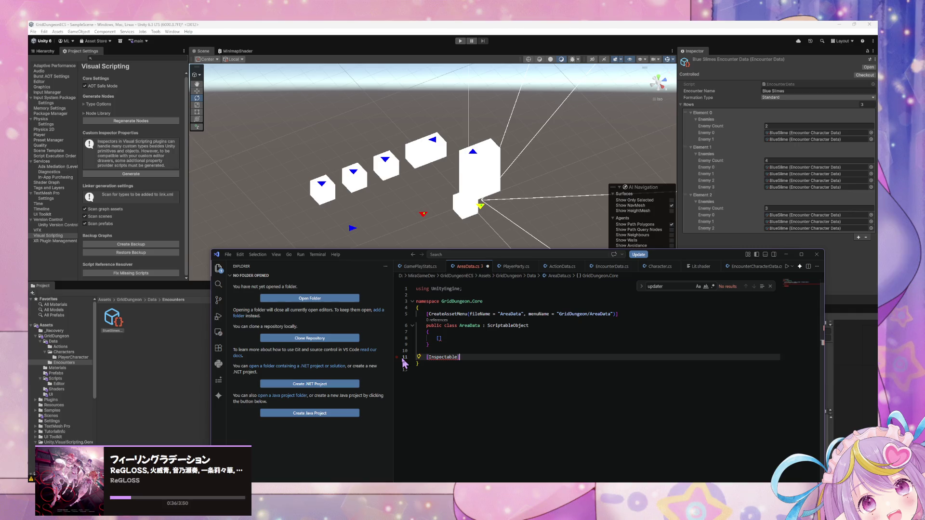
pyautogui.press('BackSpace')
pyautogui.press('BackSpace')
pyautogui.press('BackSpace')
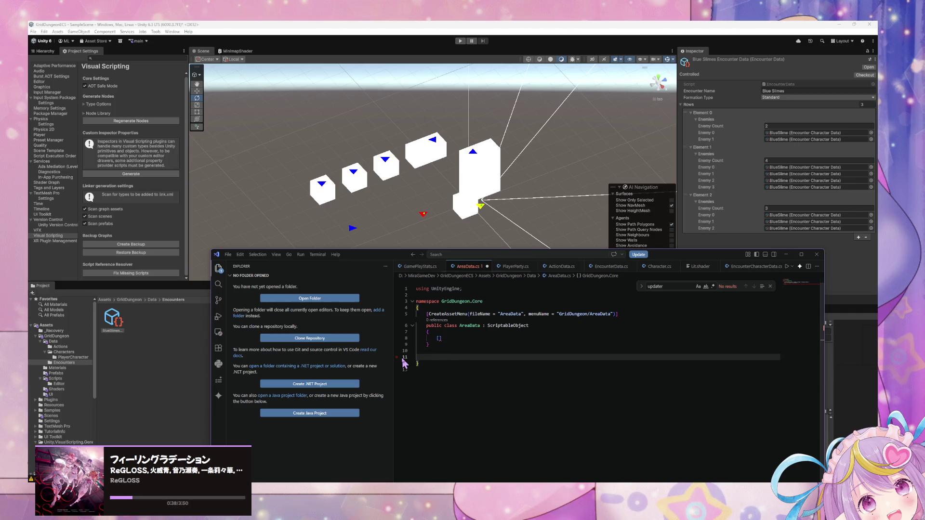
pyautogui.write('public c')
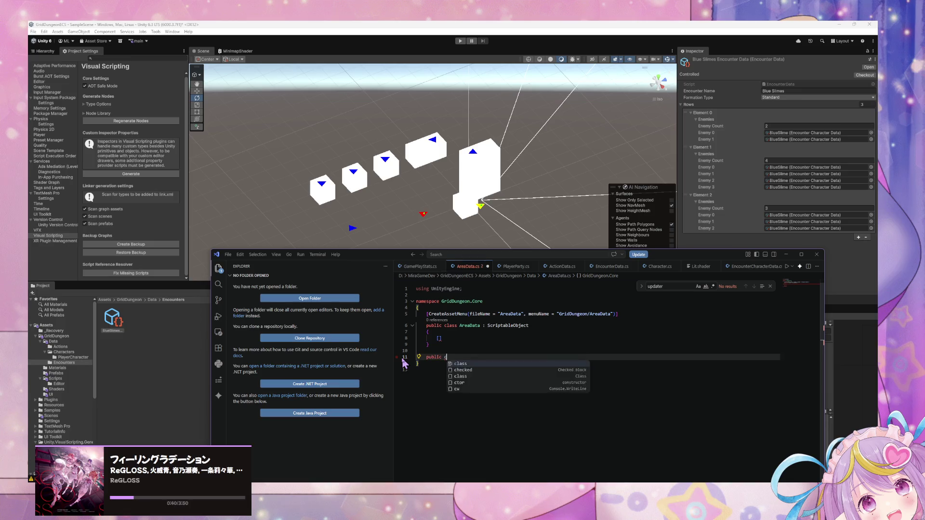
pyautogui.write('lass AreaE')
pyautogui.press('BackSpace')
pyautogui.press('Return')
pyautogui.write('{')
pyautogui.press('Return')
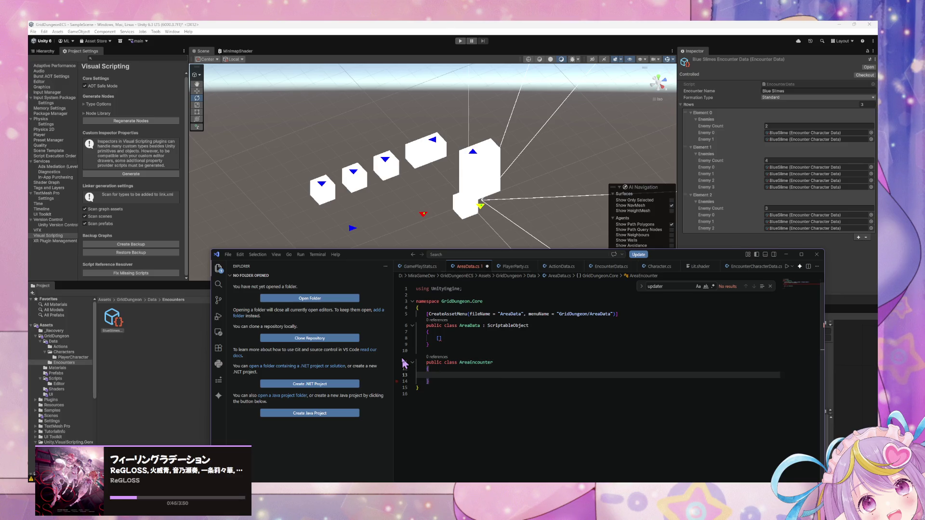
# Declare 'public EncounterData EncounterData;' inside AreaEncounter, briefly trying a List wrapper
pyautogui.click(417, 338)
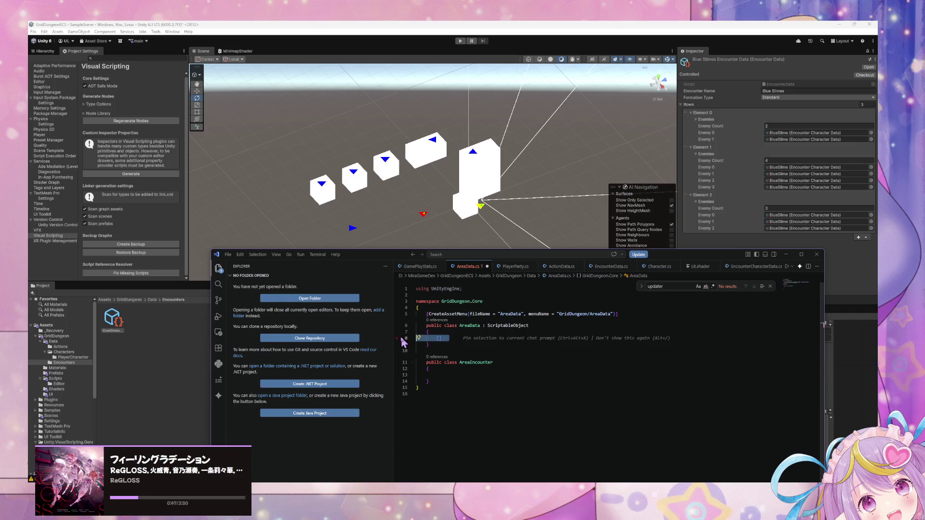
pyautogui.click(455, 374)
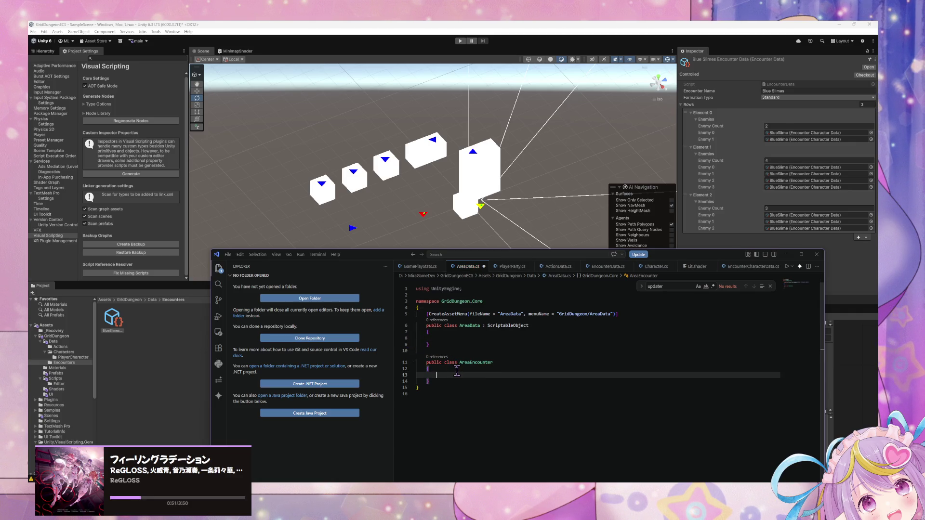
pyautogui.write('public ')
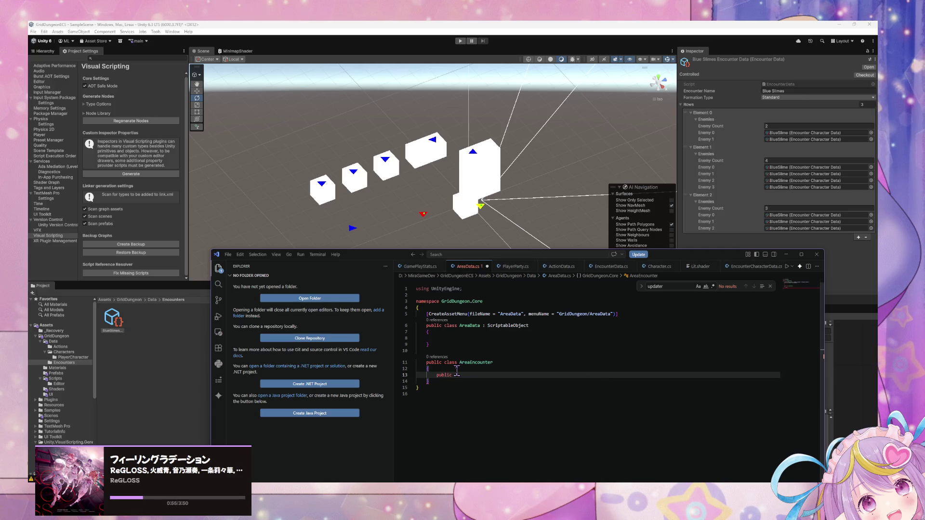
pyautogui.write('Encount')
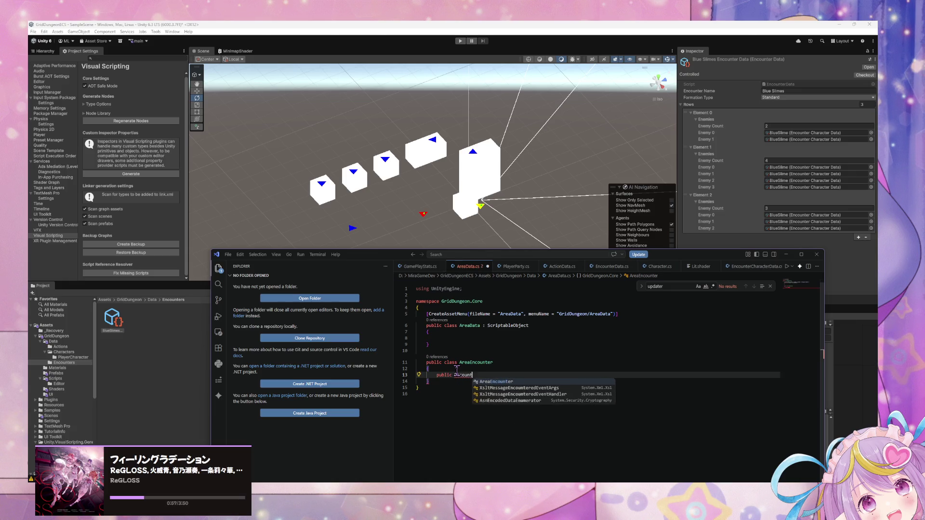
pyautogui.write('erData ')
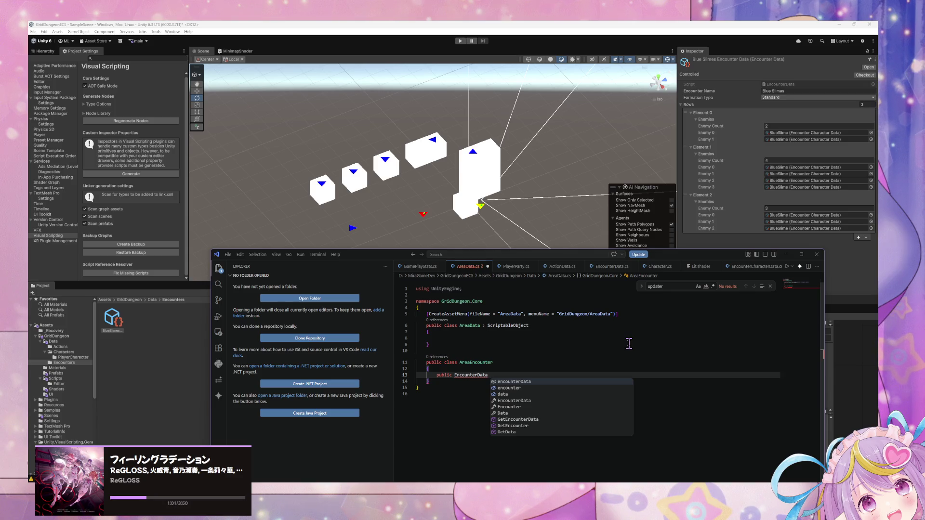
pyautogui.write('en')
pyautogui.press('BackSpace')
pyautogui.press('BackSpace')
pyautogui.press('BackSpace')
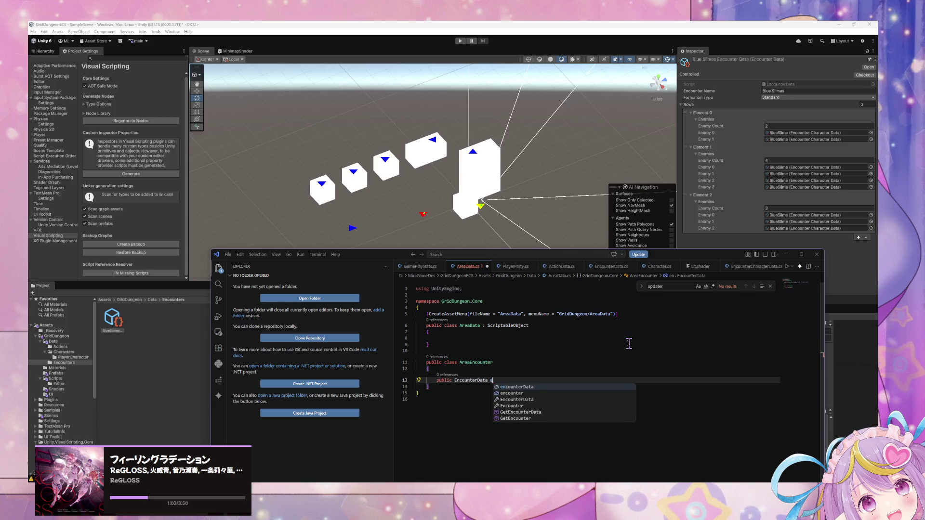
pyautogui.press('Left')
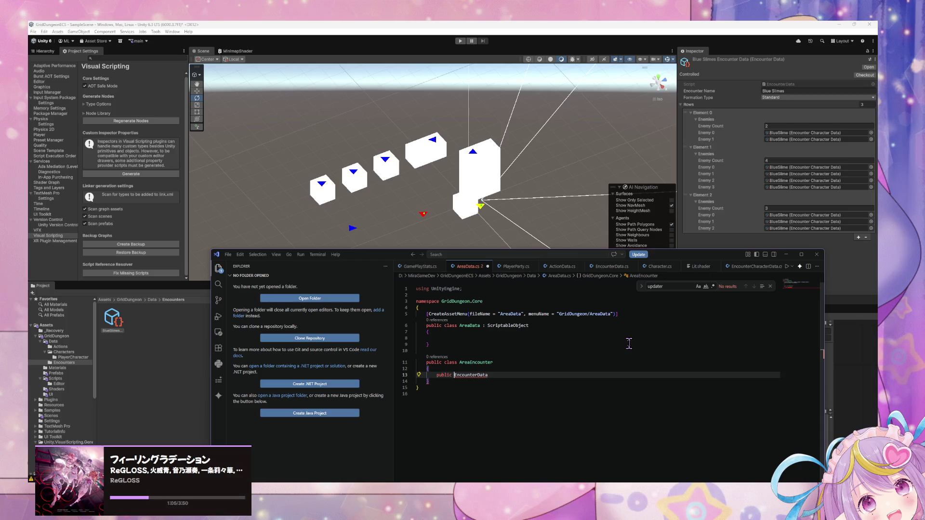
pyautogui.hotkey('ctrl', 'Left')
pyautogui.write('List')
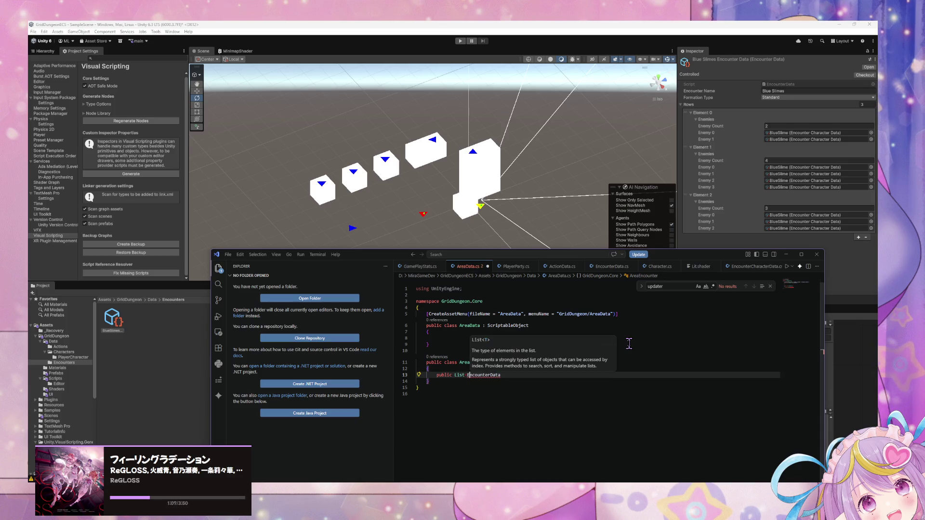
pyautogui.press('Left')
pyautogui.press('Left')
pyautogui.press('Left')
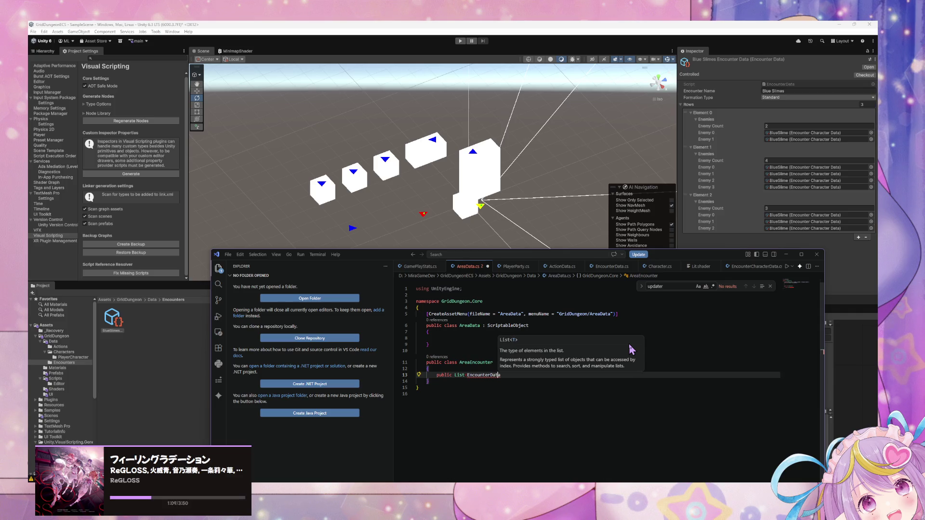
pyautogui.press('BackSpace')
pyautogui.press('BackSpace')
pyautogui.press('BackSpace')
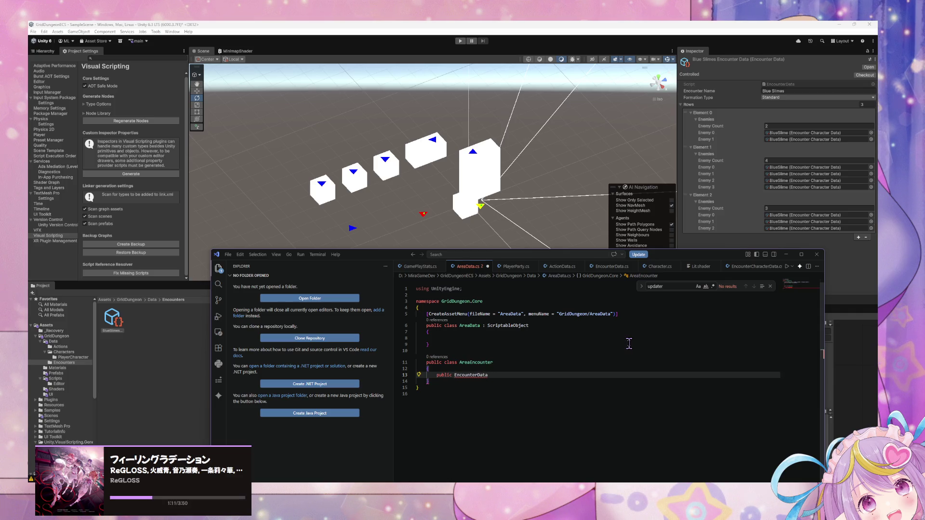
pyautogui.click(528, 374)
pyautogui.write('En')
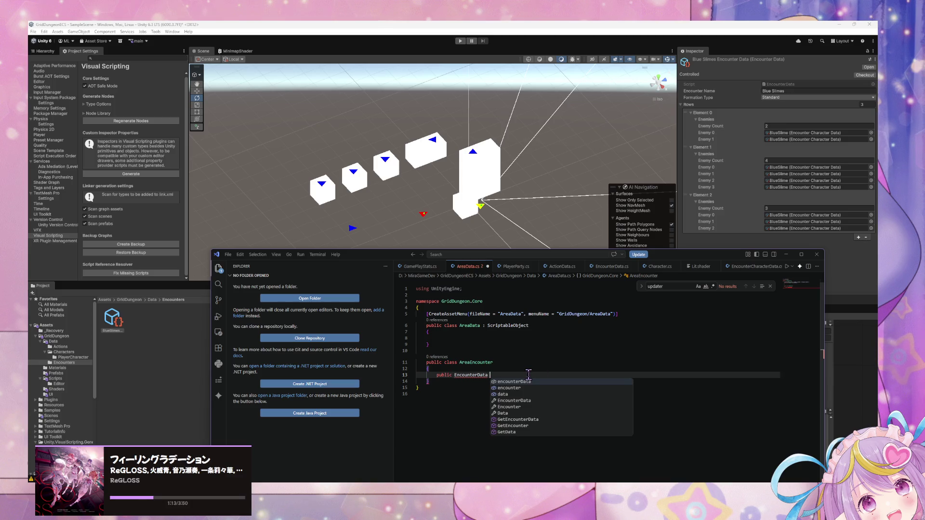
pyautogui.write('counterData;')
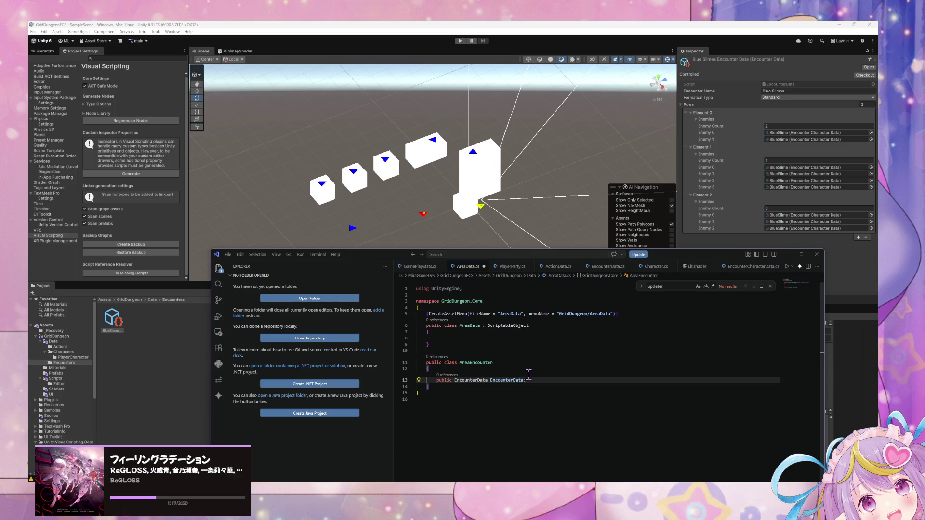
# Add a public List<AreaEncounter> field named AreaEncounters to AreaData
pyautogui.click(501, 338)
pyautogui.write('publ')
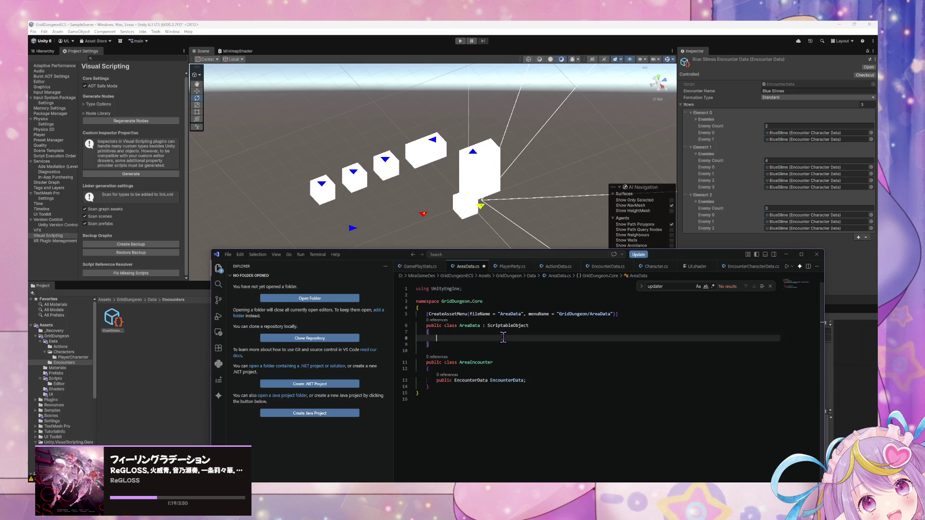
pyautogui.write('ic List')
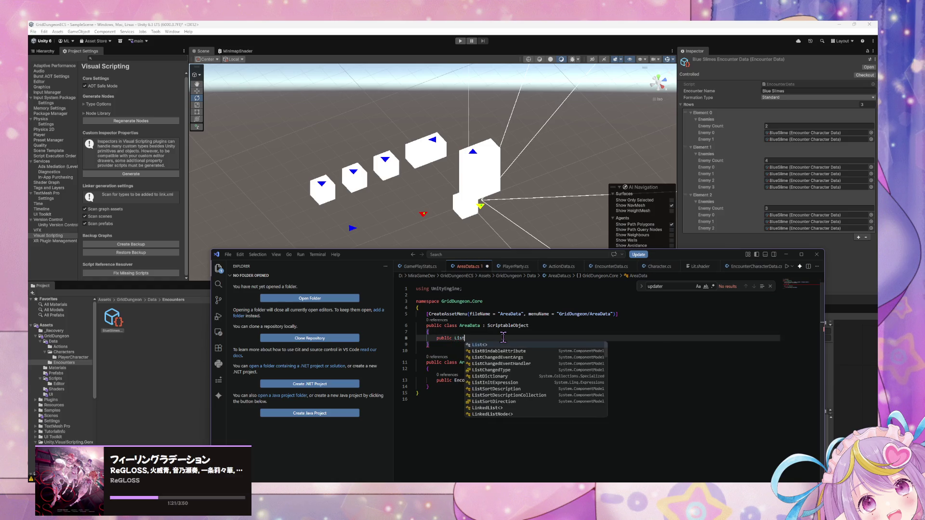
pyautogui.write(' Encounter')
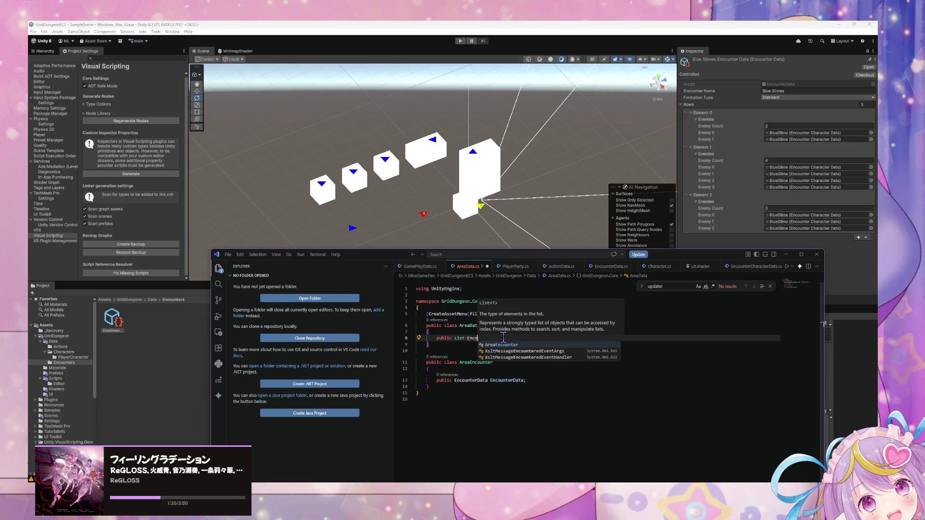
pyautogui.hotkey('ctrl', 'BackSpace')
pyautogui.write('AreaEncounter>')
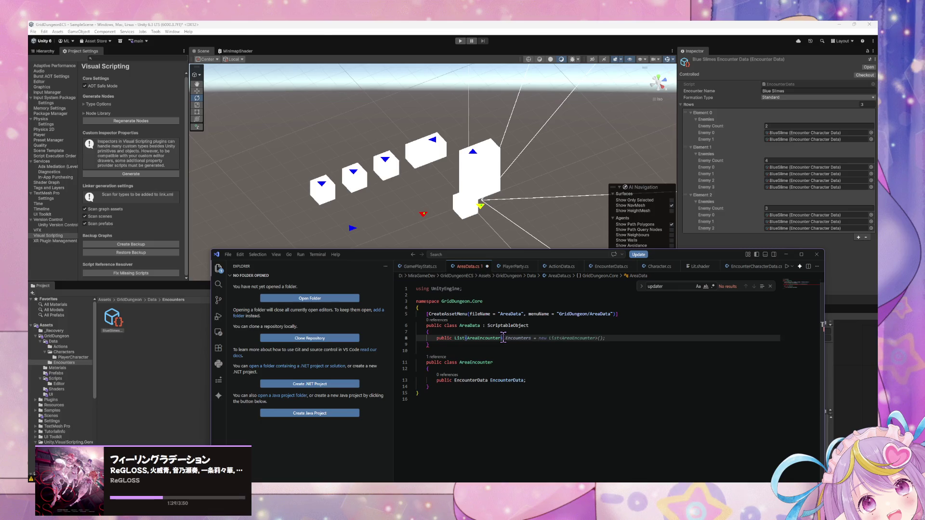
pyautogui.press('Tab')
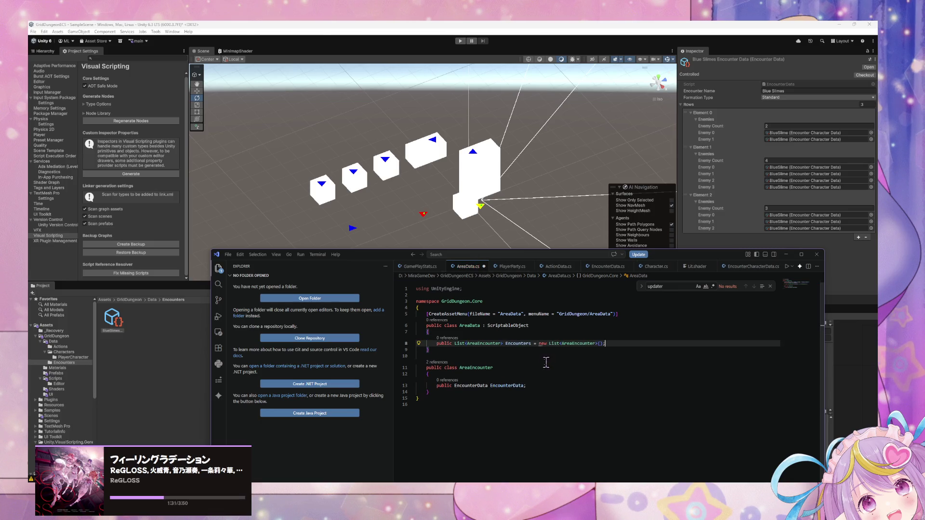
pyautogui.click(505, 342)
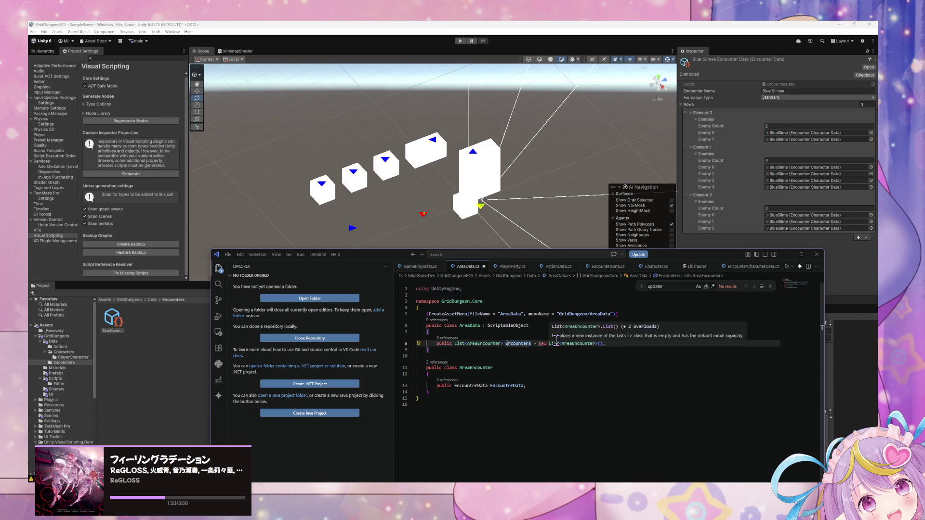
pyautogui.write('Area')
# Add 'public float EncounterWeight = 1f;' to AreaEncounter, then switch to PlayerParty.cs
pyautogui.click(528, 385)
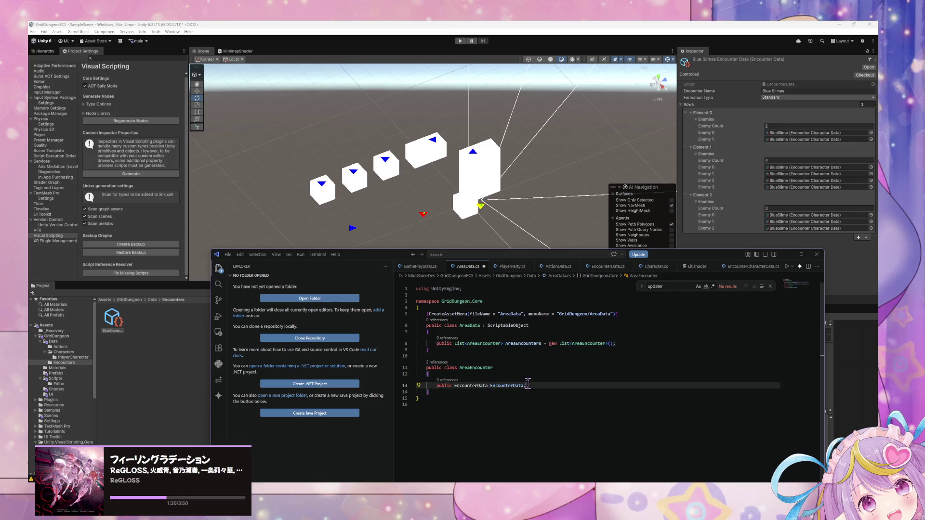
pyautogui.press('Return')
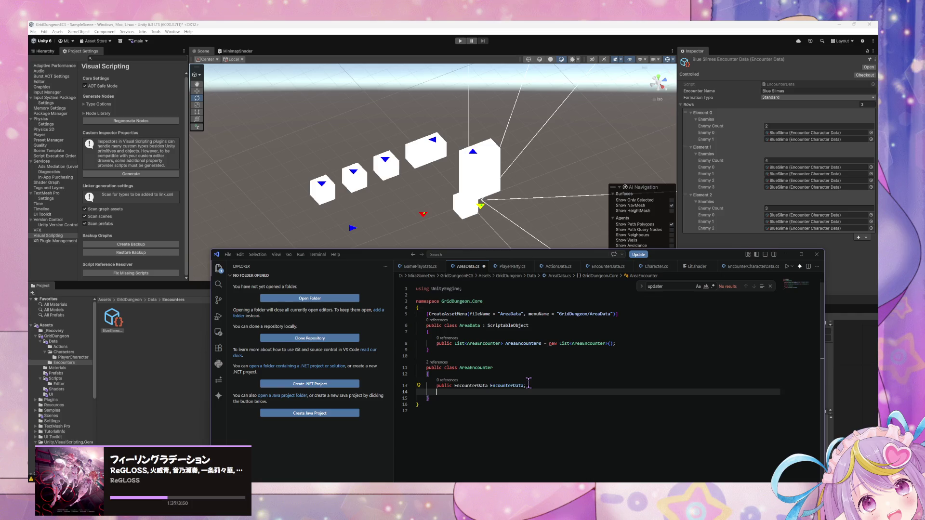
pyautogui.write('public float ')
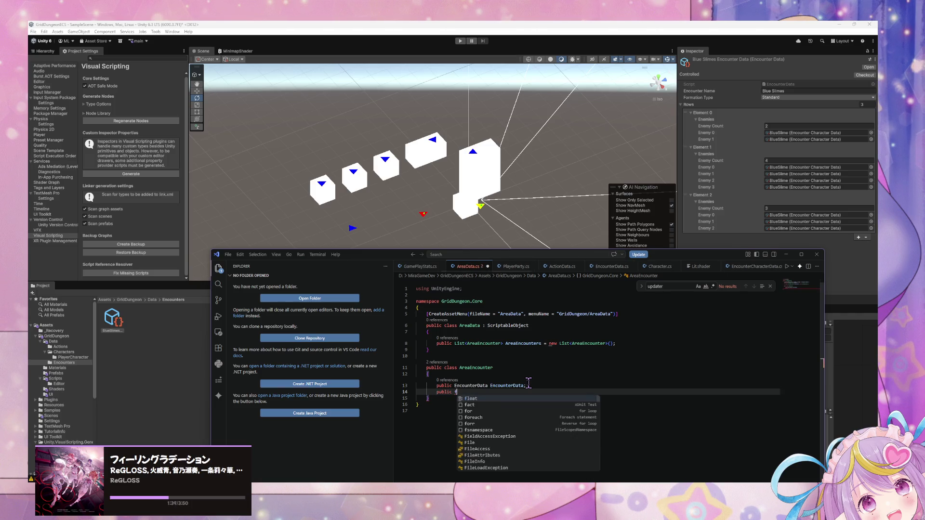
pyautogui.write('EncounterChance;')
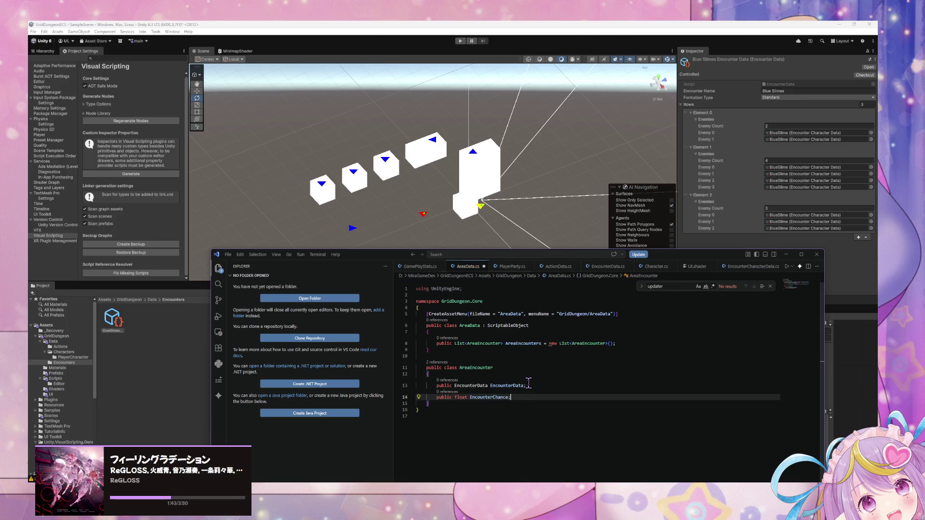
pyautogui.press('Left')
pyautogui.press('BackSpace')
pyautogui.press('BackSpace')
pyautogui.press('BackSpace')
pyautogui.write('W')
pyautogui.press('Tab')
pyautogui.click(496, 266)
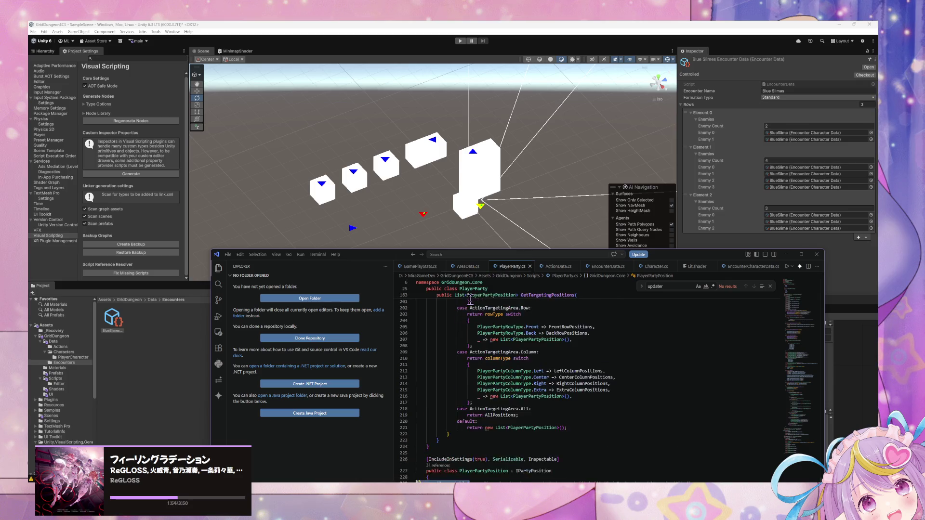
# Replace AreaData.cs's 'using UnityEngine;' with the seven using directives copied from ActionData.cs, then return to Unity
pyautogui.click(557, 267)
pyautogui.scroll(5, 485, 310)
pyautogui.moveTo(416, 293); pyautogui.dragTo(462, 331)
pyautogui.hotkey('ctrl', 'c')
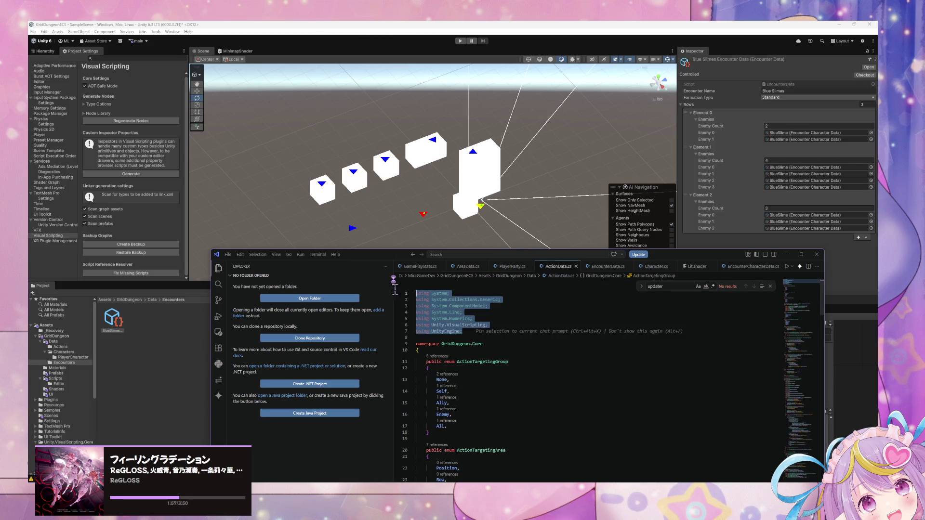
pyautogui.click(467, 266)
pyautogui.moveTo(462, 293); pyautogui.dragTo(416, 293)
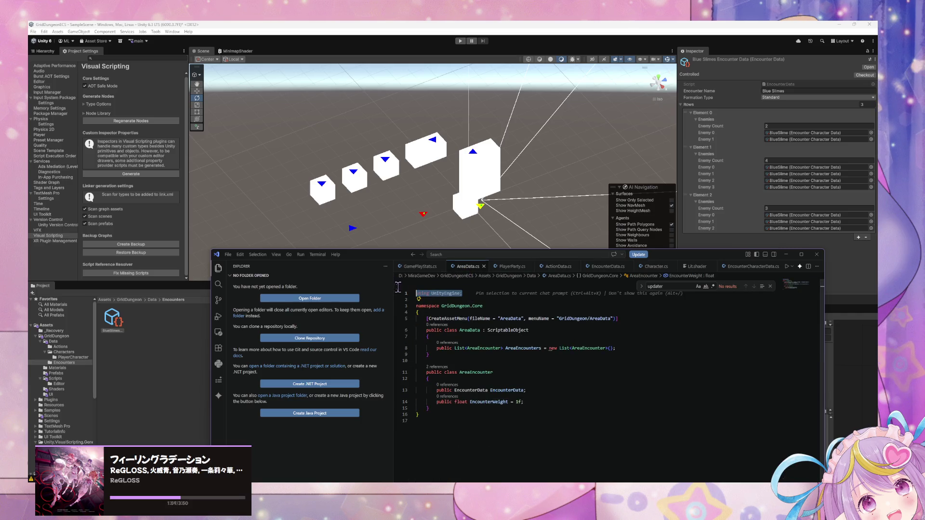
pyautogui.hotkey('ctrl', 'v')
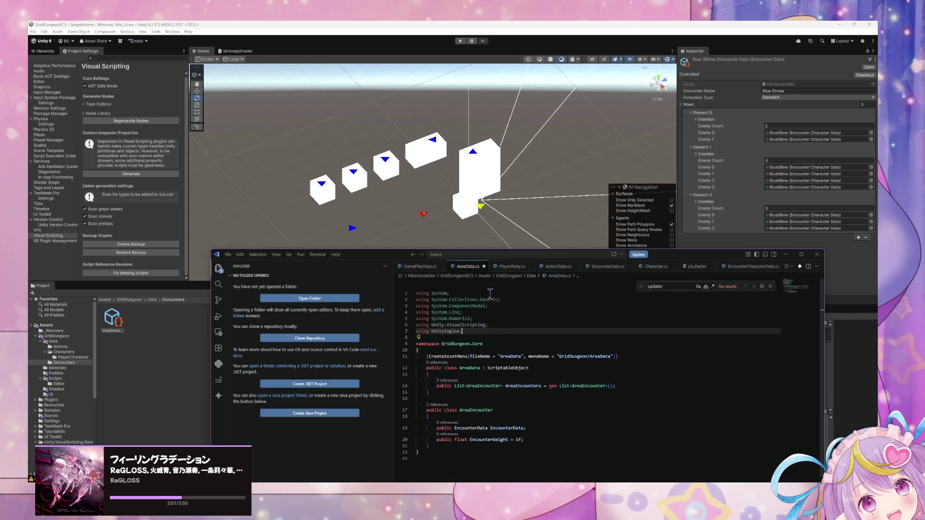
pyautogui.click(193, 340)
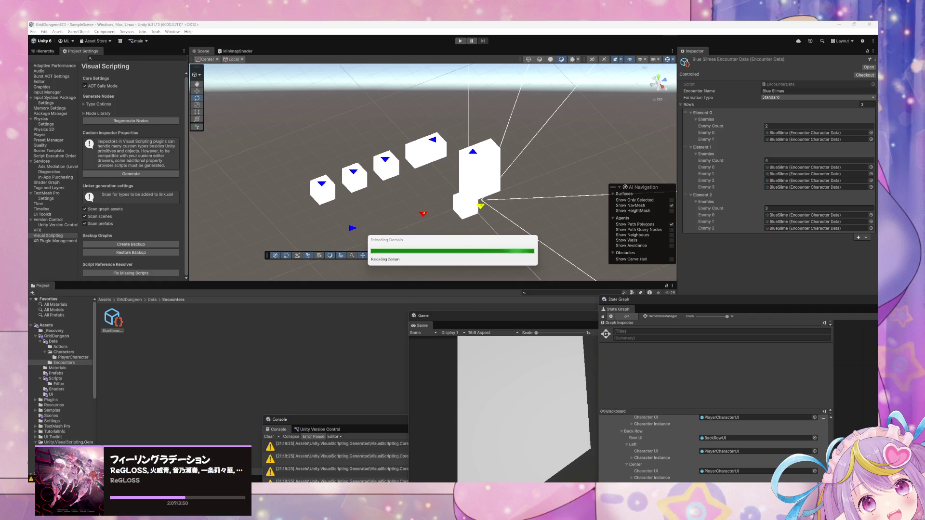
# Browse the Characters and Encounters data folders, ending on the Data folder's context menu
pyautogui.moveTo(490, 487)
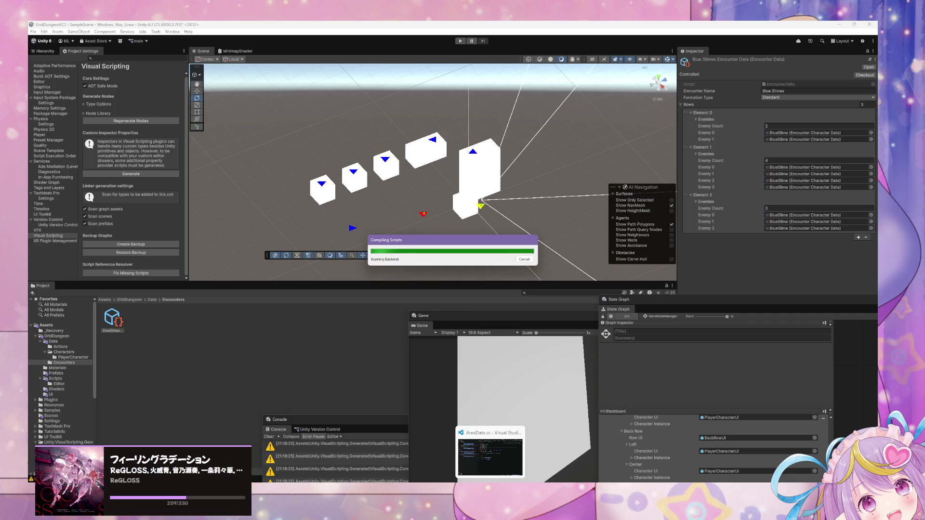
pyautogui.click(482, 471)
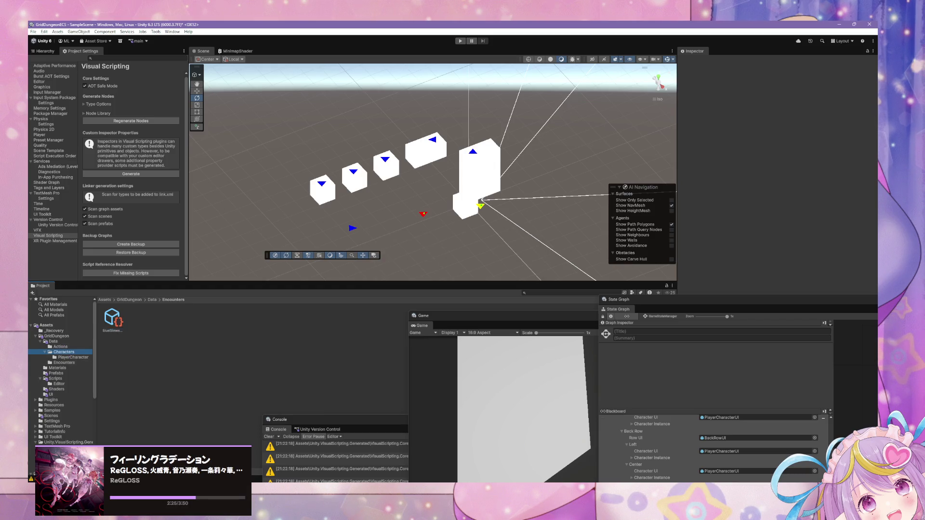
pyautogui.click(64, 352)
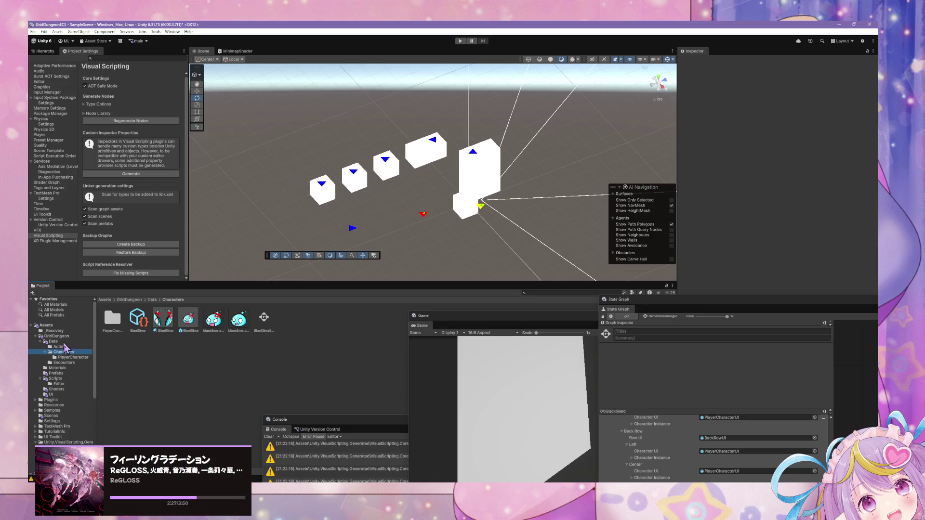
pyautogui.press('Up')
pyautogui.press('Up')
pyautogui.press('Up')
pyautogui.click(65, 363)
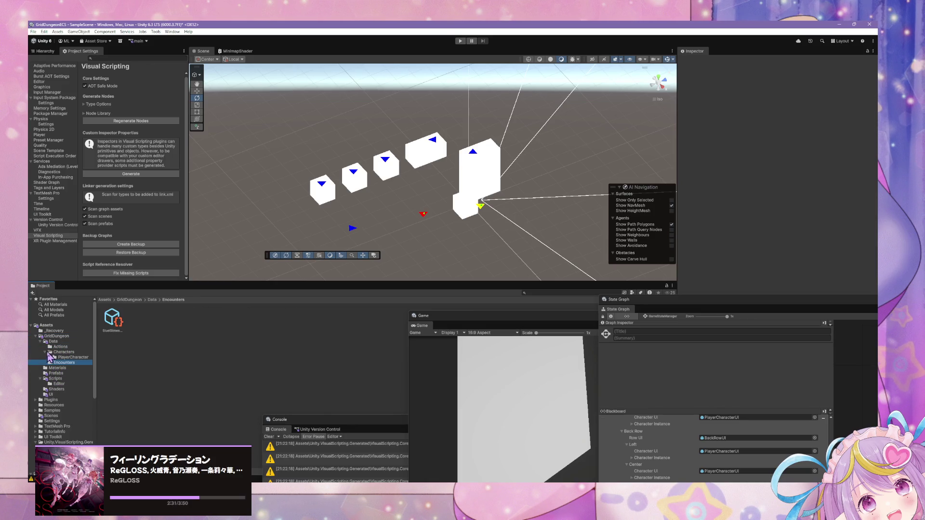
pyautogui.press('Up')
pyautogui.press('Up')
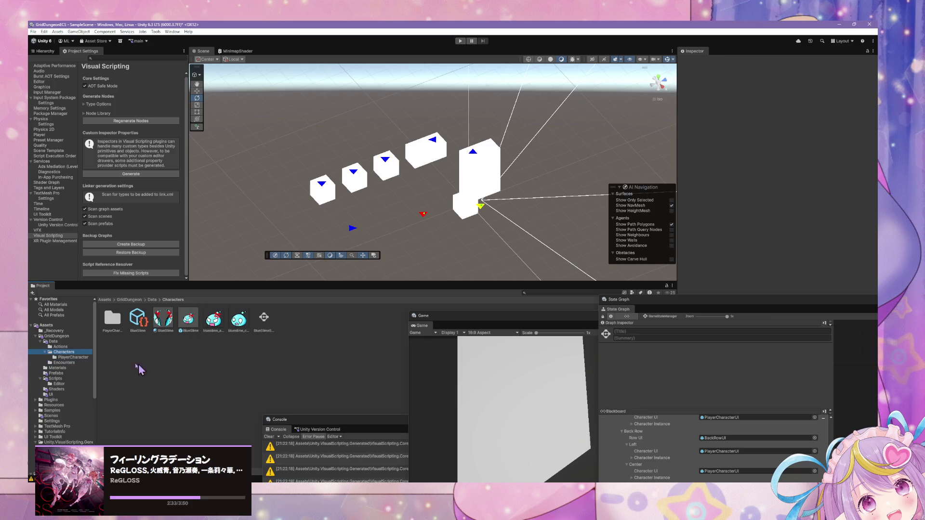
pyautogui.press('Up')
pyautogui.press('Up')
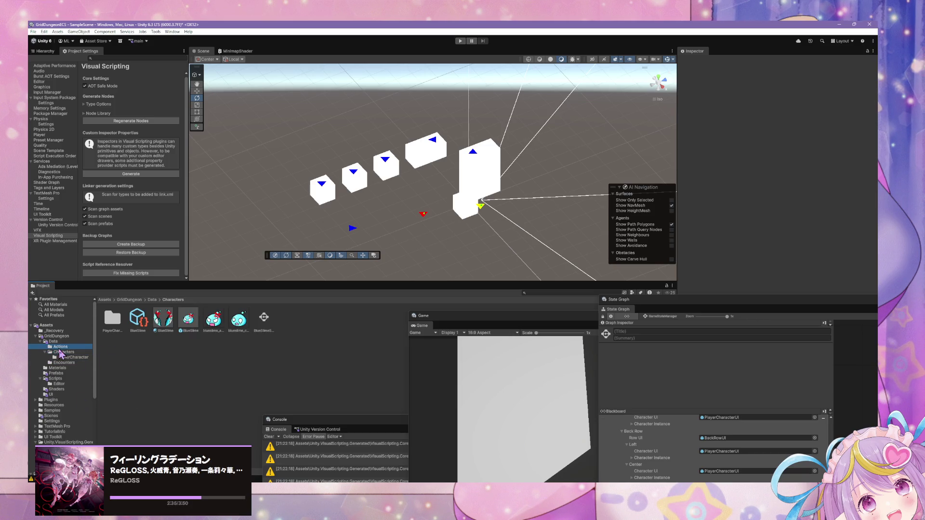
pyautogui.rightClick(62, 341)
# Create a new folder named Areas under Data and open it
pyautogui.moveTo(115, 142)
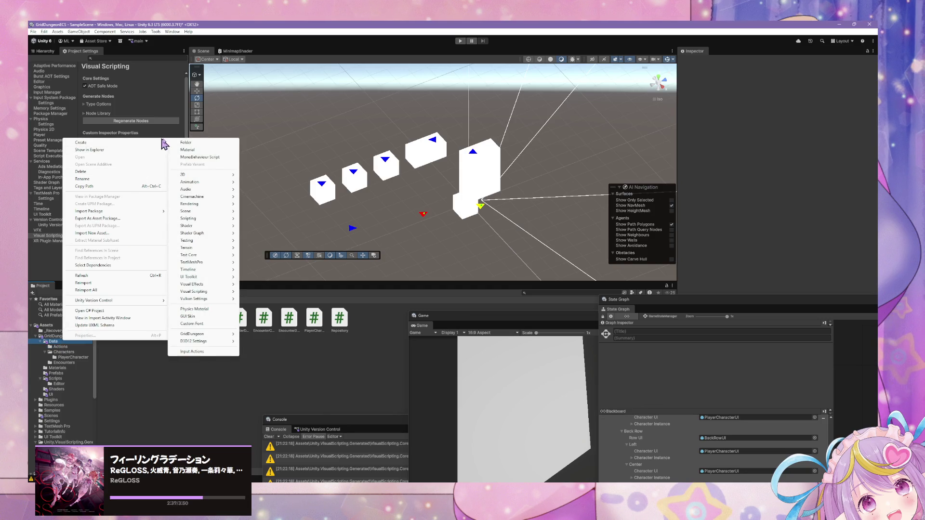
pyautogui.click(207, 143)
pyautogui.write('Areas')
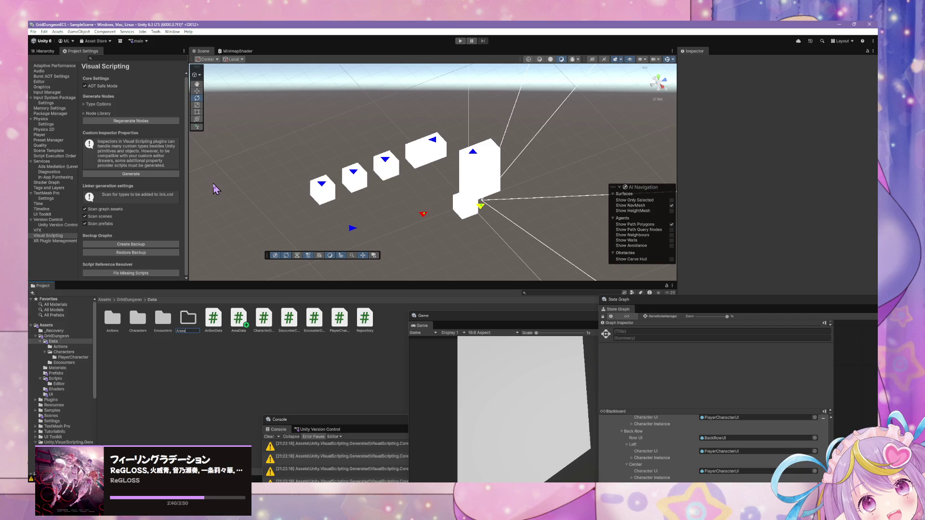
pyautogui.press('Return')
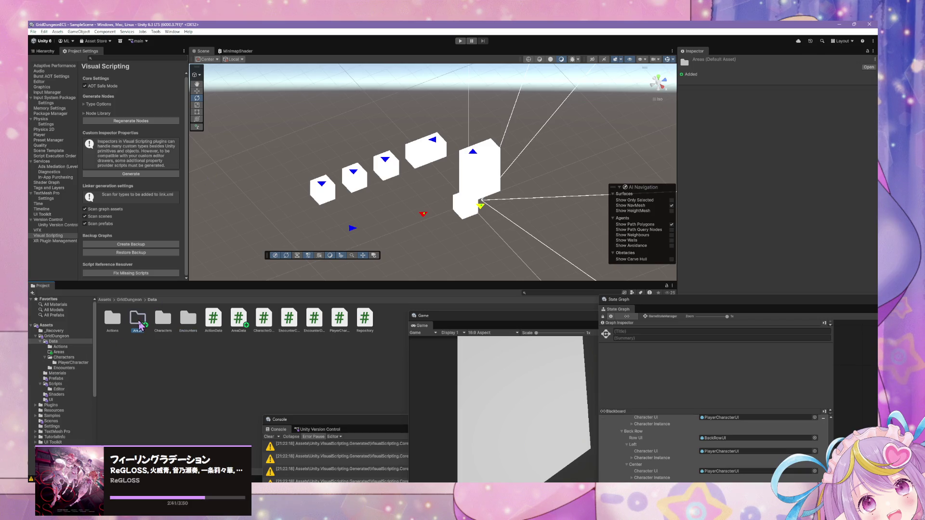
pyautogui.doubleClick(140, 322)
# Create an Area Data asset named TestArea inside Areas
pyautogui.rightClick(169, 327)
pyautogui.moveTo(229, 125)
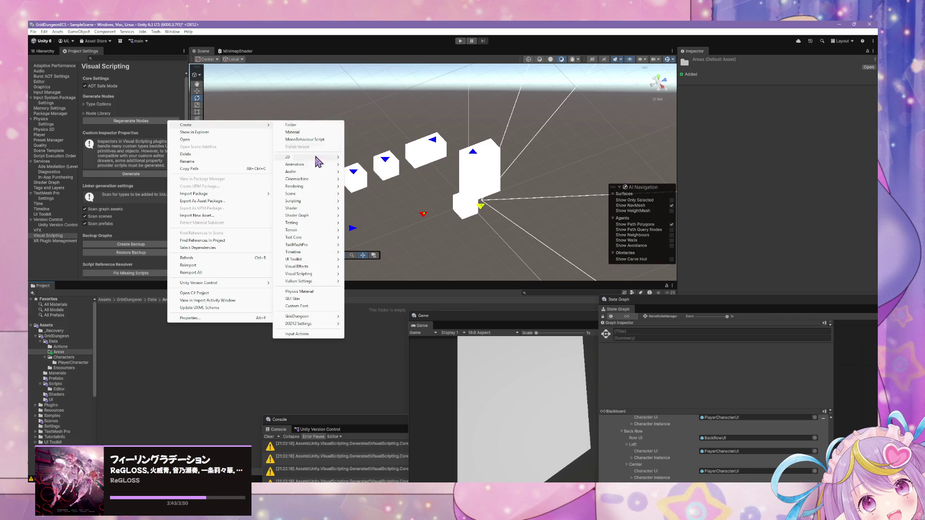
pyautogui.moveTo(305, 316)
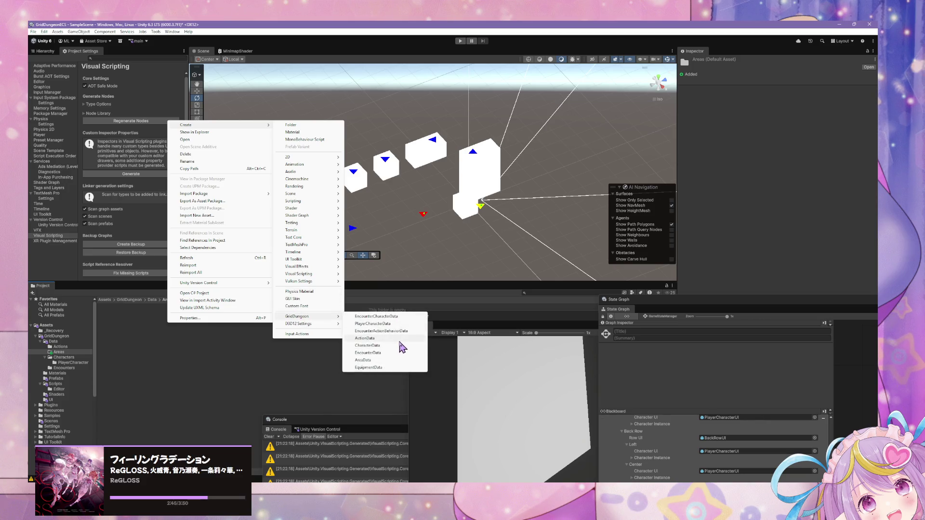
pyautogui.click(386, 360)
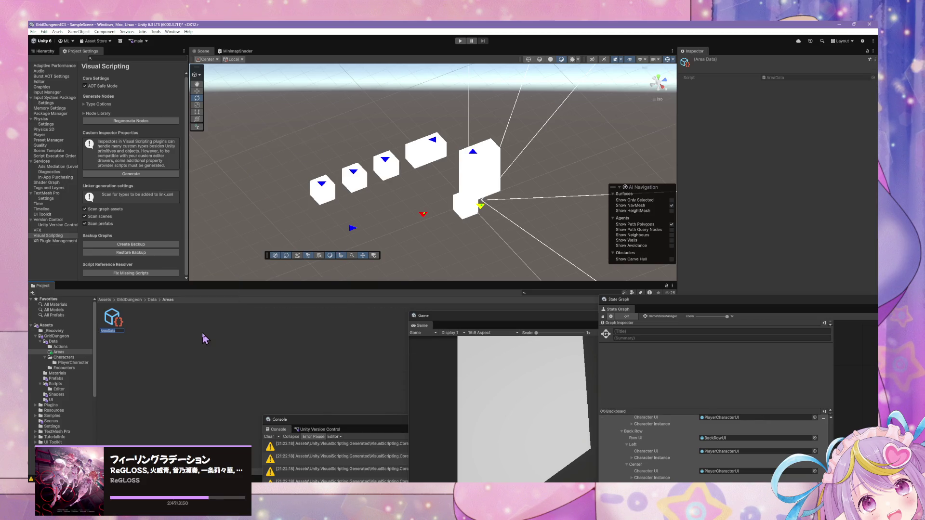
pyautogui.press('Return')
# Compare the PlayerCharacter DefendAction asset's fields with the new TestArea asset
pyautogui.click(72, 342)
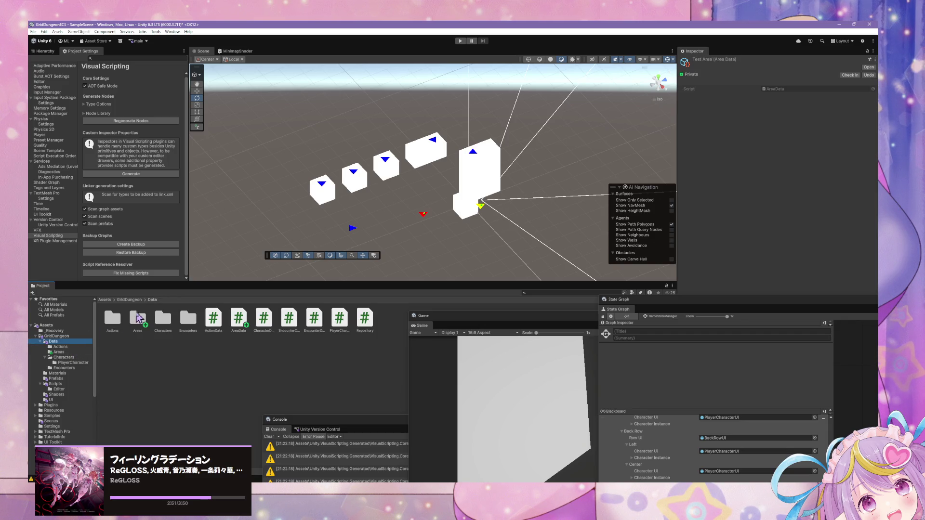
pyautogui.click(71, 357)
pyautogui.click(72, 362)
pyautogui.click(59, 352)
pyautogui.click(65, 357)
pyautogui.click(60, 347)
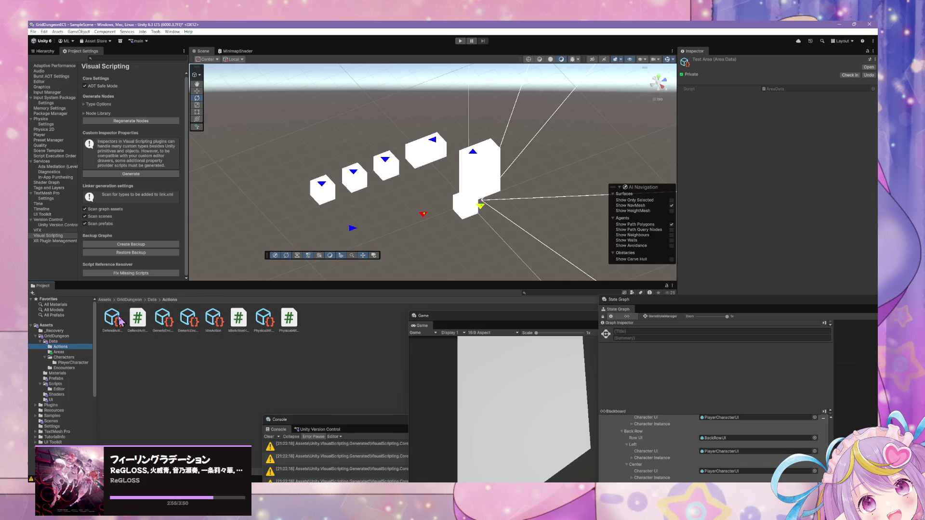
pyautogui.click(121, 322)
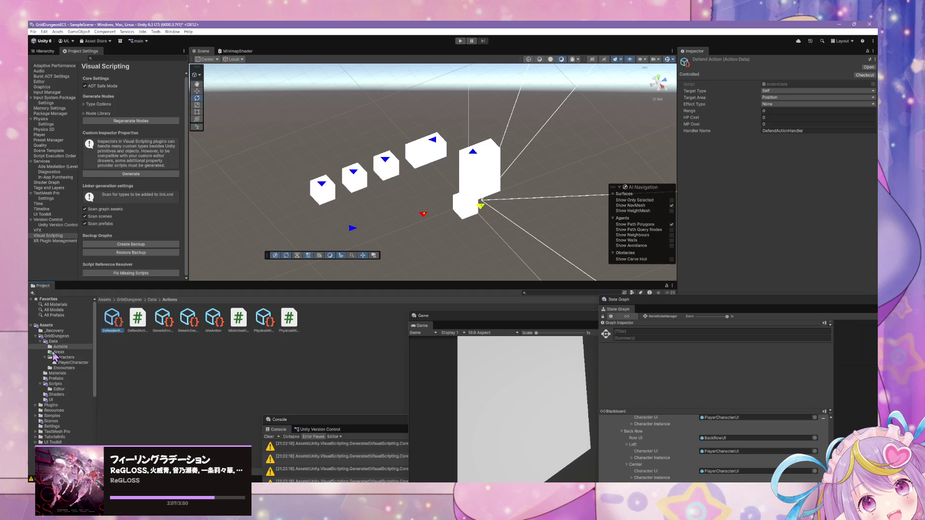
pyautogui.click(57, 352)
pyautogui.click(121, 323)
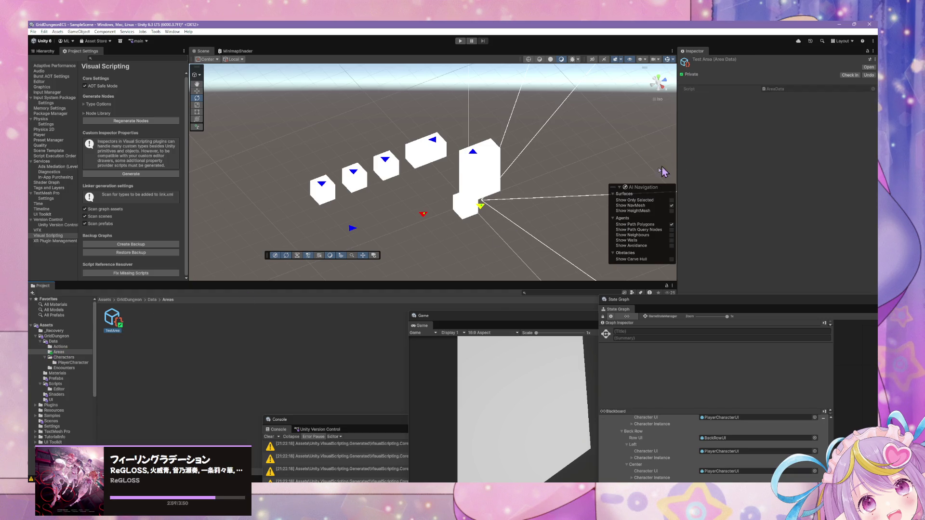
pyautogui.hotkey('alt', 'Tab')
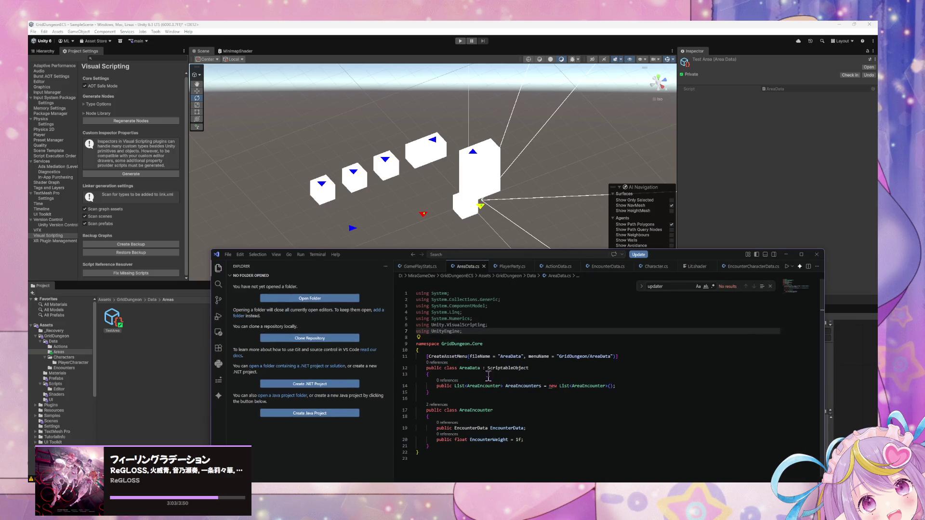
pyautogui.moveTo(448, 314)
pyautogui.moveTo(390, 255); pyautogui.dragTo(341, 184)
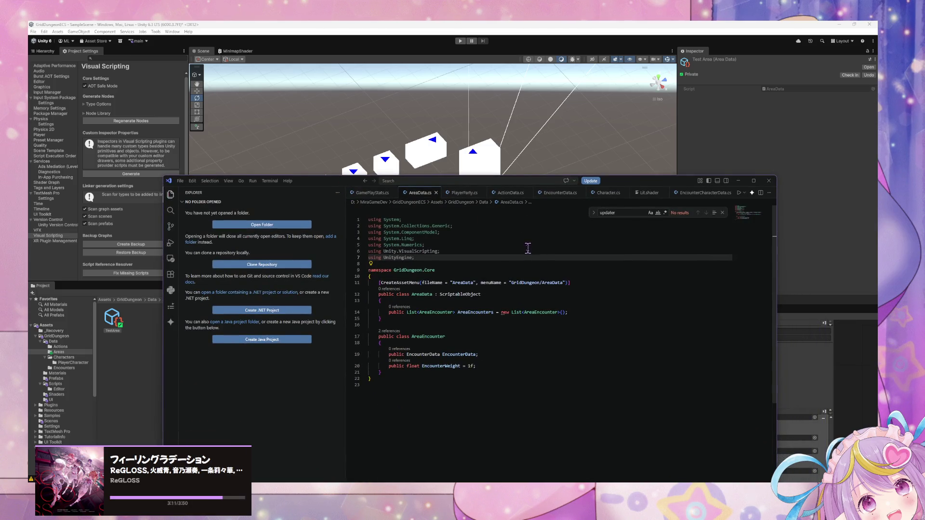
pyautogui.click(372, 193)
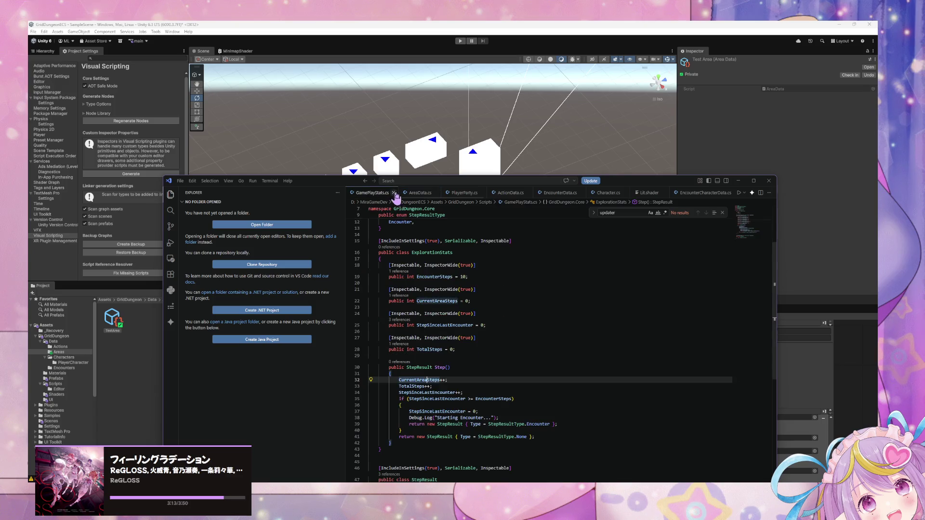
pyautogui.hotkey('ctrl', 'pagedown')
pyautogui.hotkey('ctrl', 'pagedown')
pyautogui.hotkey('ctrl', 'pagedown')
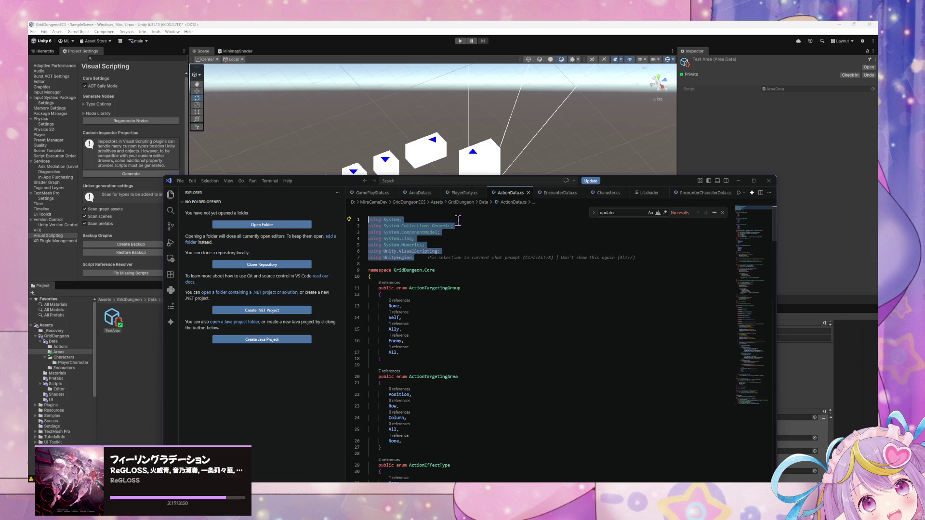
pyautogui.scroll(-3, 458, 220)
pyautogui.scroll(-3, 459, 221)
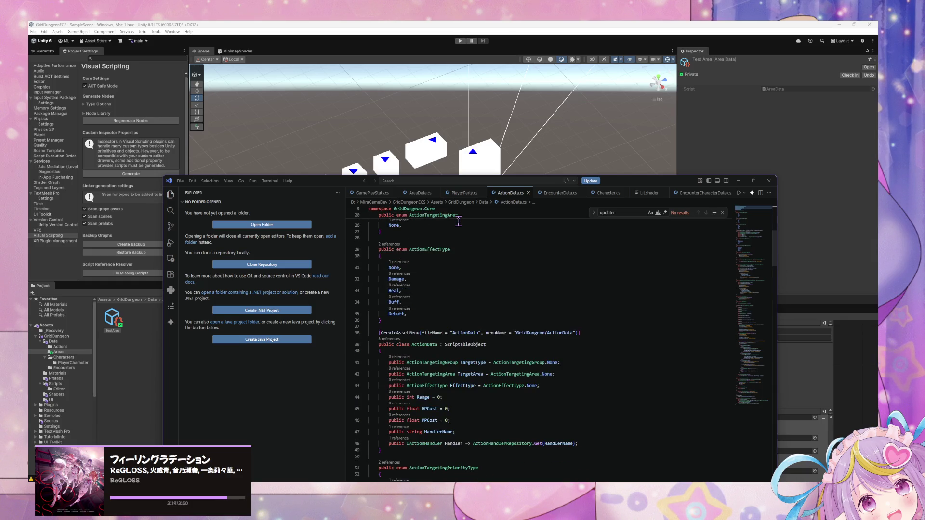
pyautogui.scroll(-3, 458, 222)
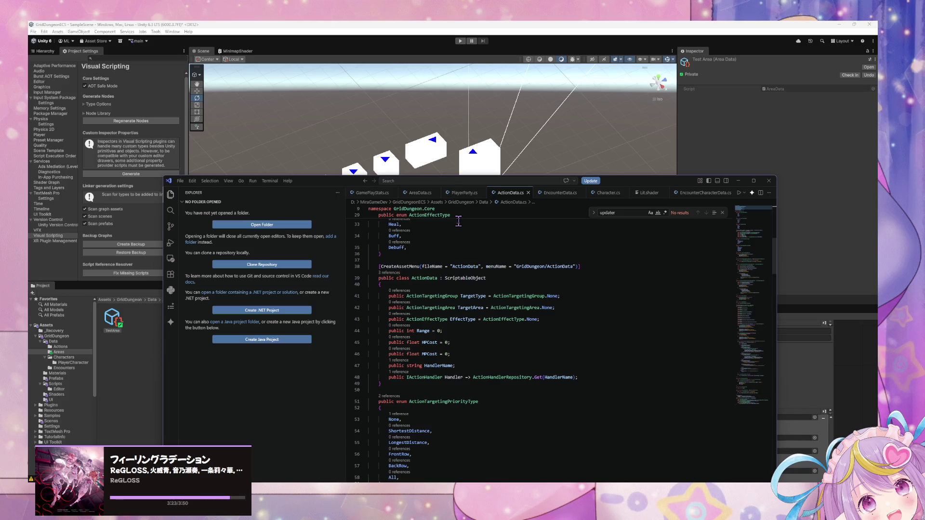
pyautogui.scroll(-1, 458, 220)
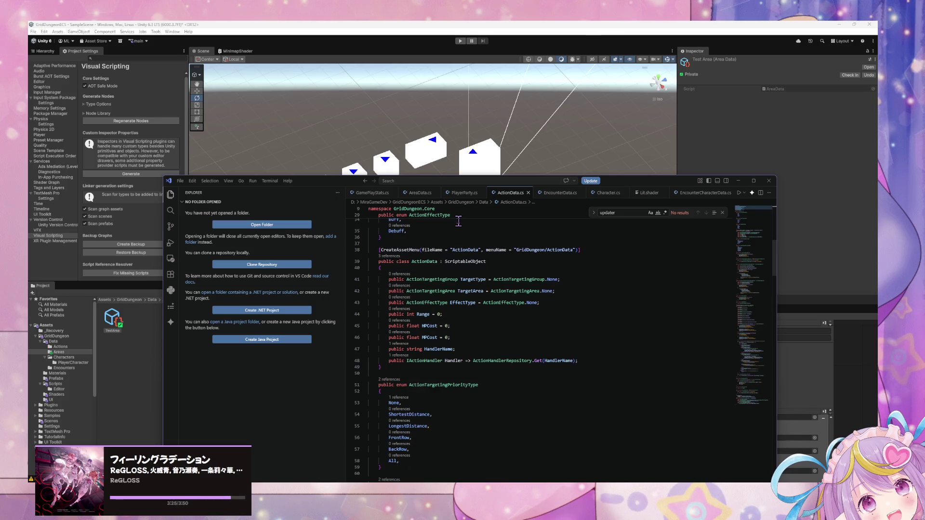
pyautogui.scroll(-15, 458, 221)
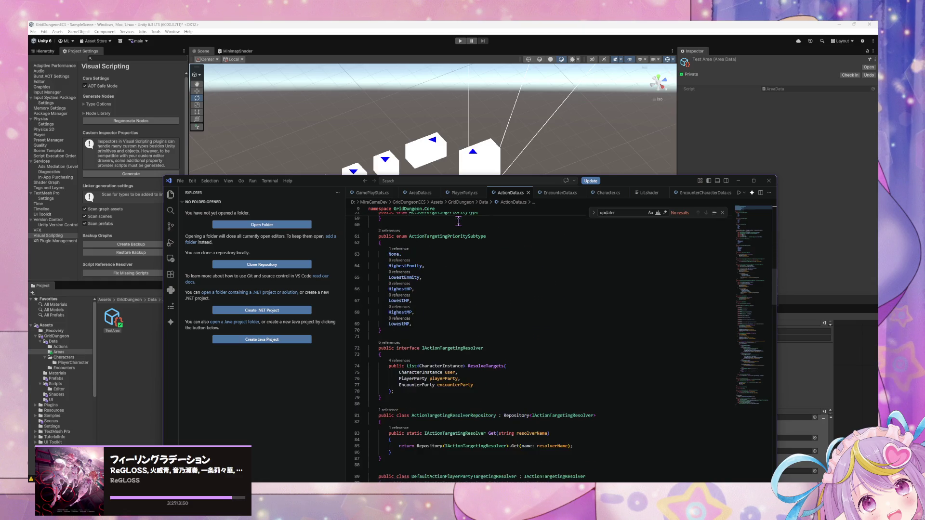
pyautogui.scroll(-13, 458, 220)
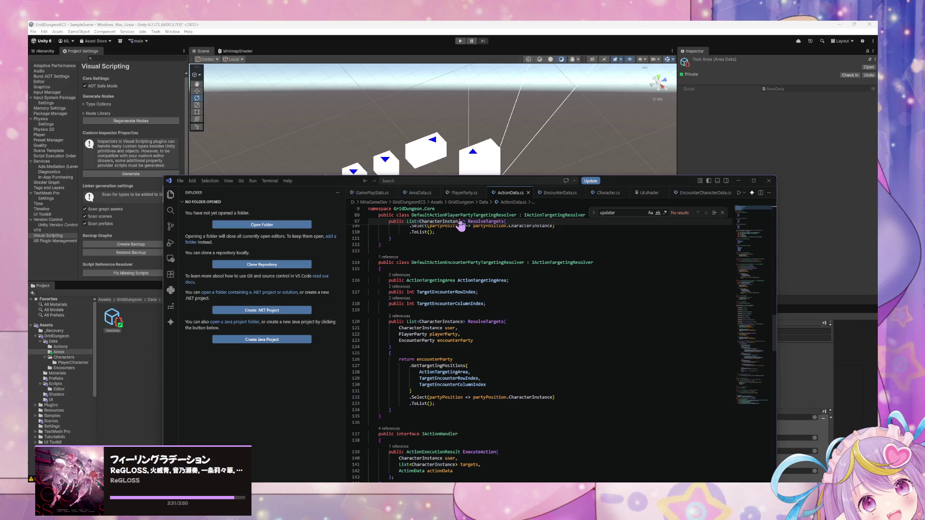
pyautogui.scroll(-2, 438, 248)
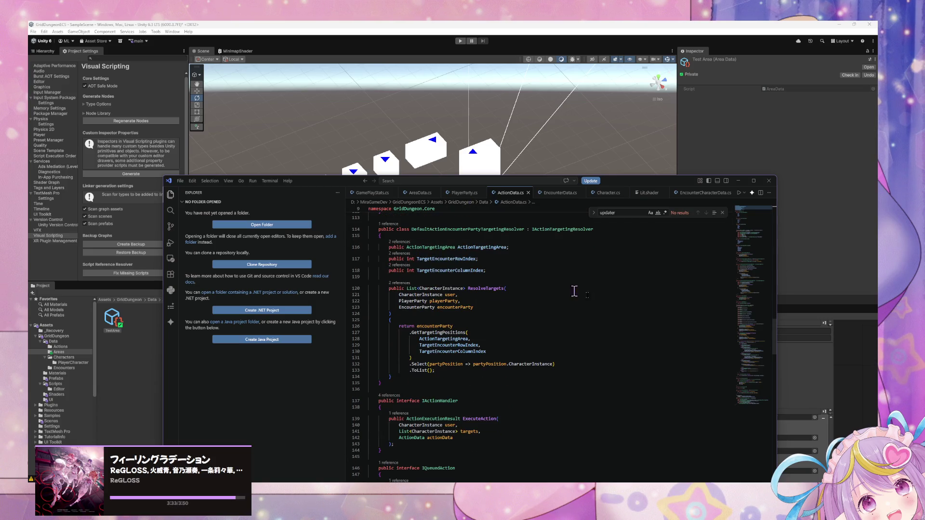
pyautogui.moveTo(774, 304)
pyautogui.mouseDown()
pyautogui.moveTo(779, 216)
pyautogui.moveTo(771, 260)
pyautogui.mouseUp()
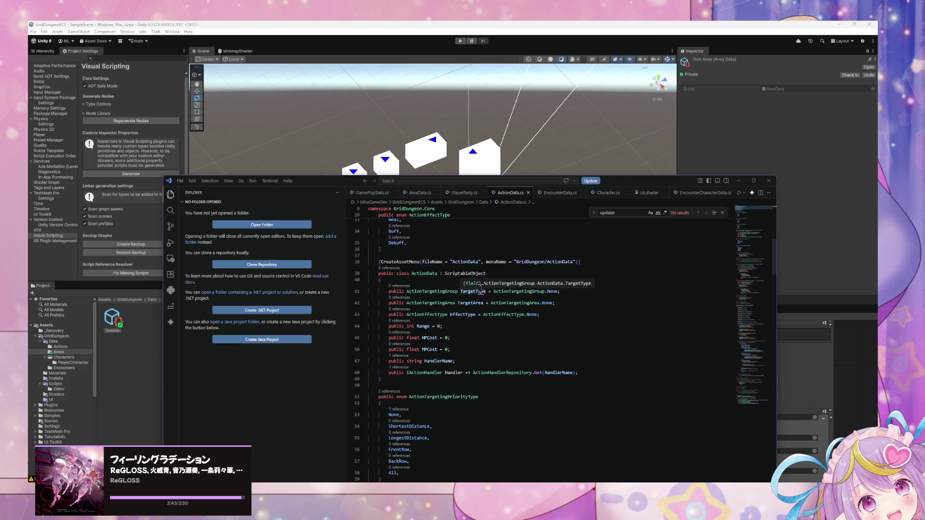
pyautogui.click(463, 193)
pyautogui.click(420, 193)
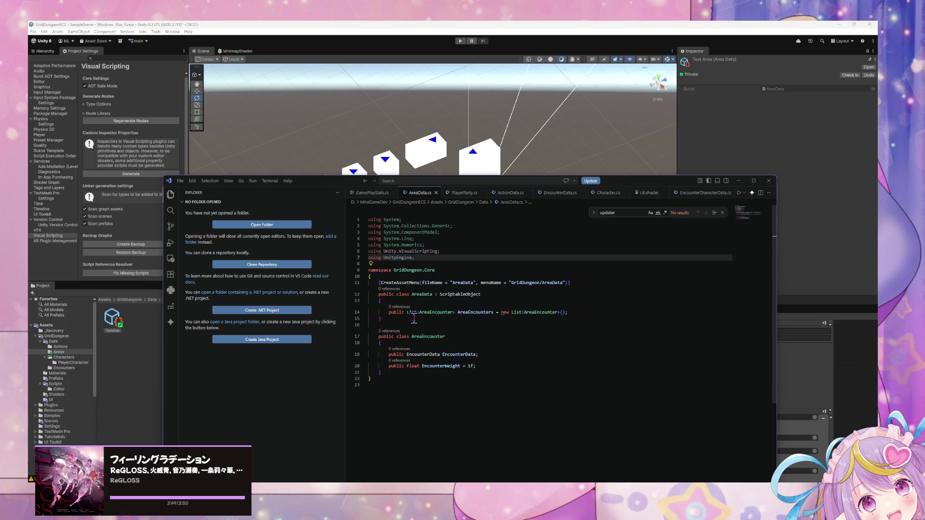
# Delete the AreaEncounter class from AreaData.cs
pyautogui.moveTo(484, 366)
pyautogui.mouseDown()
pyautogui.moveTo(362, 351)
pyautogui.moveTo(341, 363)
pyautogui.mouseUp()
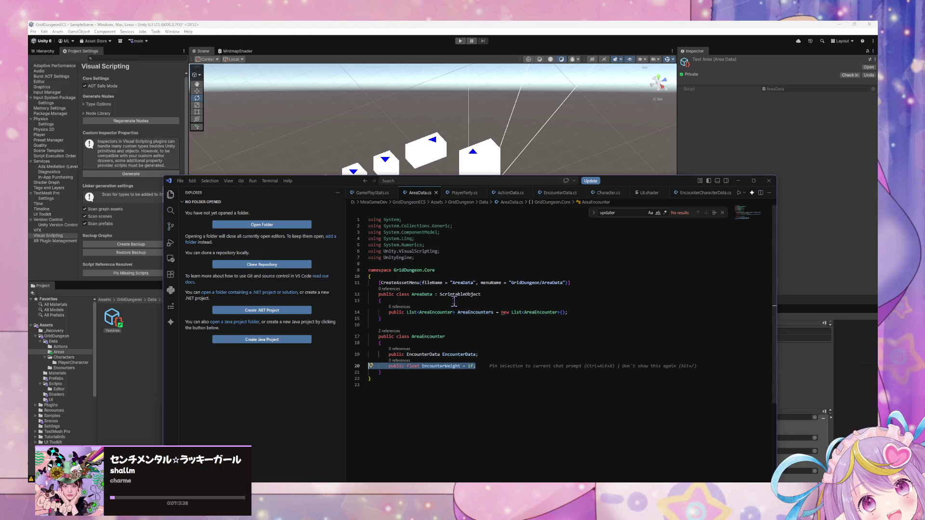
pyautogui.moveTo(381, 373); pyautogui.dragTo(339, 333)
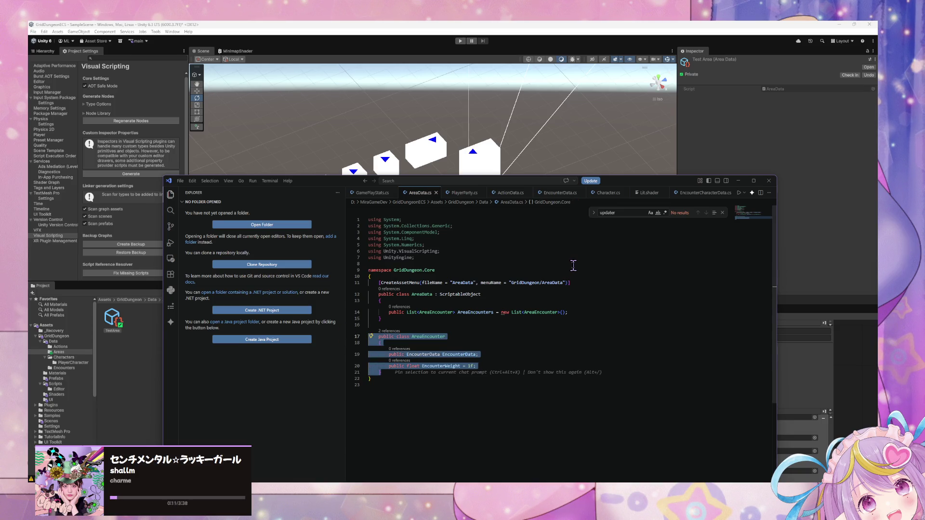
pyautogui.press('Delete')
pyautogui.press('BackSpace')
pyautogui.press('BackSpace')
# Change the list's type and new-list expression from AreaEncounter to EncounterData
pyautogui.doubleClick(433, 312)
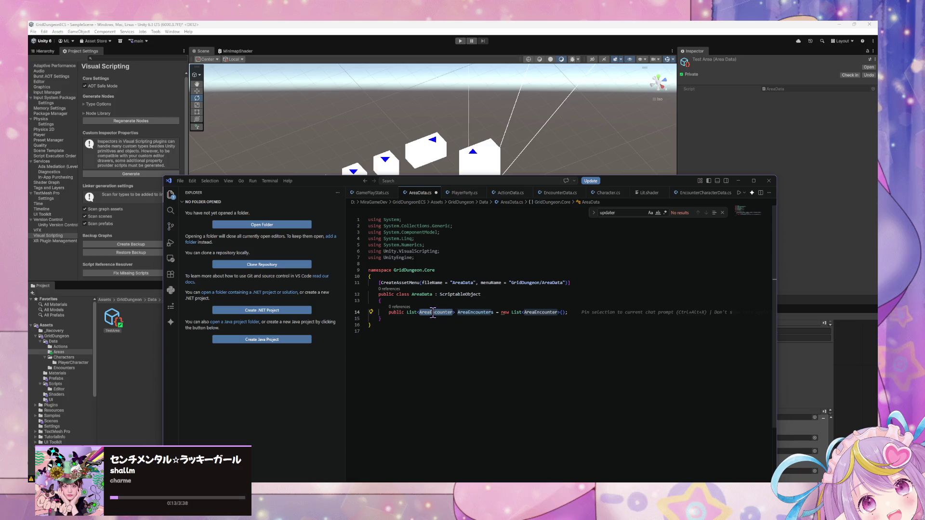
pyautogui.write('Encounter')
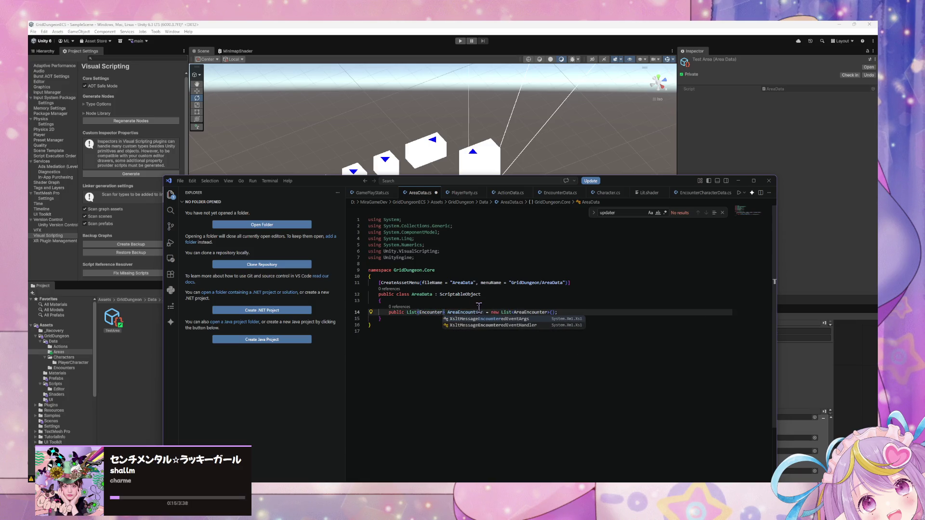
pyautogui.click(464, 312)
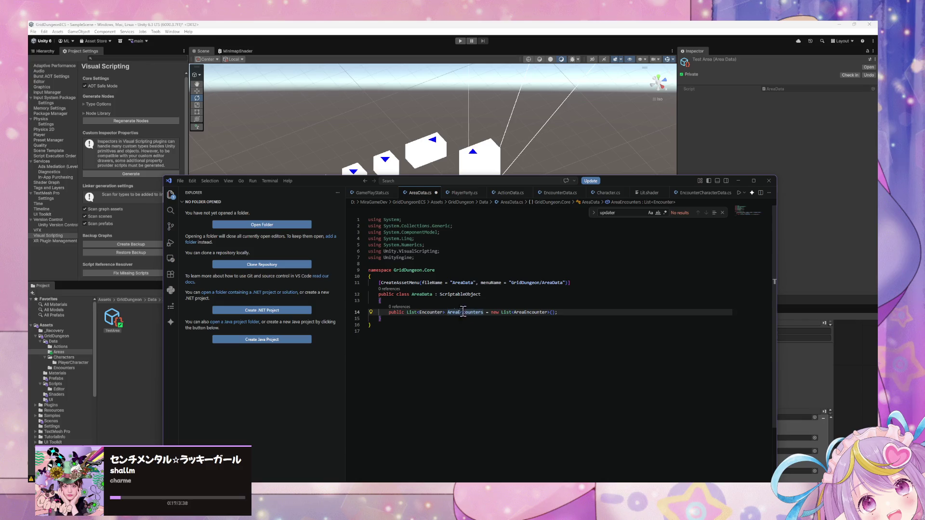
pyautogui.doubleClick(433, 312)
pyautogui.write('EncounterData')
pyautogui.doubleClick(436, 312)
pyautogui.hotkey('ctrl', 'c')
pyautogui.doubleClick(535, 312)
pyautogui.hotkey('ctrl', 'v')
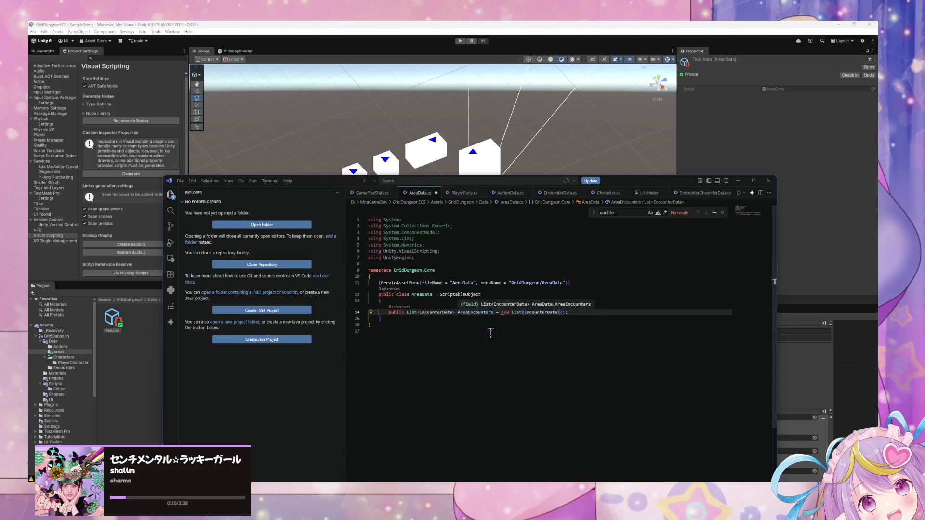
# Rename the field from AreaEncounters to AreaEncounter and return to Unity
pyautogui.click(494, 312)
pyautogui.press('BackSpace')
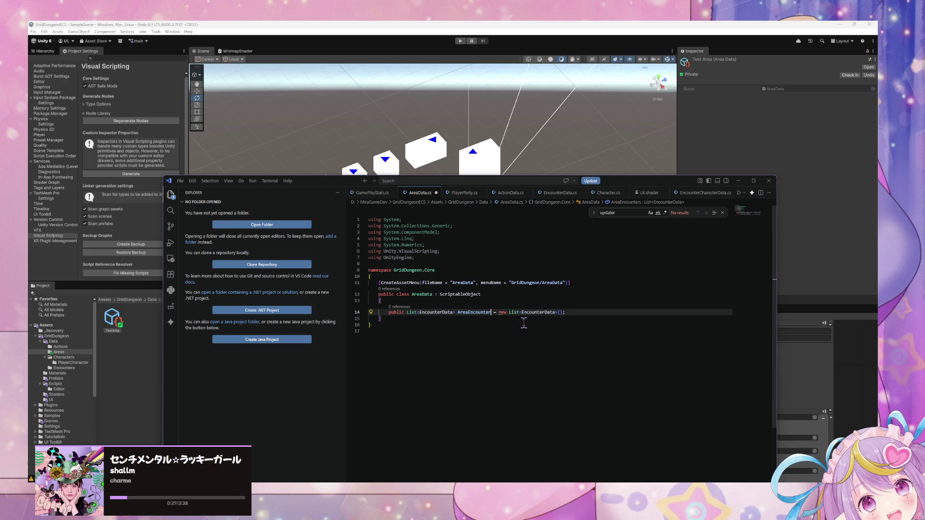
pyautogui.hotkey('ctrl', 'shift', 'p')
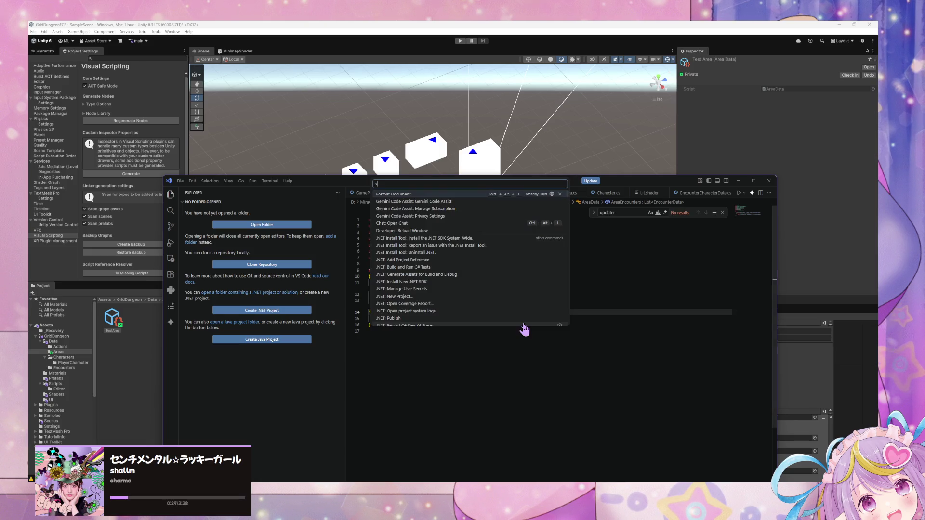
pyautogui.press('Escape')
pyautogui.hotkey('alt', 'Tab')
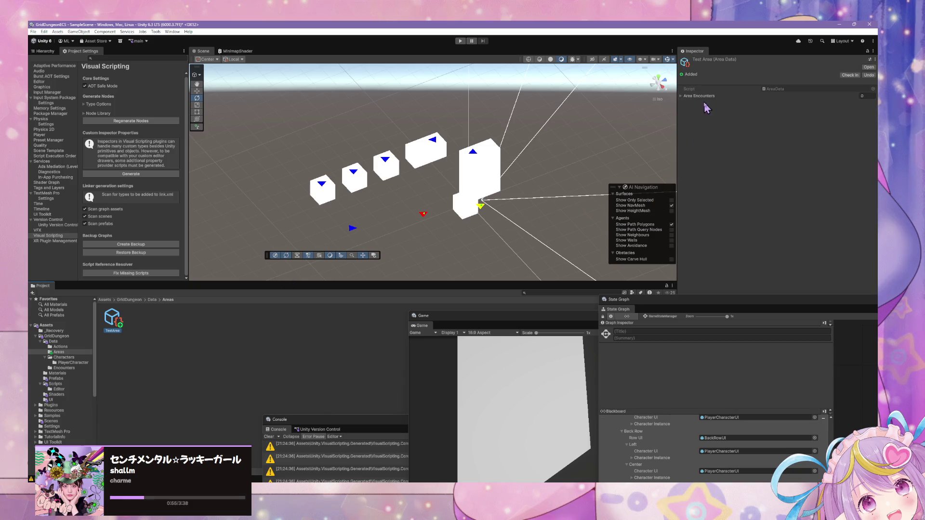
# Add an Area Encounters entry set to BlueSlimesEncounterData, then add a second entry
pyautogui.click(858, 113)
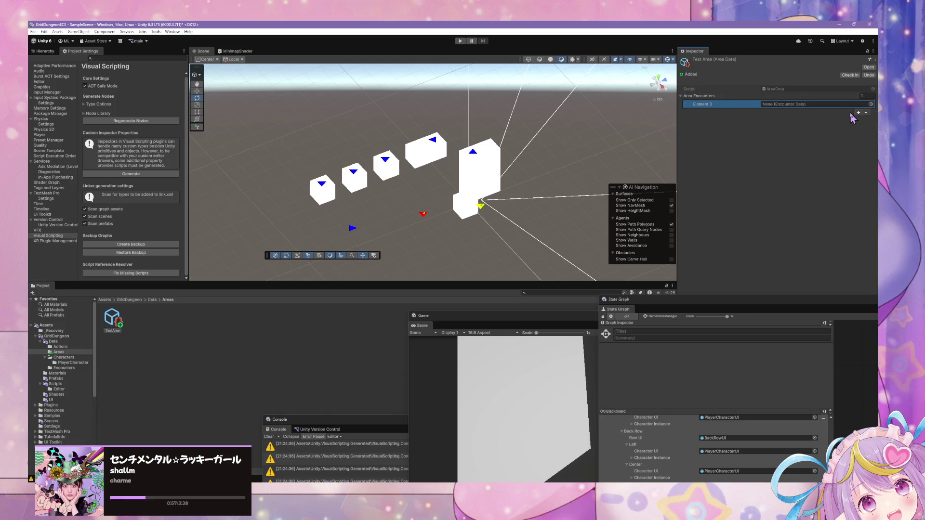
pyautogui.click(871, 104)
pyautogui.doubleClick(493, 127)
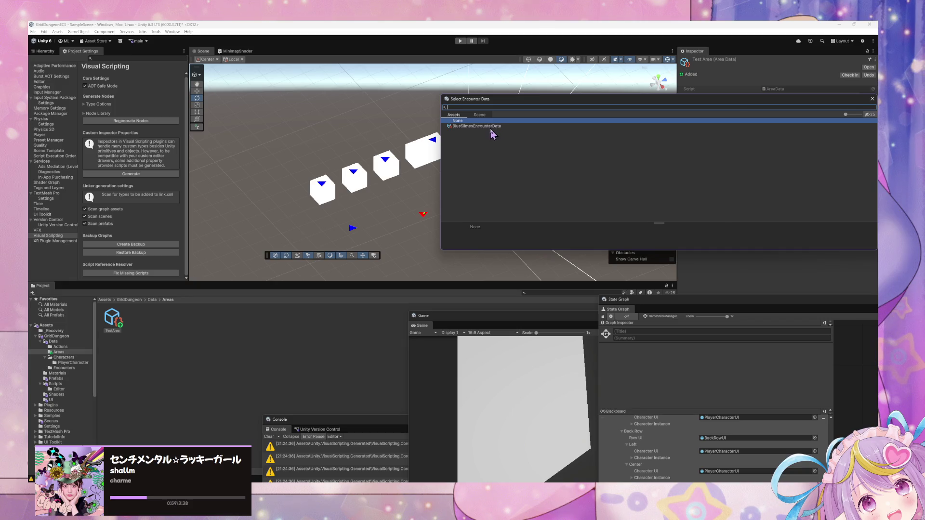
pyautogui.moveTo(507, 147)
pyautogui.mouseDown()
pyautogui.moveTo(497, 145)
pyautogui.moveTo(508, 145)
pyautogui.mouseUp()
pyautogui.scroll(4, 511, 138)
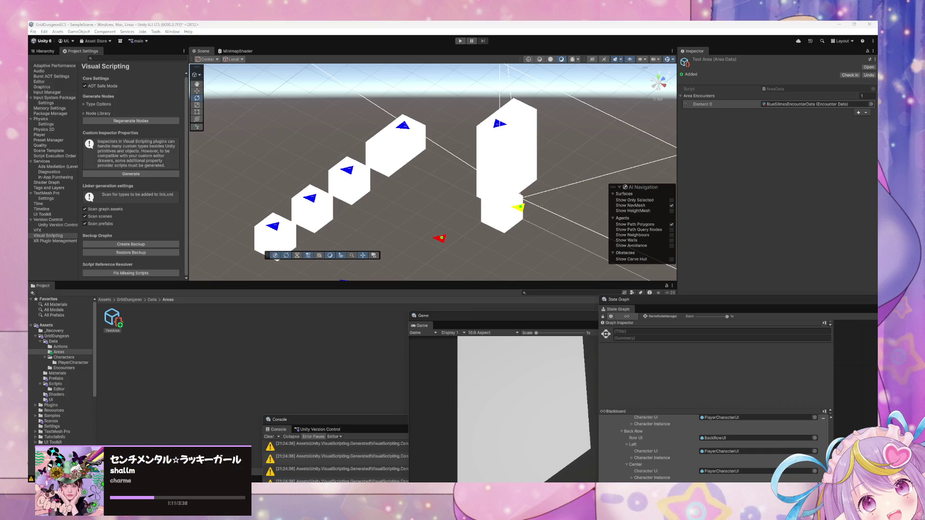
pyautogui.click(858, 112)
# Add a third Area Encounters entry and detach the State Graph into its own window
pyautogui.click(858, 120)
pyautogui.moveTo(636, 301)
pyautogui.mouseDown()
pyautogui.moveTo(273, 147)
pyautogui.moveTo(207, 129)
pyautogui.mouseUp()
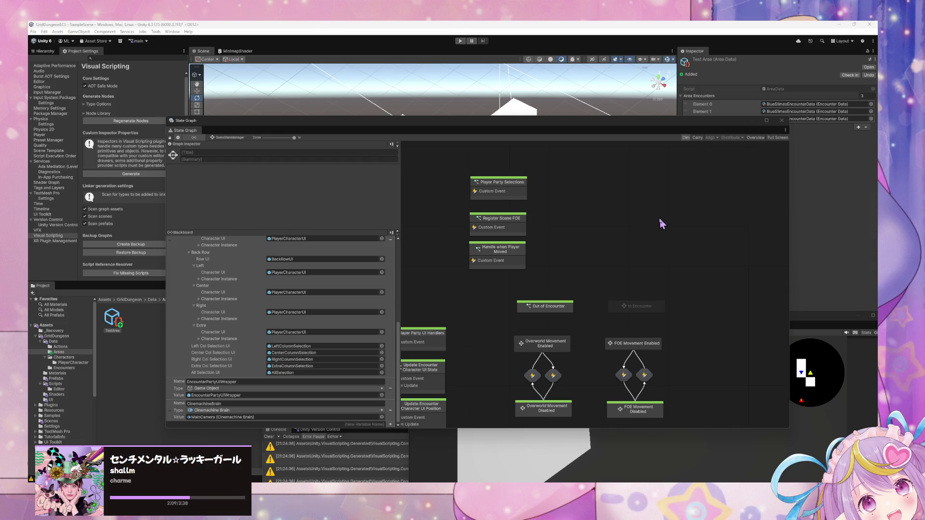
# Move the Cache GameStateManager state further left and check the neighbouring states
pyautogui.click(640, 305)
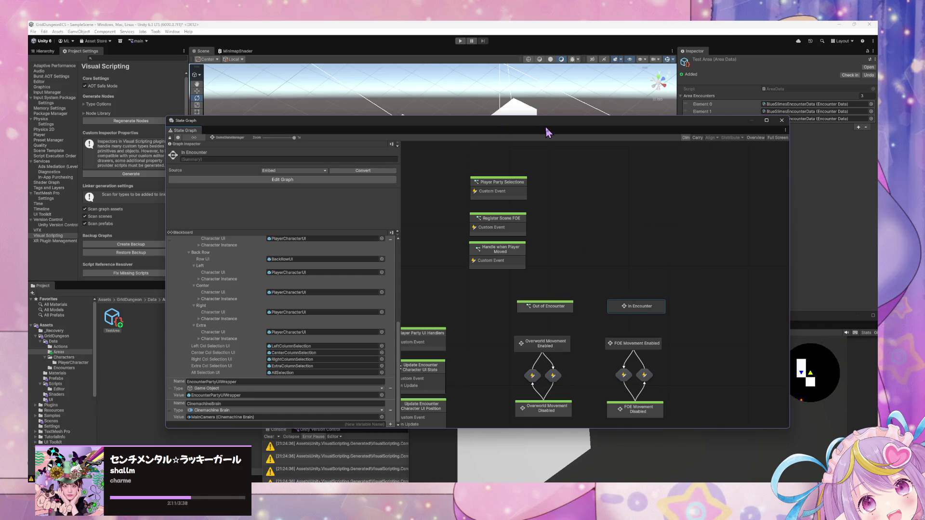
pyautogui.moveTo(533, 124)
pyautogui.mouseDown()
pyautogui.moveTo(398, 213)
pyautogui.moveTo(569, 113)
pyautogui.mouseUp()
pyautogui.hscroll(-5, 622, 229)
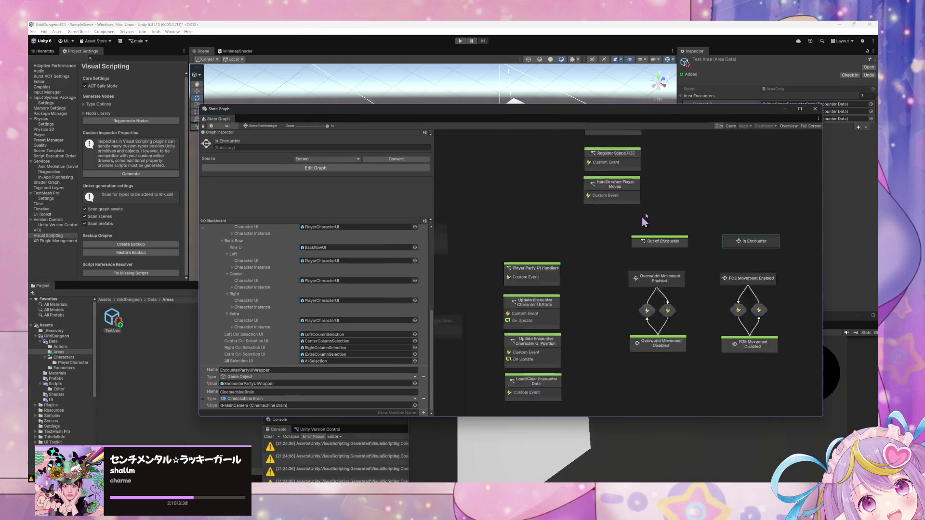
pyautogui.scroll(-3, 624, 226)
pyautogui.moveTo(601, 264); pyautogui.dragTo(510, 262)
pyautogui.click(743, 276)
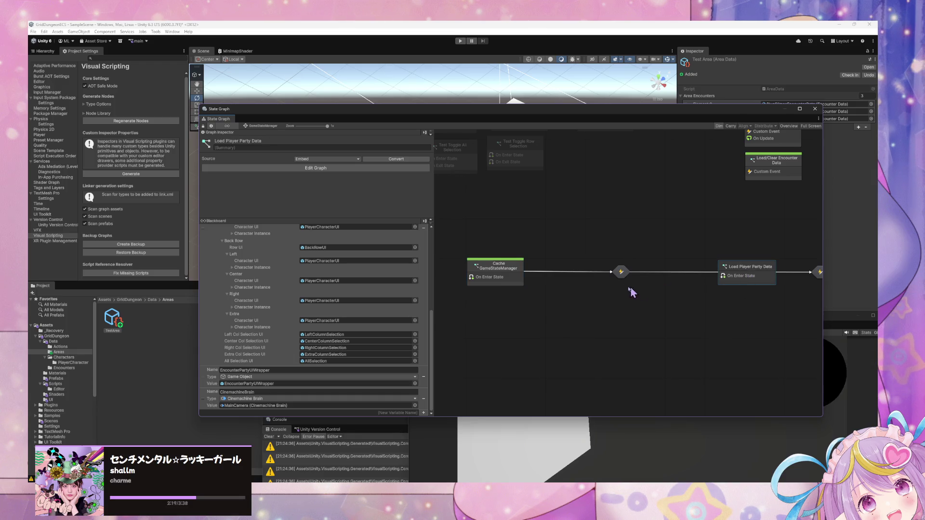
pyautogui.doubleClick(511, 275)
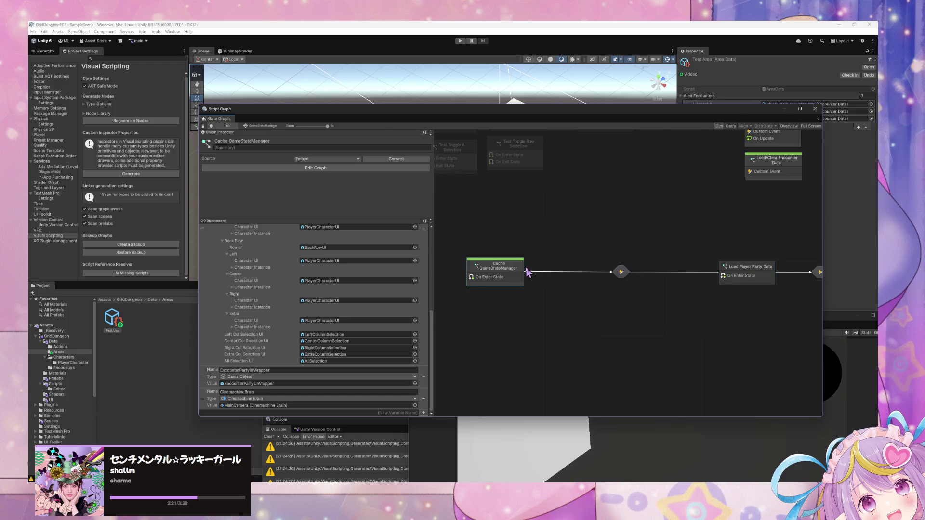
pyautogui.click(263, 126)
# Pan along the state chain and create a new Script State below it
pyautogui.click(755, 284)
pyautogui.moveTo(729, 280); pyautogui.dragTo(544, 281)
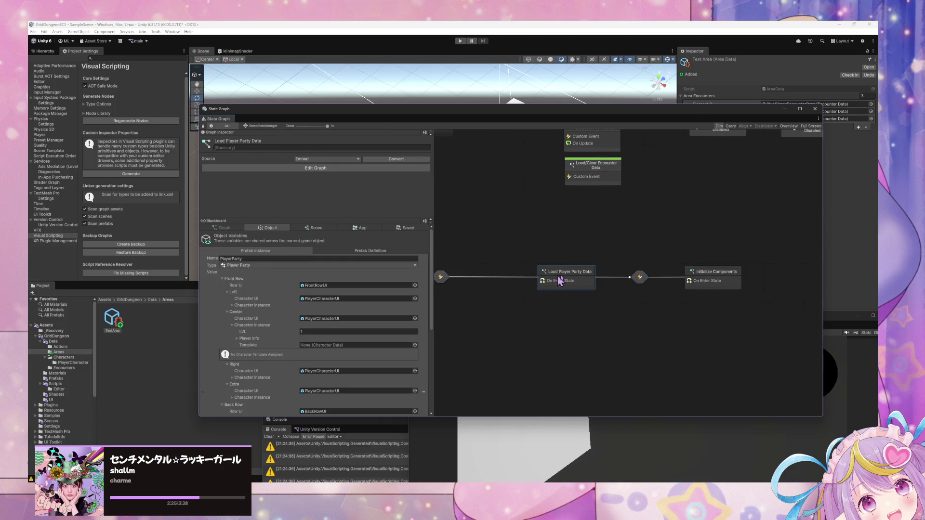
pyautogui.click(766, 283)
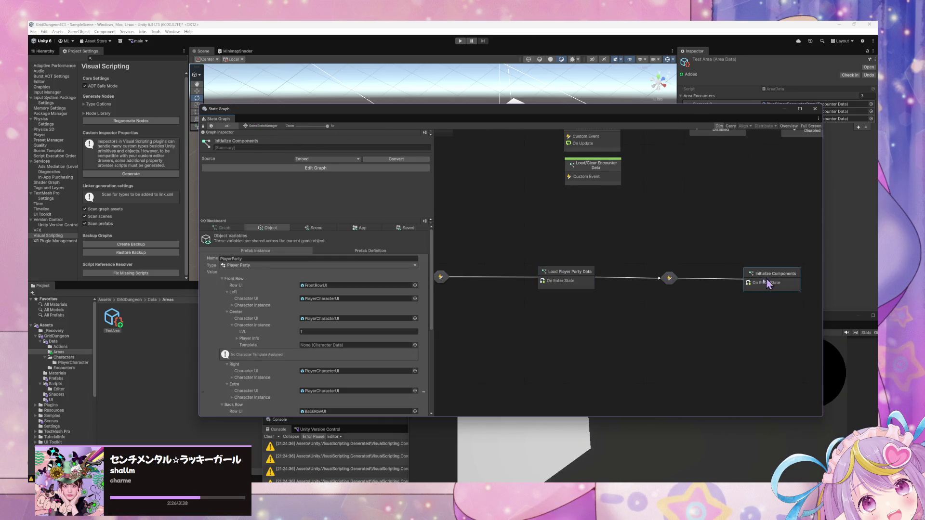
pyautogui.rightClick(588, 314)
pyautogui.click(635, 319)
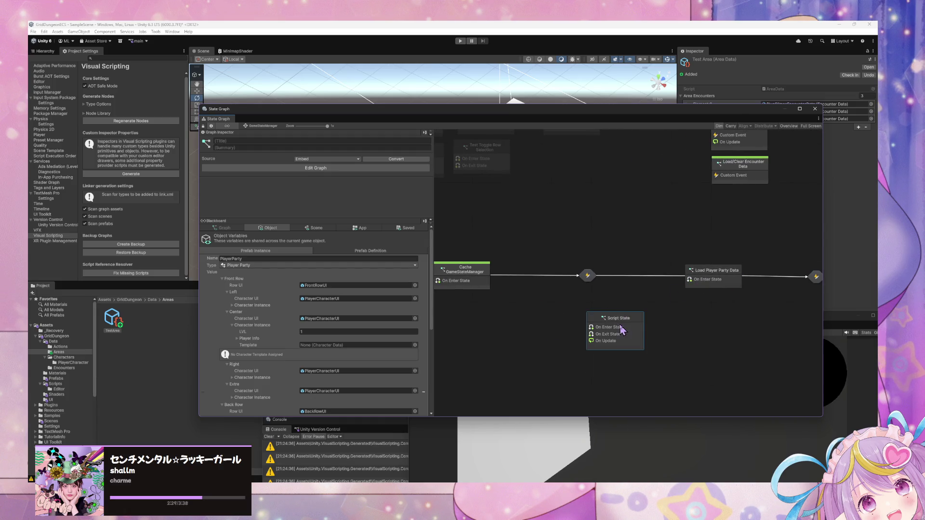
# Title the new script state 'Load Area Data' and position it under Load Player Party Data
pyautogui.rightClick(480, 274)
pyautogui.click(587, 277)
pyautogui.click(614, 318)
pyautogui.moveTo(614, 321)
pyautogui.mouseDown()
pyautogui.moveTo(547, 324)
pyautogui.moveTo(647, 325)
pyautogui.mouseUp()
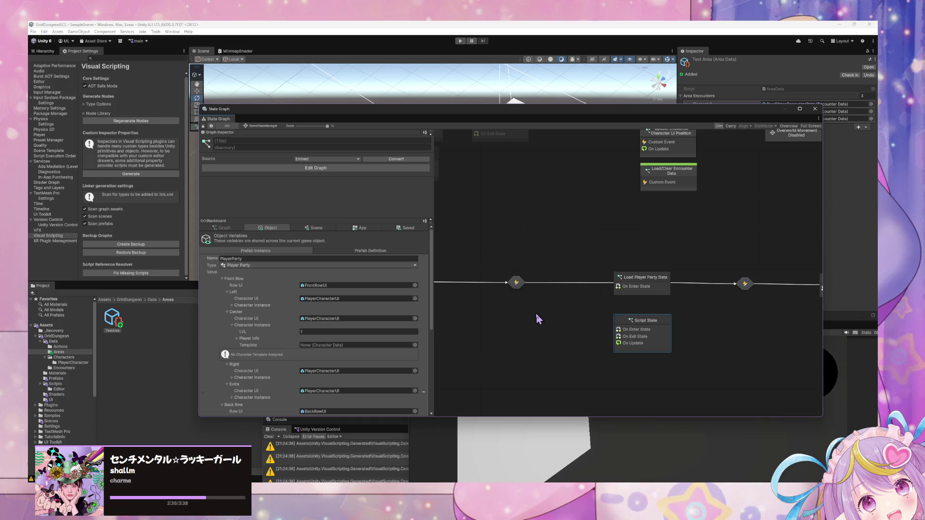
pyautogui.moveTo(632, 331)
pyautogui.mouseDown()
pyautogui.moveTo(524, 332)
pyautogui.moveTo(561, 336)
pyautogui.mouseUp()
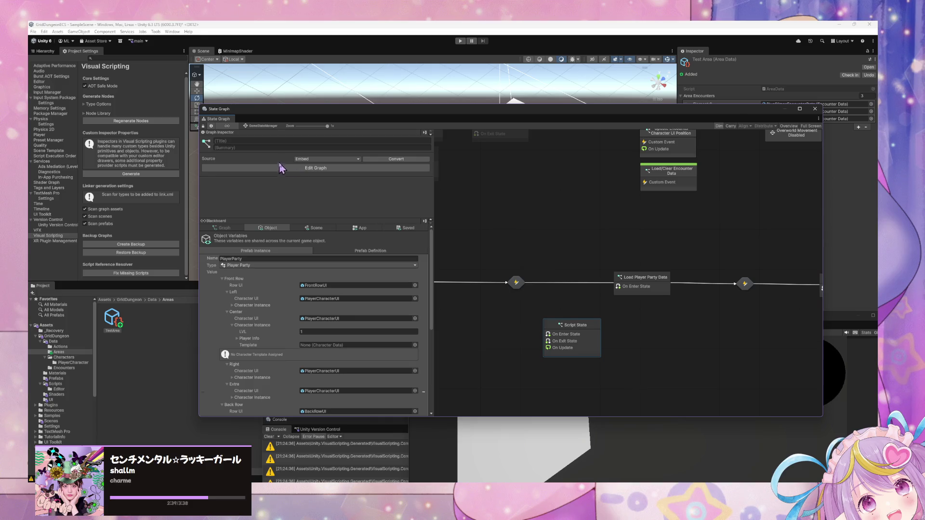
pyautogui.click(280, 141)
pyautogui.write('Load')
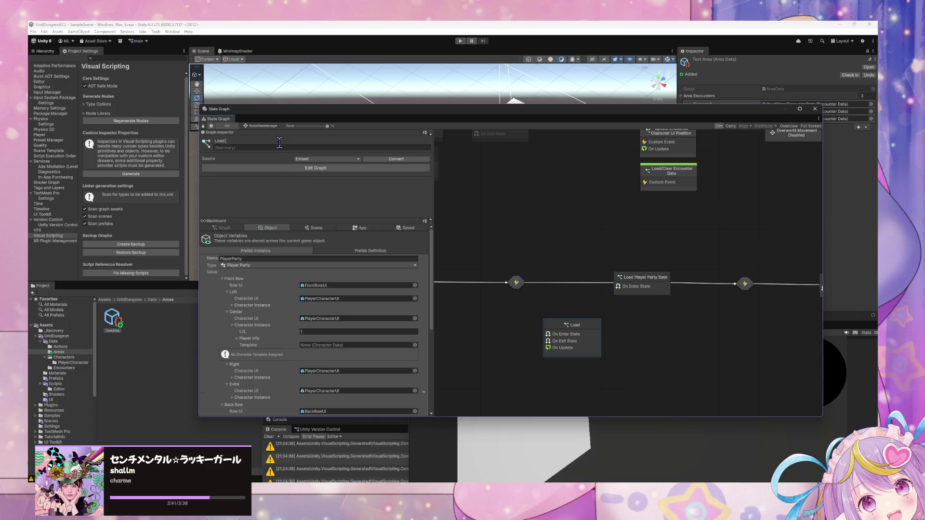
pyautogui.write(' Area Data')
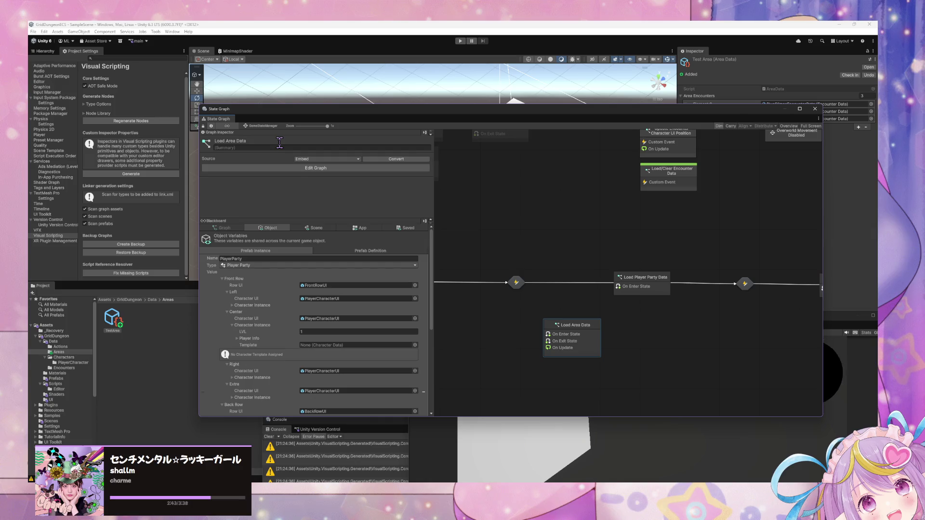
pyautogui.moveTo(577, 333); pyautogui.dragTo(647, 329)
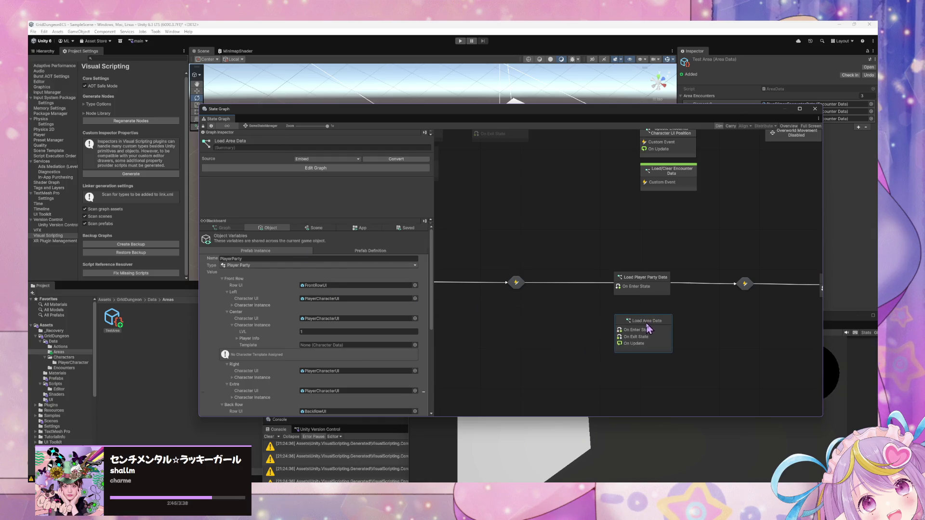
pyautogui.doubleClick(644, 284)
# Delete the On Update and On Exit State events from the Load Area Data script graph
pyautogui.scroll(2, 545, 357)
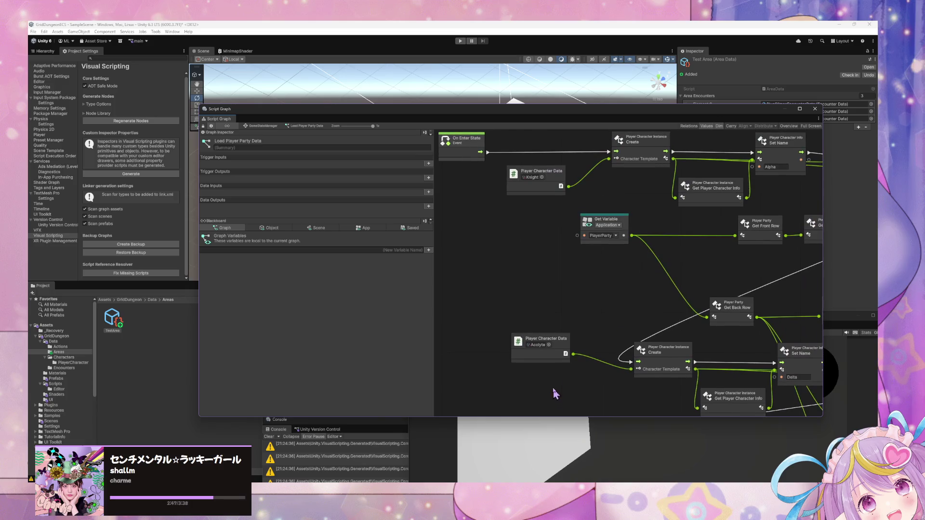
pyautogui.scroll(-3, 585, 264)
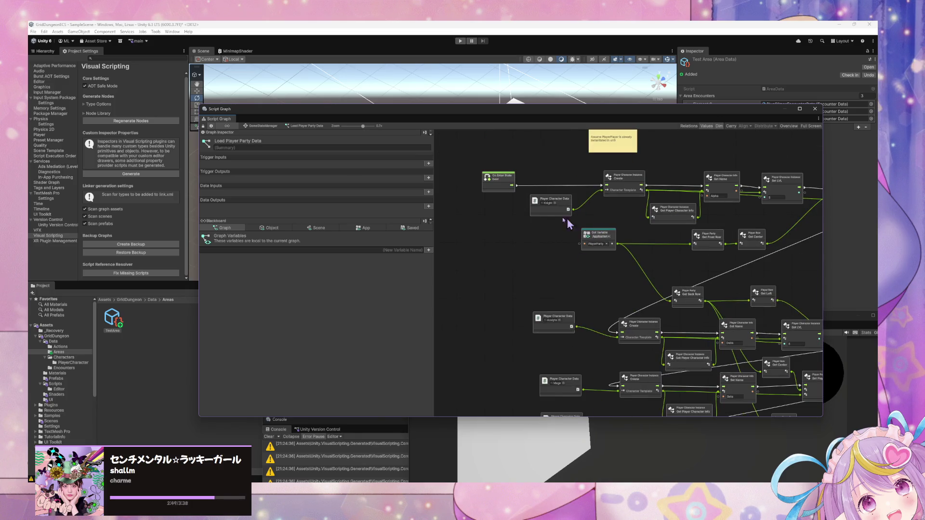
pyautogui.click(268, 127)
pyautogui.doubleClick(646, 337)
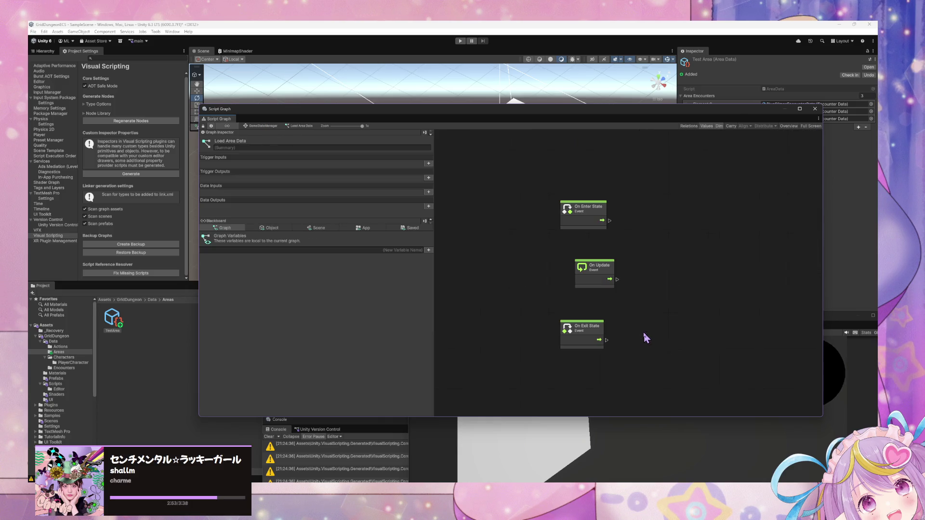
pyautogui.moveTo(654, 362); pyautogui.dragTo(533, 258)
pyautogui.press('Delete')
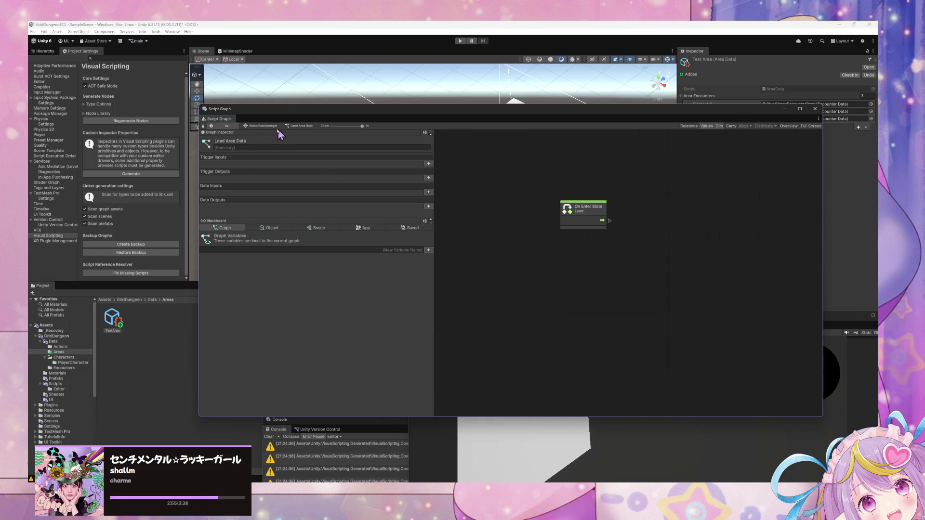
pyautogui.click(268, 127)
# Review the Load Player Party Data script graph and its sticky-note comment
pyautogui.doubleClick(628, 286)
pyautogui.click(609, 189)
pyautogui.moveTo(610, 189)
pyautogui.mouseDown()
pyautogui.moveTo(413, 186)
pyautogui.moveTo(585, 207)
pyautogui.moveTo(602, 262)
pyautogui.mouseUp()
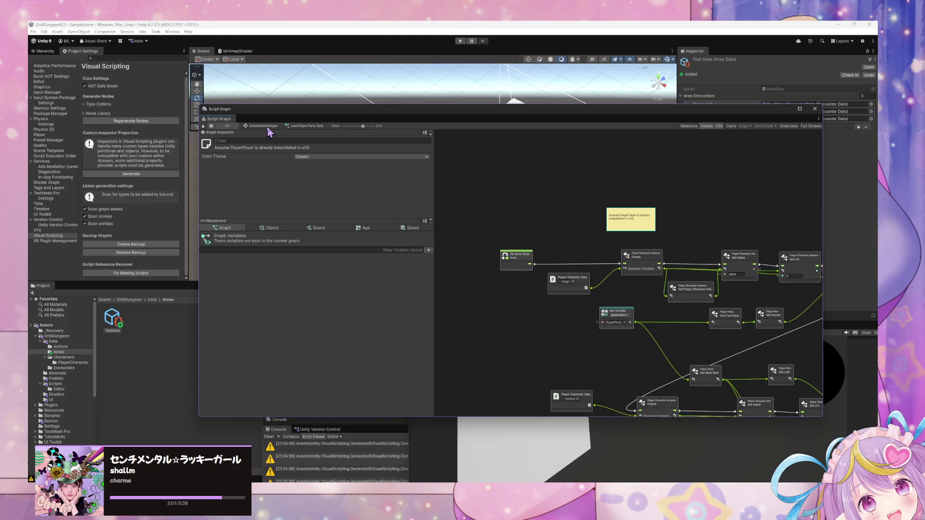
pyautogui.click(269, 127)
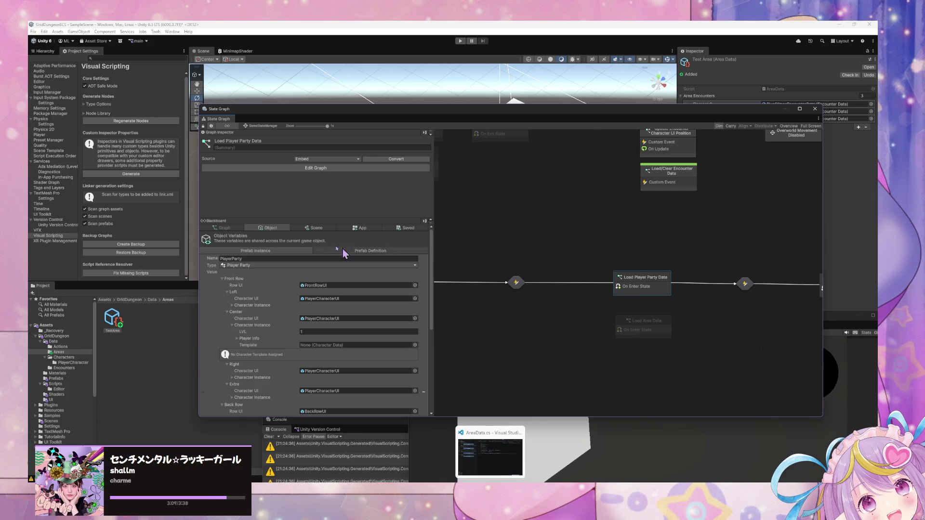
# Show the Data folder's scripts and inspect CharacterData and ActionData
pyautogui.click(375, 228)
pyautogui.click(265, 228)
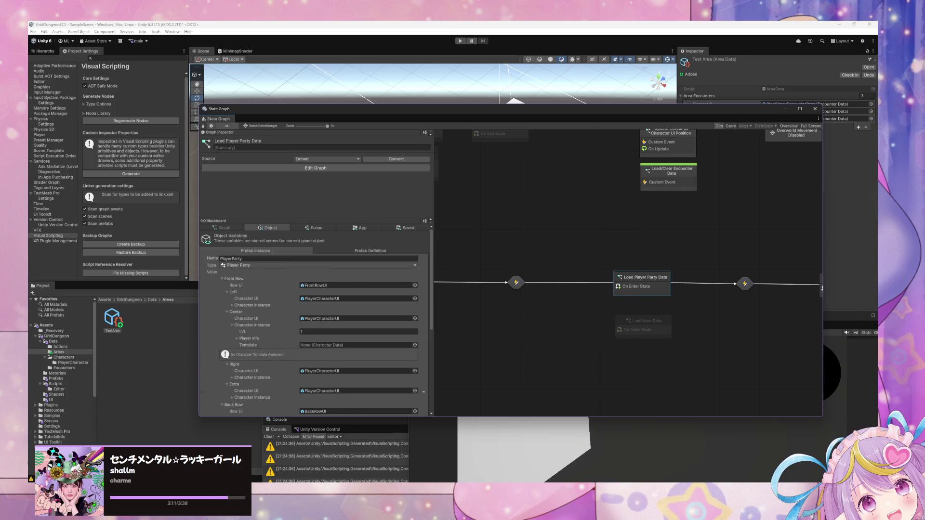
pyautogui.click(53, 341)
pyautogui.moveTo(306, 112); pyautogui.dragTo(597, 142)
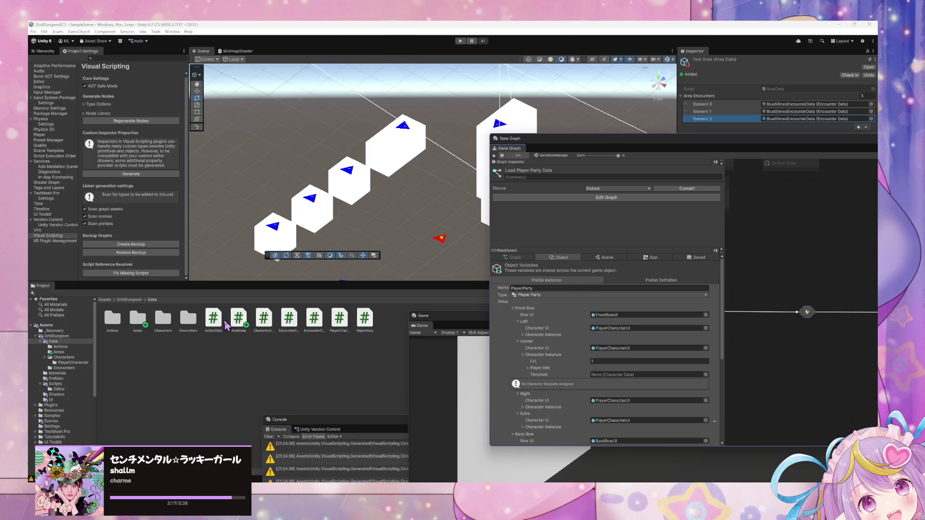
pyautogui.click(264, 319)
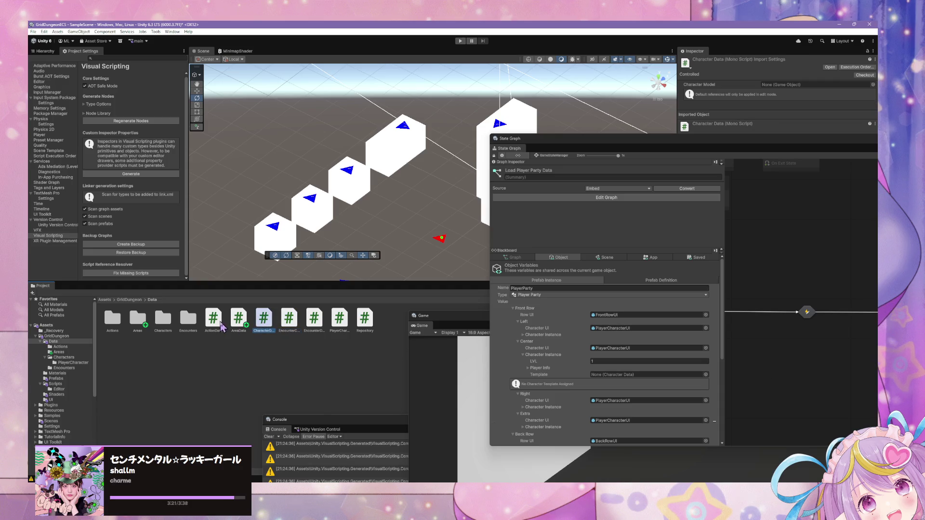
pyautogui.click(214, 318)
pyautogui.click(501, 479)
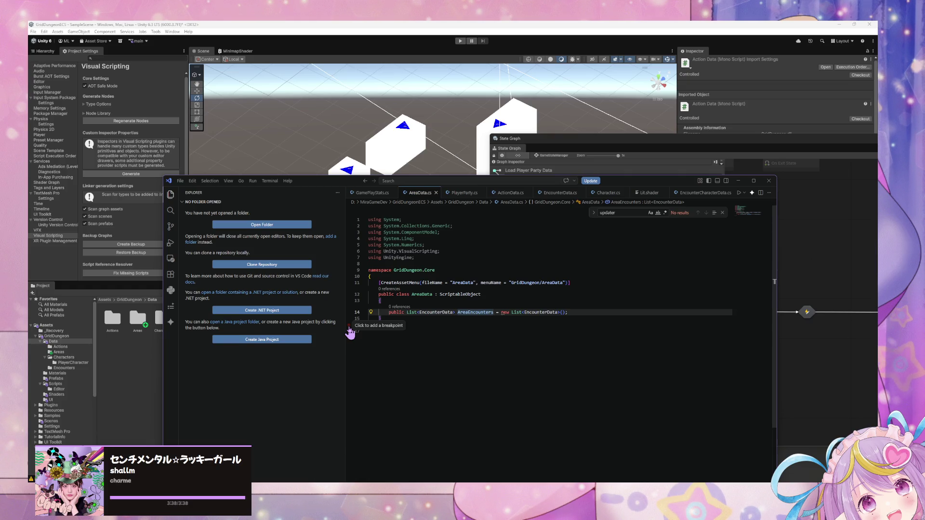
# Bring the VS Code window showing AreaData.cs forward and reposition it
pyautogui.moveTo(384, 255)
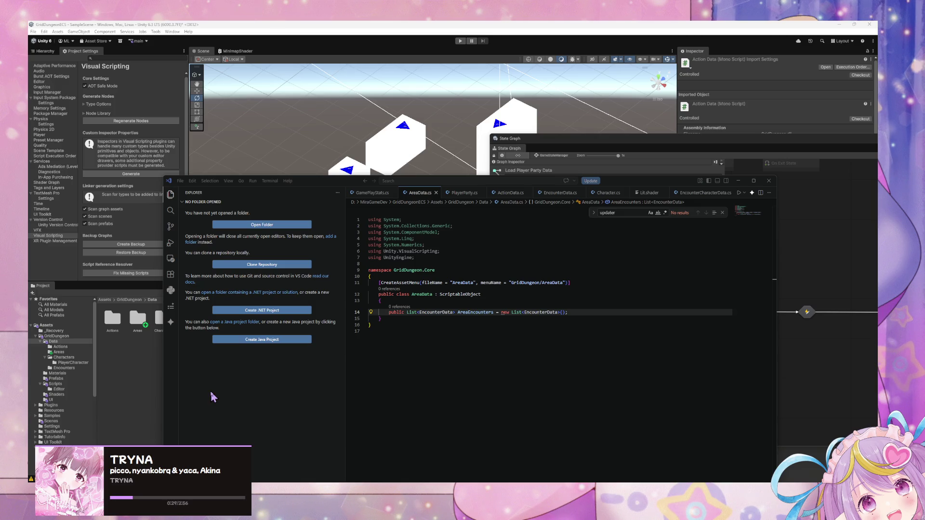
pyautogui.moveTo(317, 183)
pyautogui.mouseDown()
pyautogui.moveTo(544, 151)
pyautogui.moveTo(428, 371)
pyautogui.moveTo(289, 116)
pyautogui.moveTo(412, 258)
pyautogui.mouseUp()
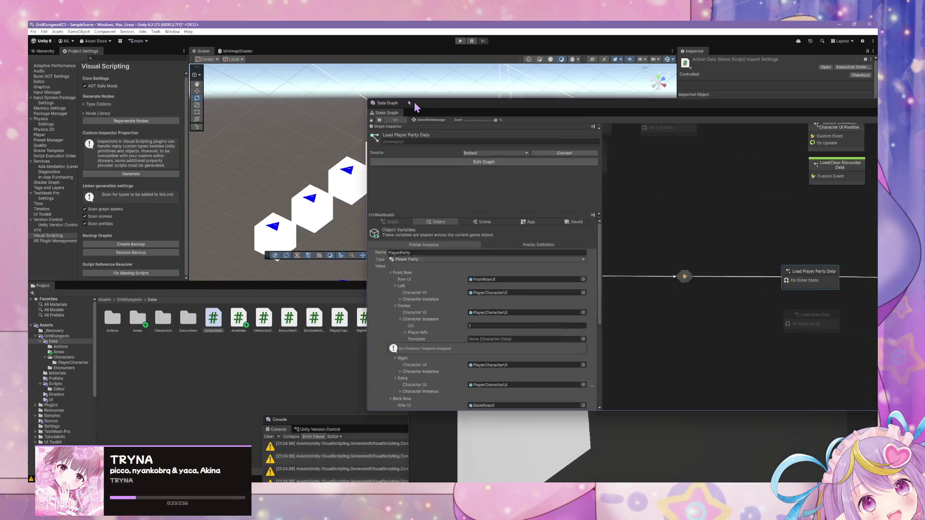
# In the State Graph Blackboard, browse the Scene variables down to ExplorationStats
pyautogui.click(430, 254)
pyautogui.scroll(3, 430, 254)
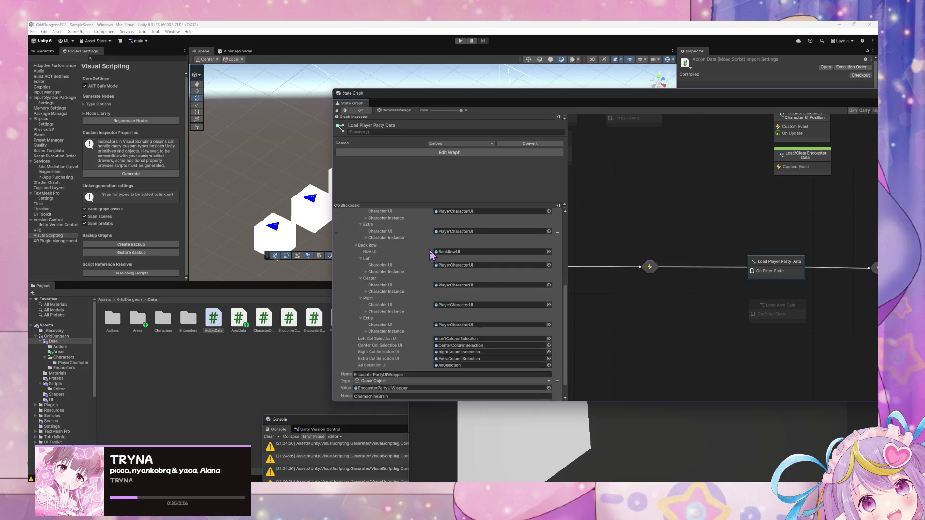
pyautogui.scroll(1, 431, 254)
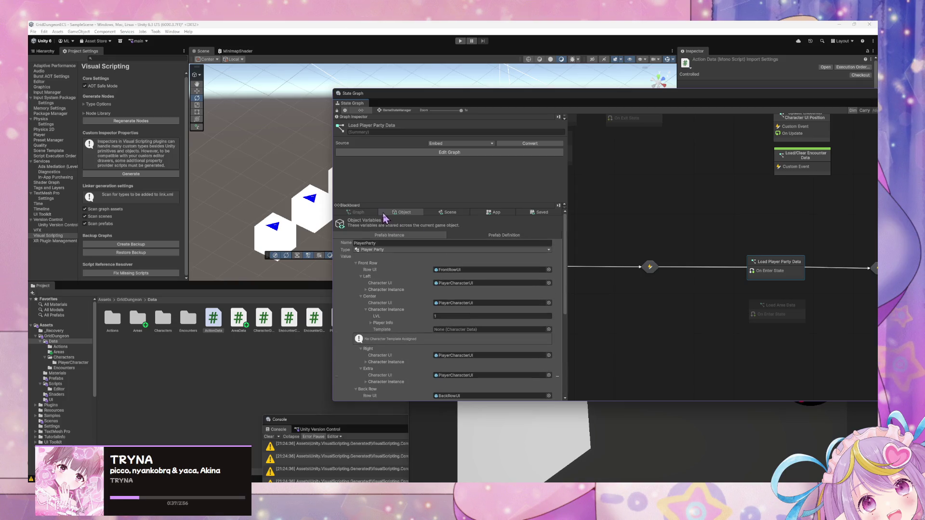
pyautogui.click(449, 213)
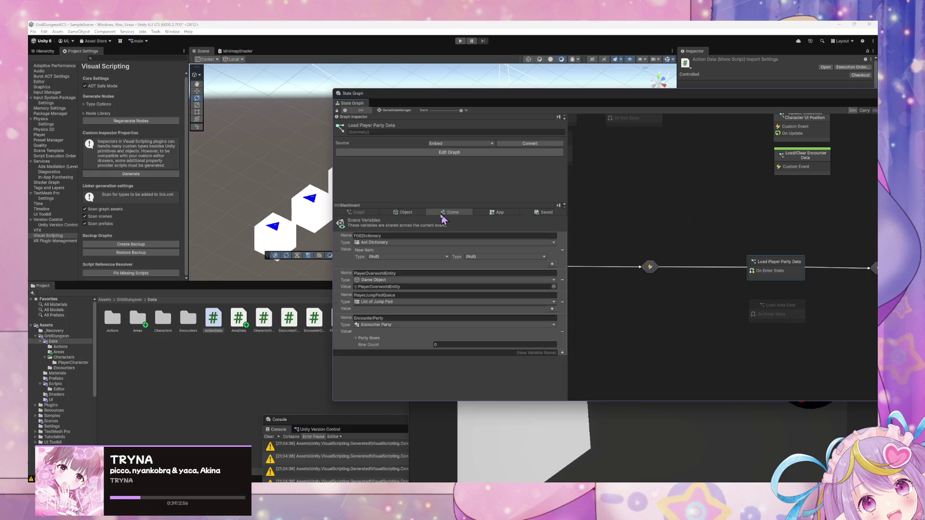
pyautogui.click(419, 213)
pyautogui.click(449, 213)
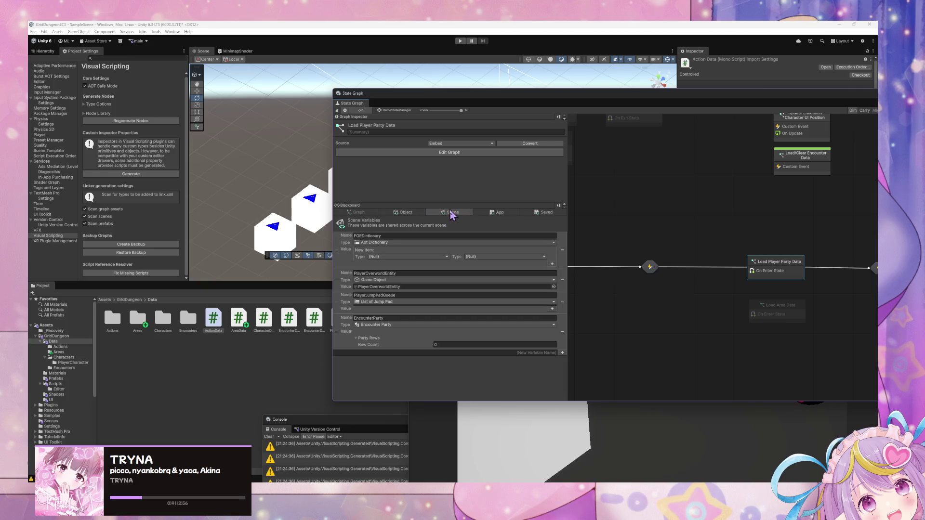
pyautogui.scroll(-10, 470, 246)
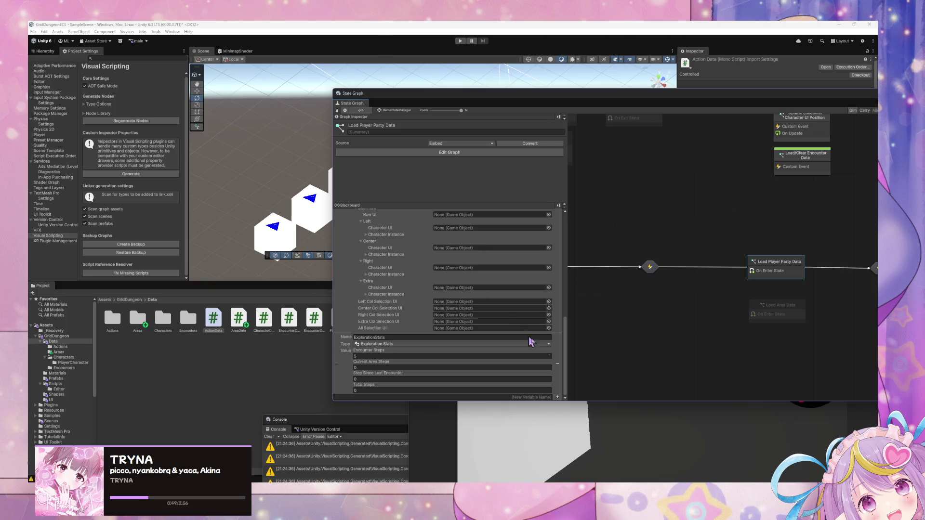
# Focus the Game view, then bring the AreaData.cs editor back and move it lower
pyautogui.click(619, 404)
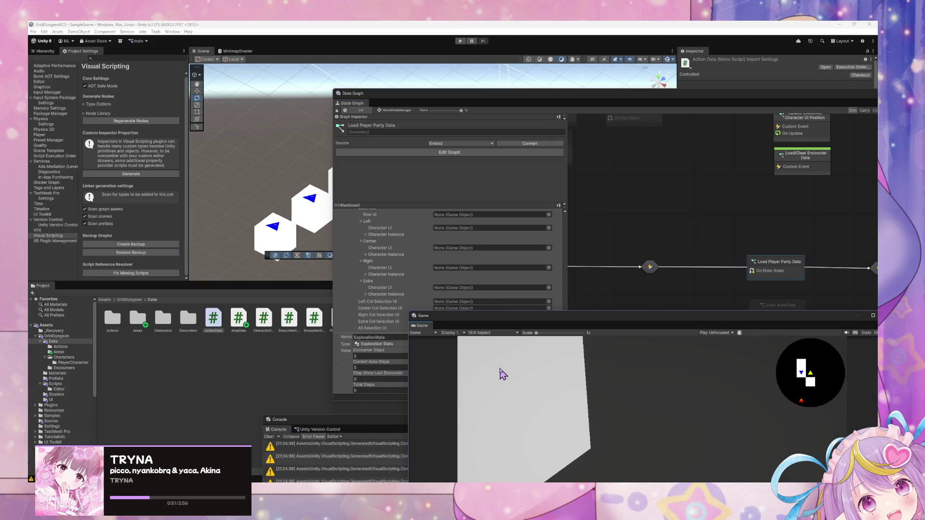
pyautogui.hotkey('alt', 'Tab')
pyautogui.moveTo(419, 264)
pyautogui.mouseDown()
pyautogui.moveTo(404, 430)
pyautogui.moveTo(372, 370)
pyautogui.moveTo(380, 398)
pyautogui.moveTo(392, 384)
pyautogui.moveTo(353, 327)
pyautogui.moveTo(368, 327)
pyautogui.moveTo(391, 395)
pyautogui.moveTo(576, 327)
pyautogui.moveTo(655, 189)
pyautogui.moveTo(597, 195)
pyautogui.moveTo(500, 175)
pyautogui.mouseUp()
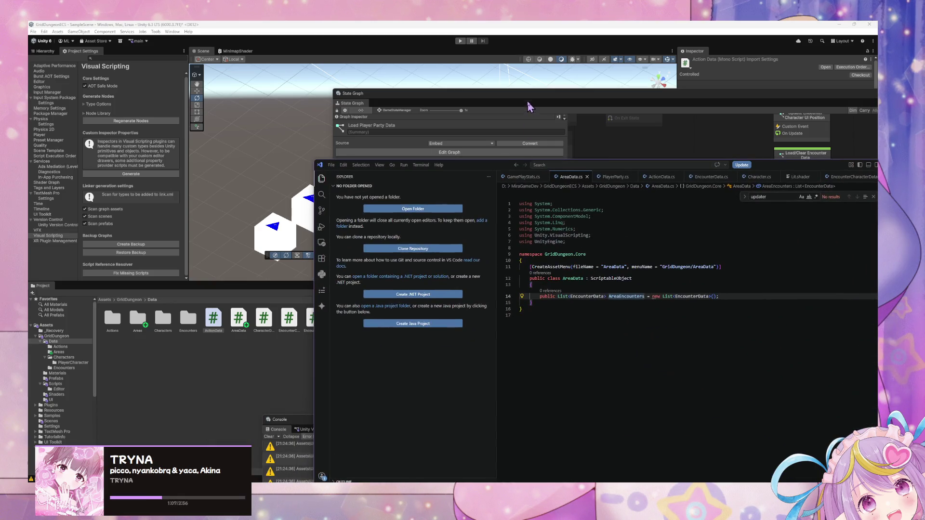
# Move the State Graph down and inspect TestArea in Data/Areas, with three BlueSlimesEncounterData entries
pyautogui.click(528, 107)
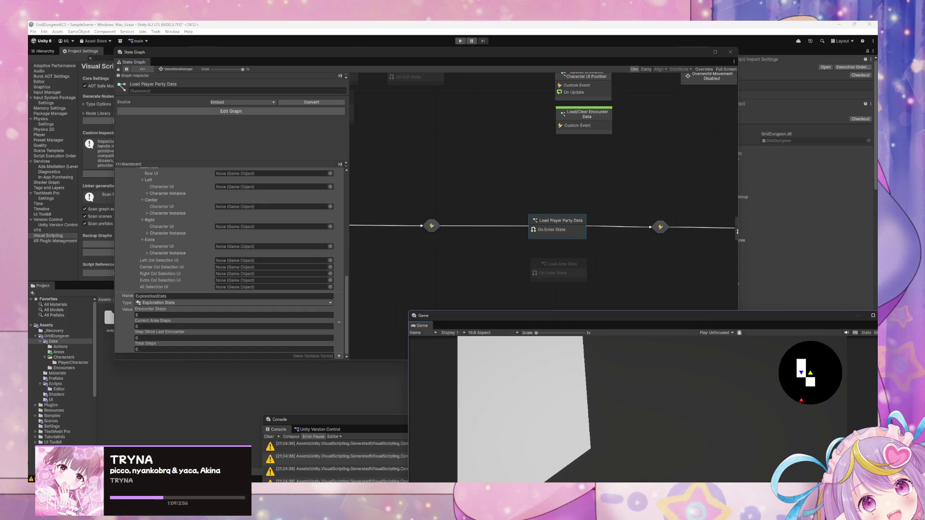
pyautogui.moveTo(625, 55)
pyautogui.mouseDown()
pyautogui.moveTo(643, 244)
pyautogui.moveTo(702, 321)
pyautogui.mouseUp()
pyautogui.click(59, 352)
pyautogui.click(116, 321)
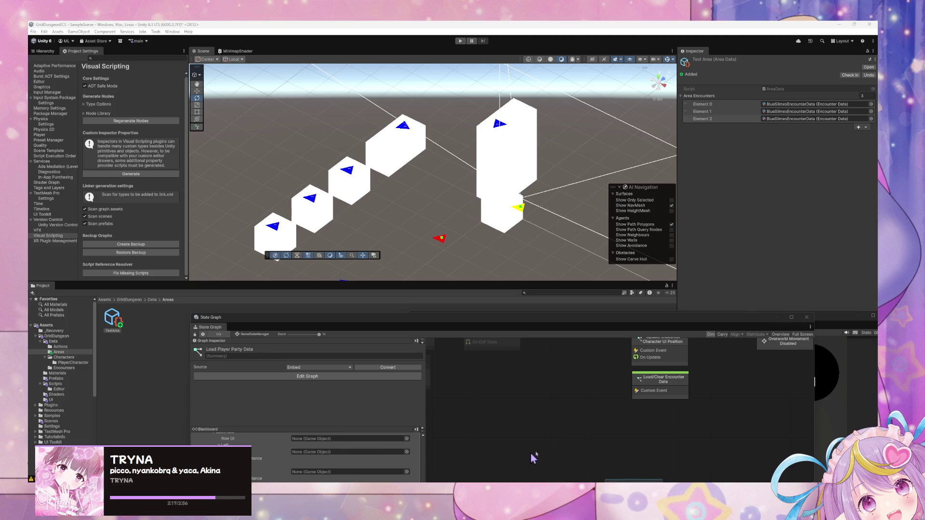
# Glance at PlayerParty.cs and ActionData.cs in the code editor, then return to AreaData.cs
pyautogui.click(498, 477)
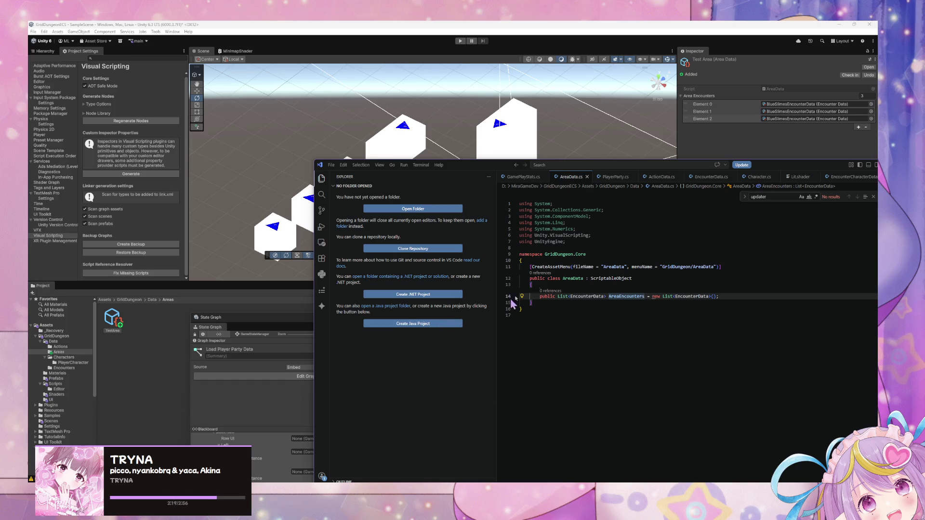
pyautogui.moveTo(477, 165); pyautogui.dragTo(462, 197)
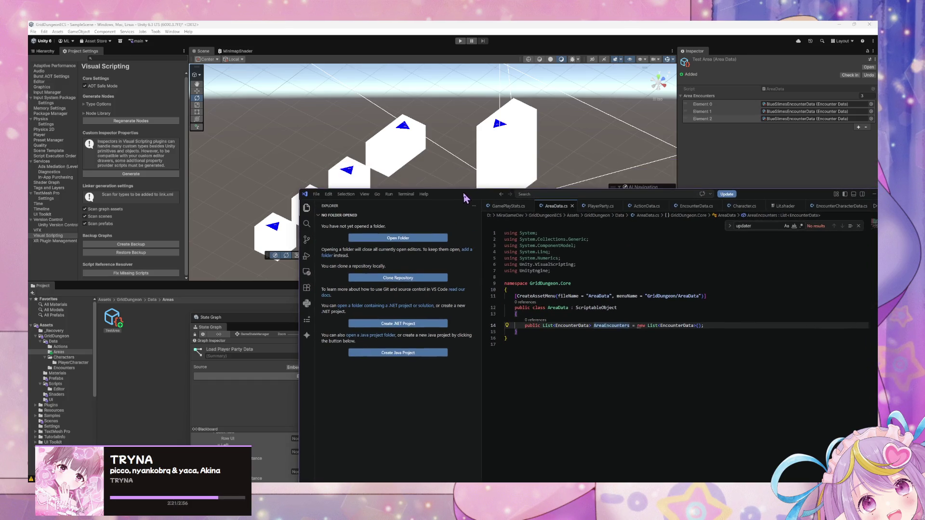
pyautogui.click(592, 207)
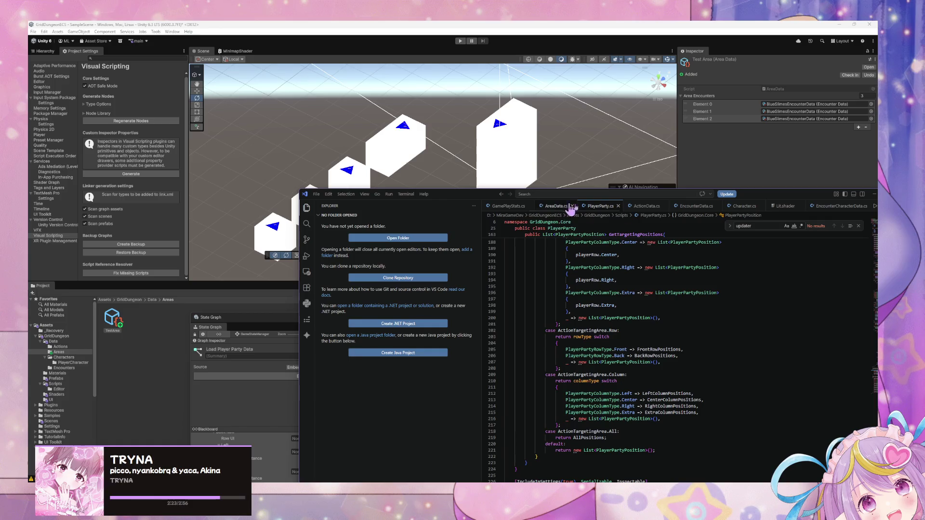
pyautogui.click(631, 208)
pyautogui.scroll(-4, 614, 301)
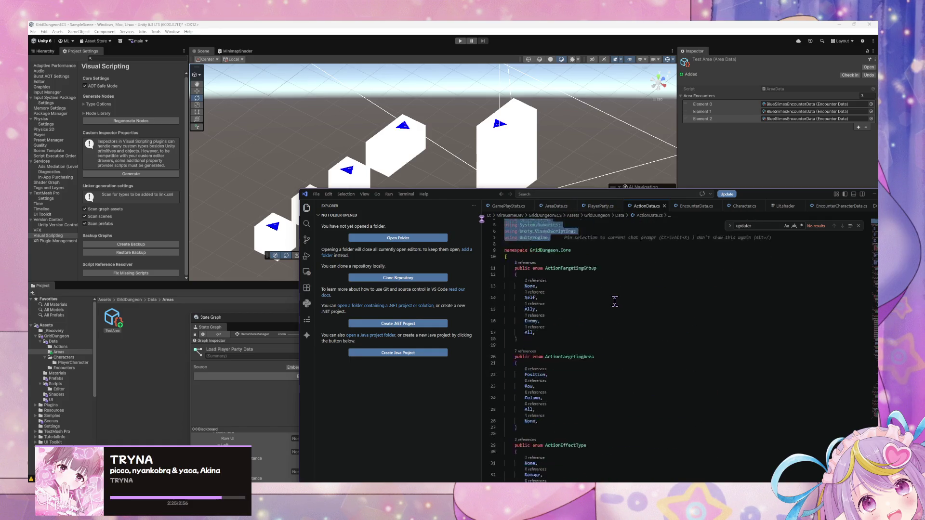
pyautogui.click(554, 206)
# Add 'public int EncounterThreshold = 10;' after the AreaEncounters list field
pyautogui.click(720, 326)
pyautogui.press('Return')
pyautogui.write('public ')
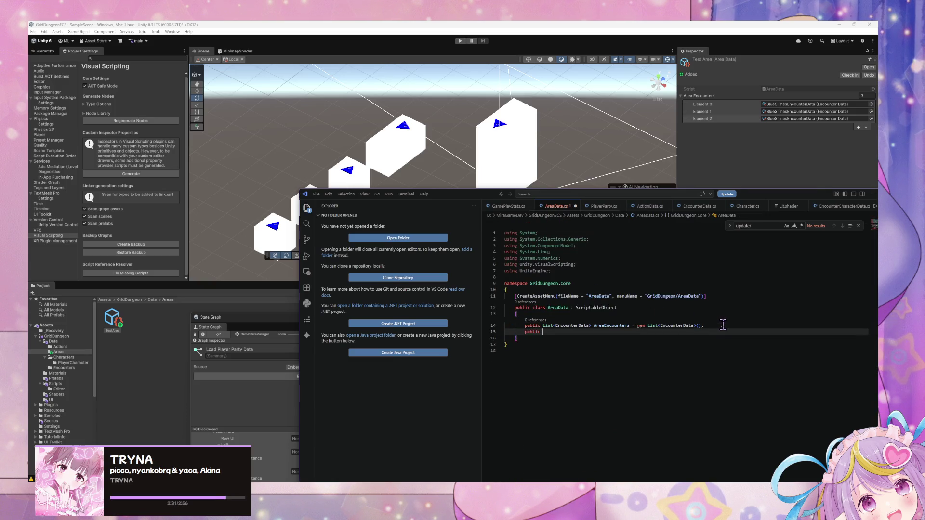
pyautogui.write('floa')
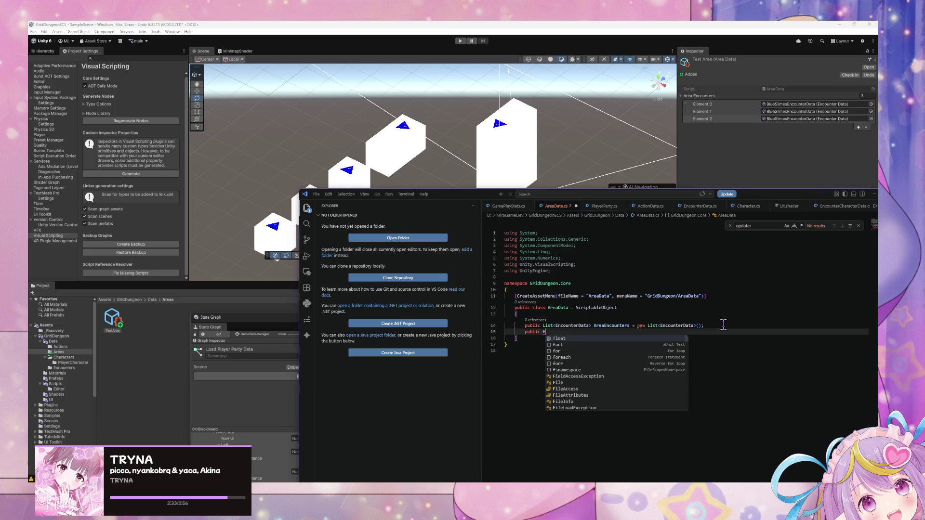
pyautogui.press('BackSpace')
pyautogui.press('BackSpace')
pyautogui.press('BackSpace')
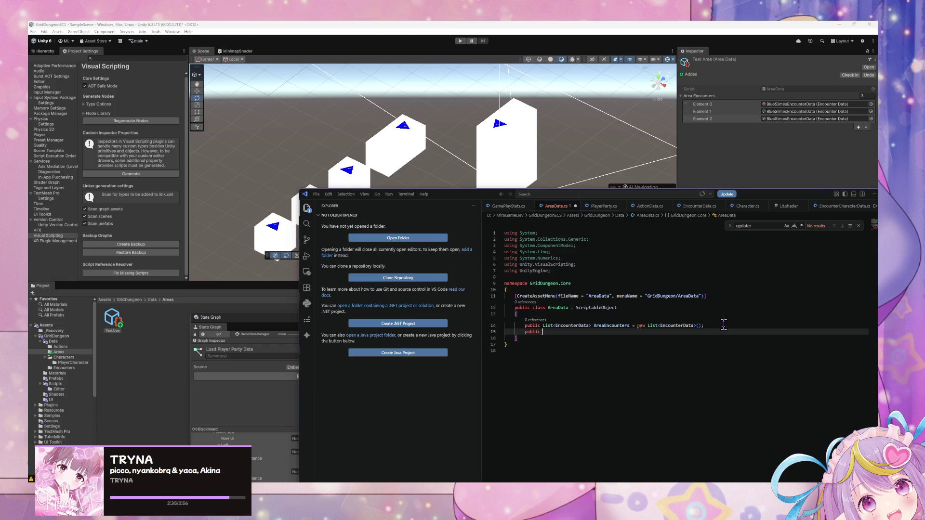
pyautogui.write('e')
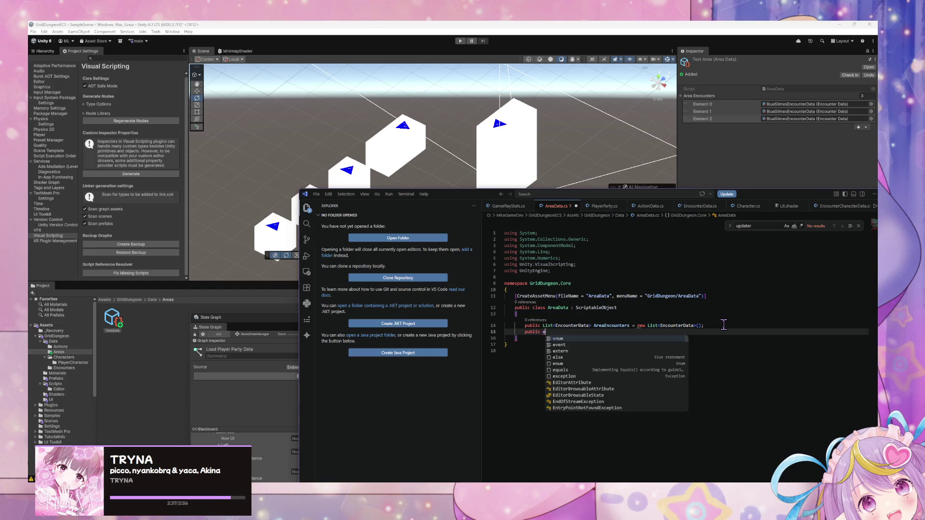
pyautogui.press('BackSpace')
pyautogui.write('int Encounter')
pyautogui.press('BackSpace')
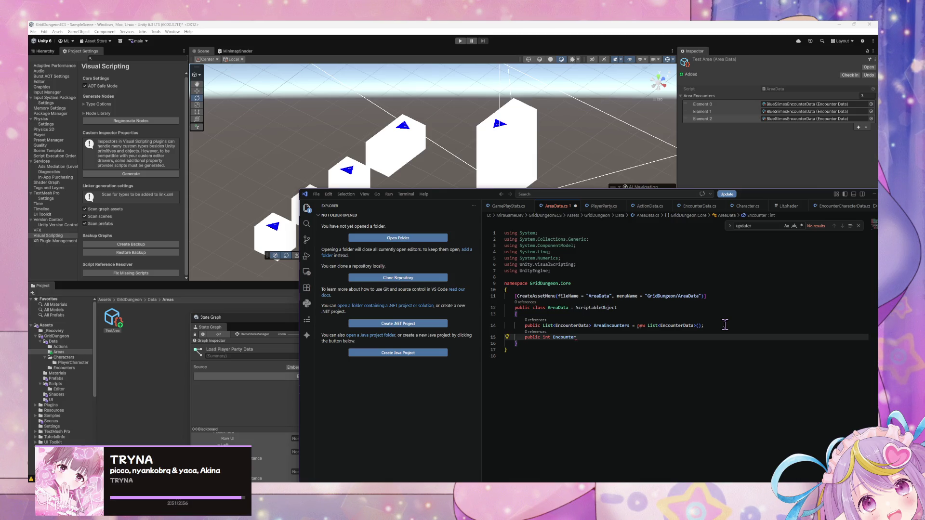
pyautogui.write('Therw')
pyautogui.press('BackSpace')
pyautogui.press('BackSpace')
pyautogui.press('BackSpace')
pyautogui.press('BackSpace')
pyautogui.press('BackSpace')
pyautogui.press('BackSpace')
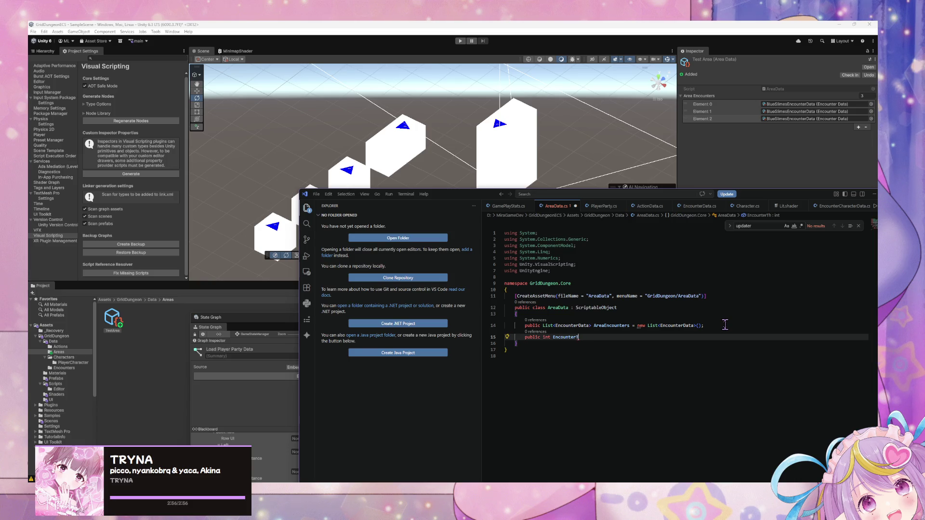
pyautogui.press('BackSpace')
pyautogui.press('BackSpace')
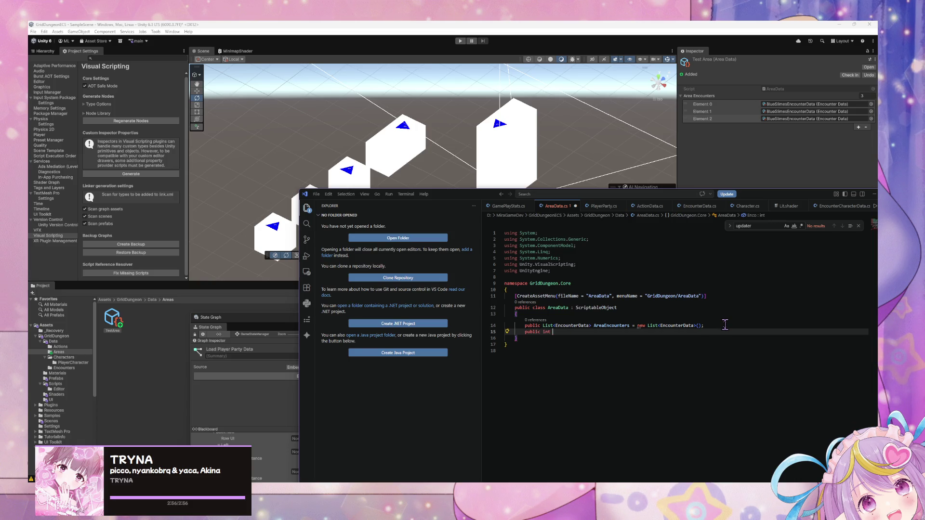
pyautogui.write('Sta')
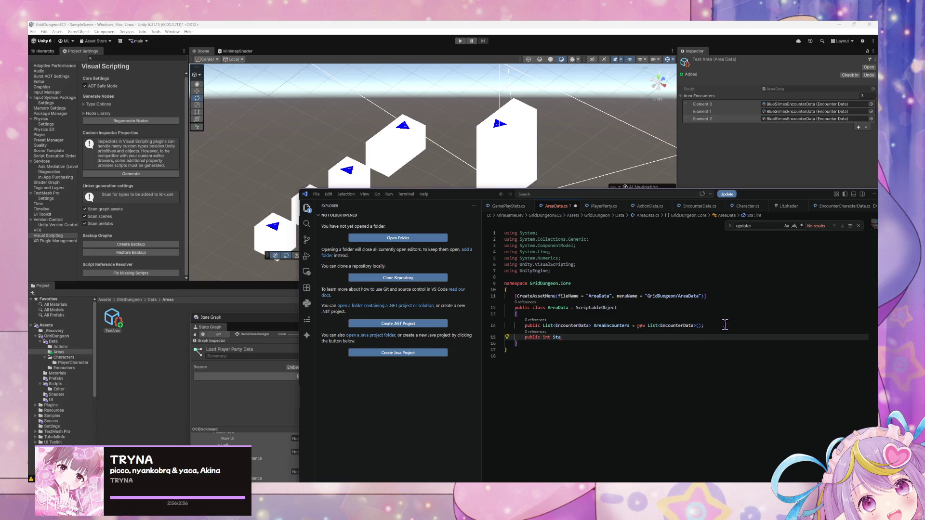
pyautogui.press('BackSpace')
pyautogui.press('BackSpace')
pyautogui.press('BackSpace')
pyautogui.write('E')
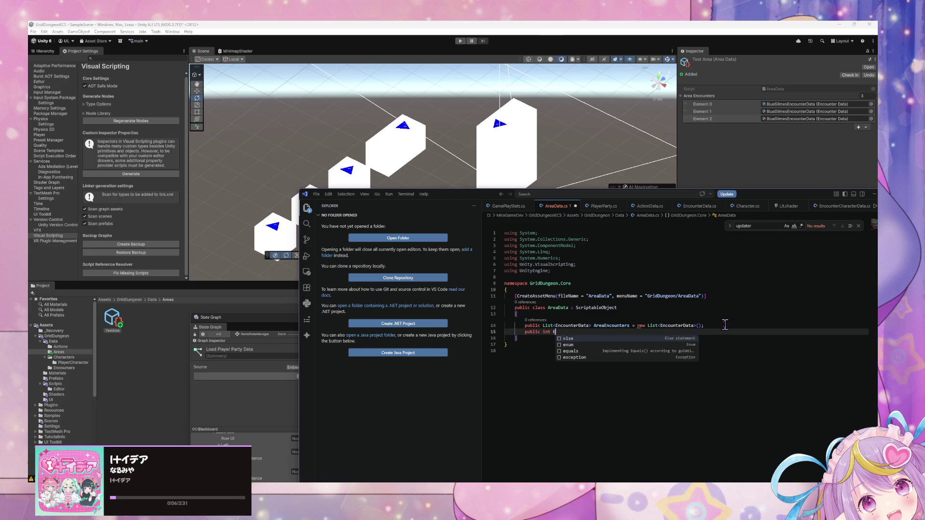
pyautogui.write('ncounter')
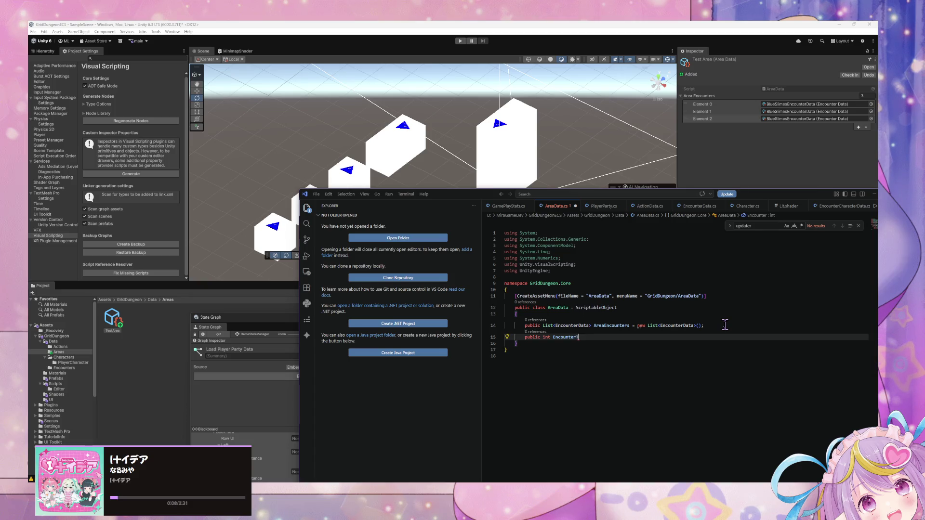
pyautogui.write('Threshold =')
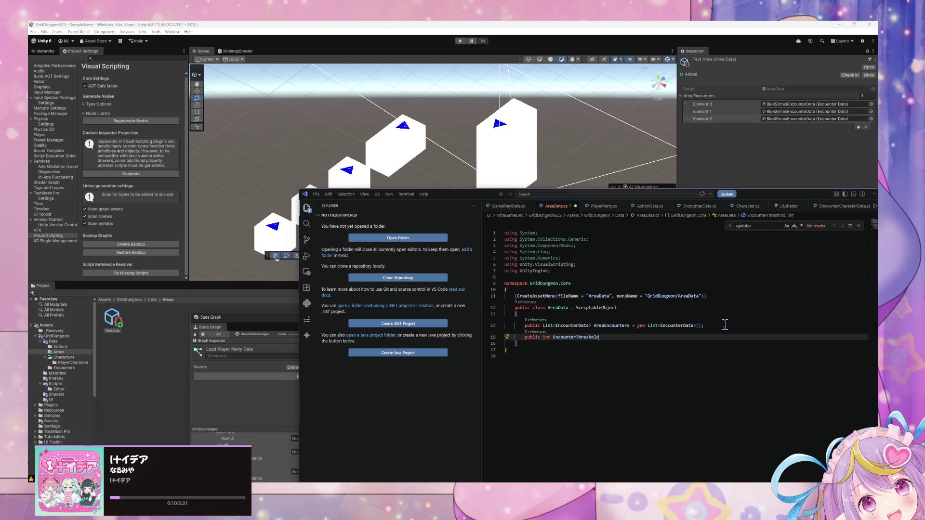
pyautogui.press('Tab')
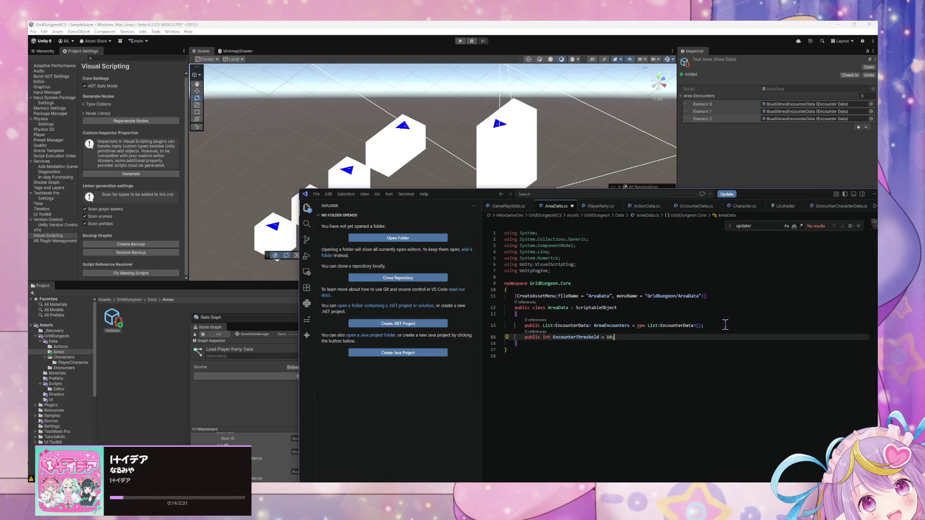
# Below the AreaData class, begin a new 'public class AreaInstance' declaration
pyautogui.press('Down')
pyautogui.press('Return')
pyautogui.press('Return')
pyautogui.write('public class AreaO')
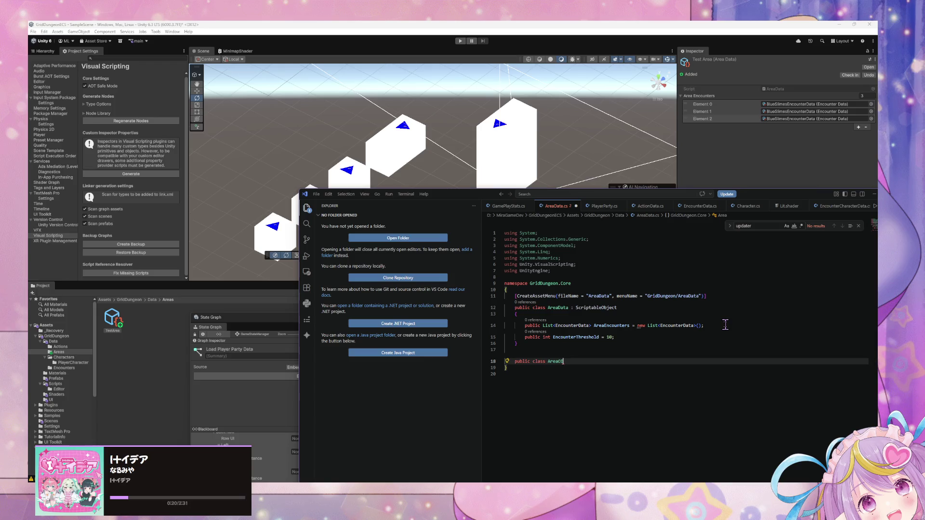
pyautogui.press('BackSpace')
pyautogui.write('Instance')
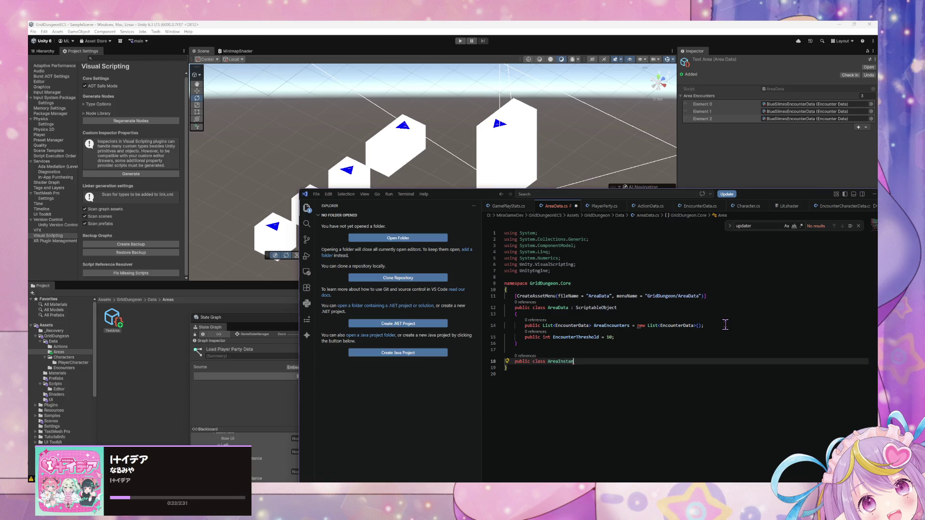